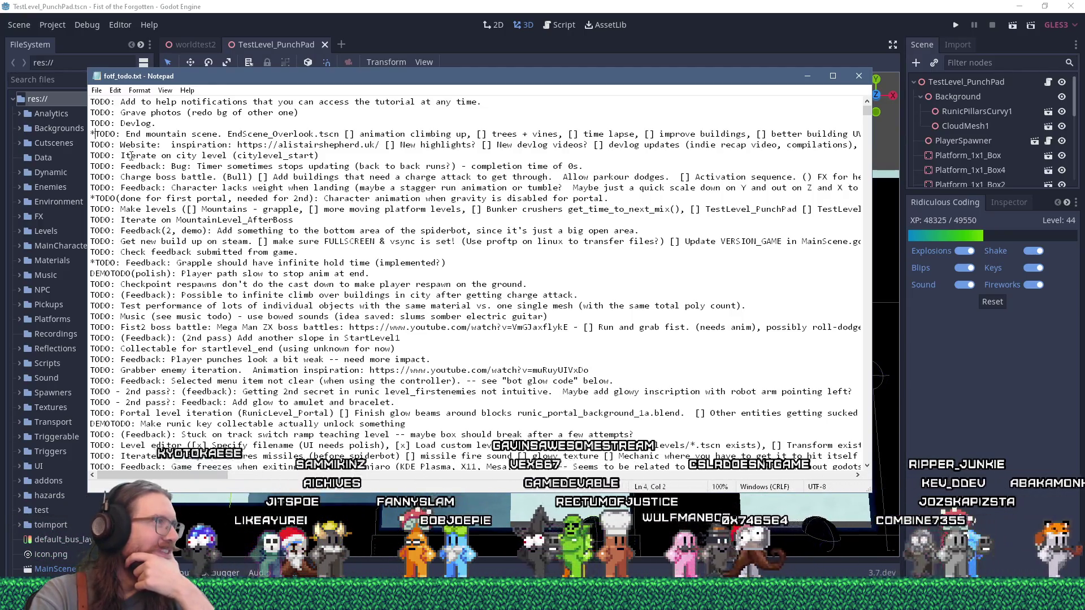
Step: Review the End mountain scene entry in fotf_todo.txt, then bring Godot's TestLevel_PunchPad scene forward
{"action": "left_click_drag", "start_coordinate": [121, 134], "coordinate": [122, 144]}
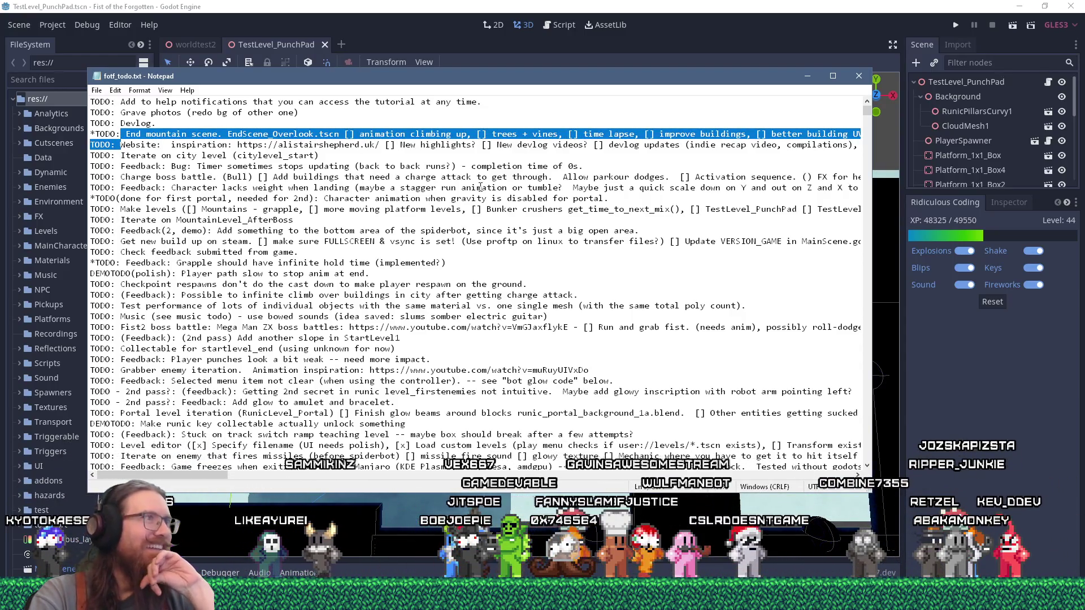
{"action": "left_click", "coordinate": [371, 148]}
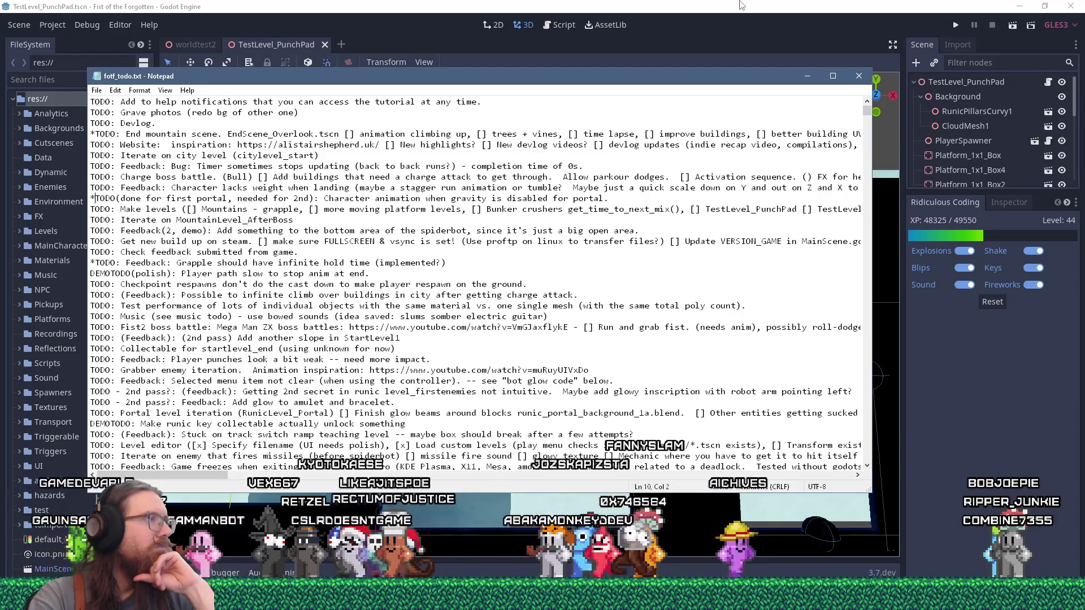
{"action": "left_click", "coordinate": [740, 5]}
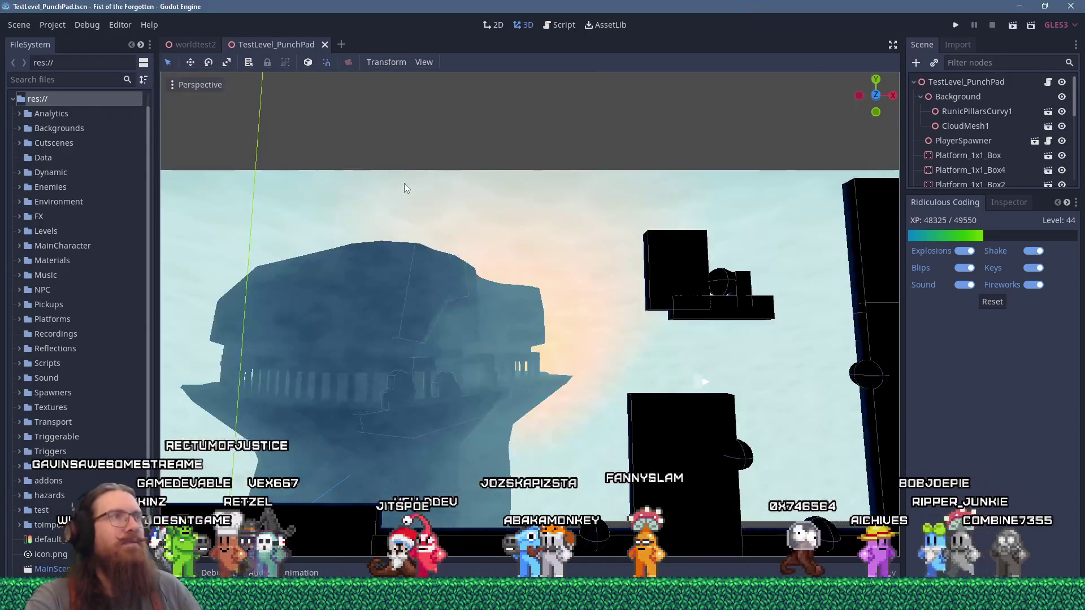
Step: Open MainCharacter.gd in the script editor and search it for 'Gravity'
{"action": "left_click", "coordinate": [560, 25]}
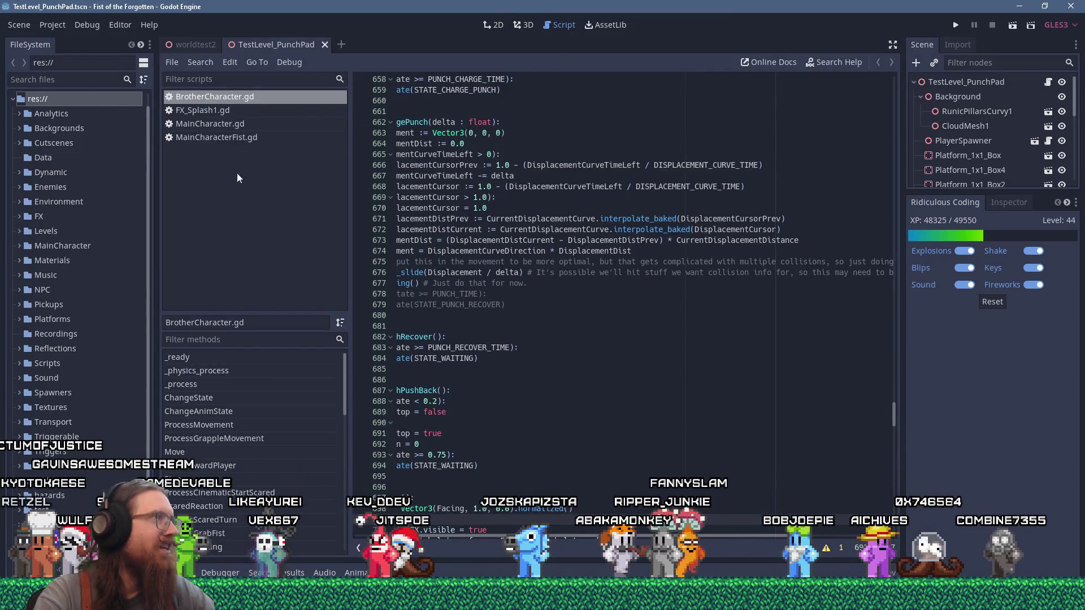
{"action": "left_click_drag", "start_coordinate": [603, 541], "coordinate": [489, 547]}
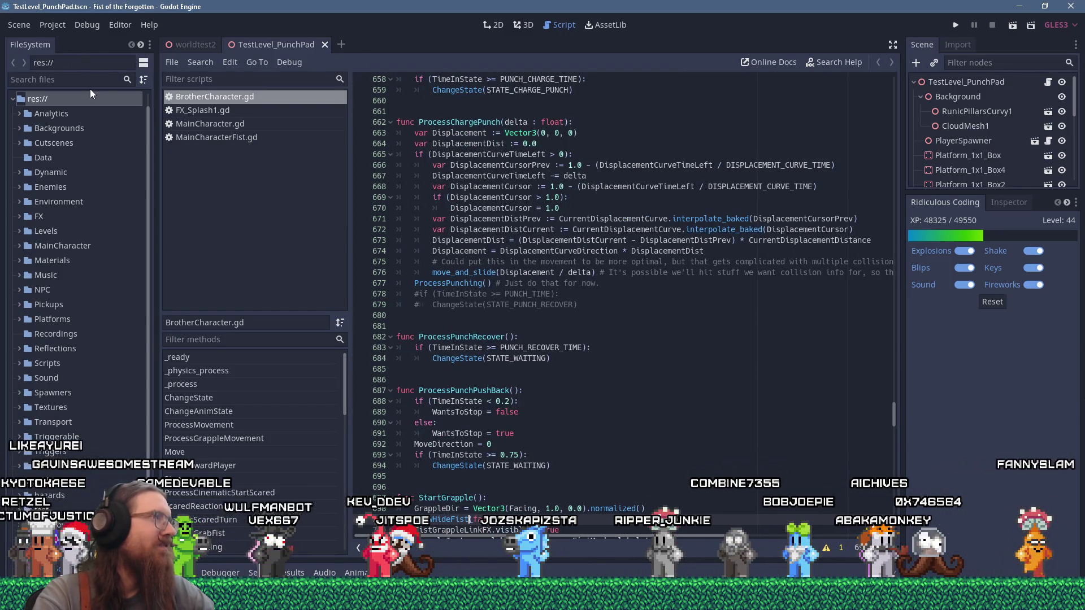
{"action": "left_click", "coordinate": [250, 127]}
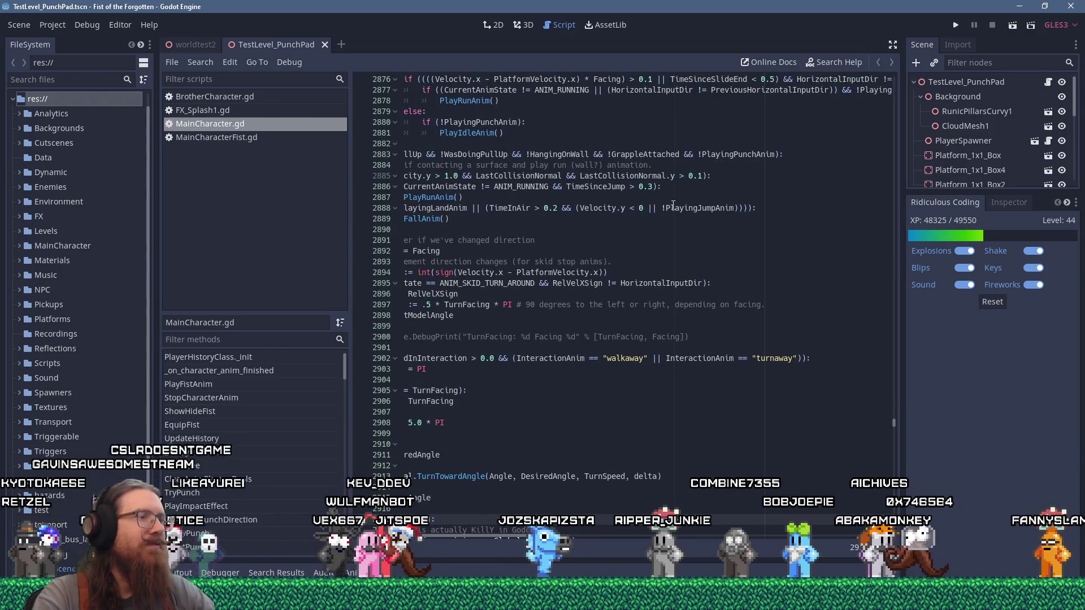
{"action": "left_click_drag", "start_coordinate": [531, 546], "coordinate": [498, 546]}
{"action": "left_click", "coordinate": [834, 251]}
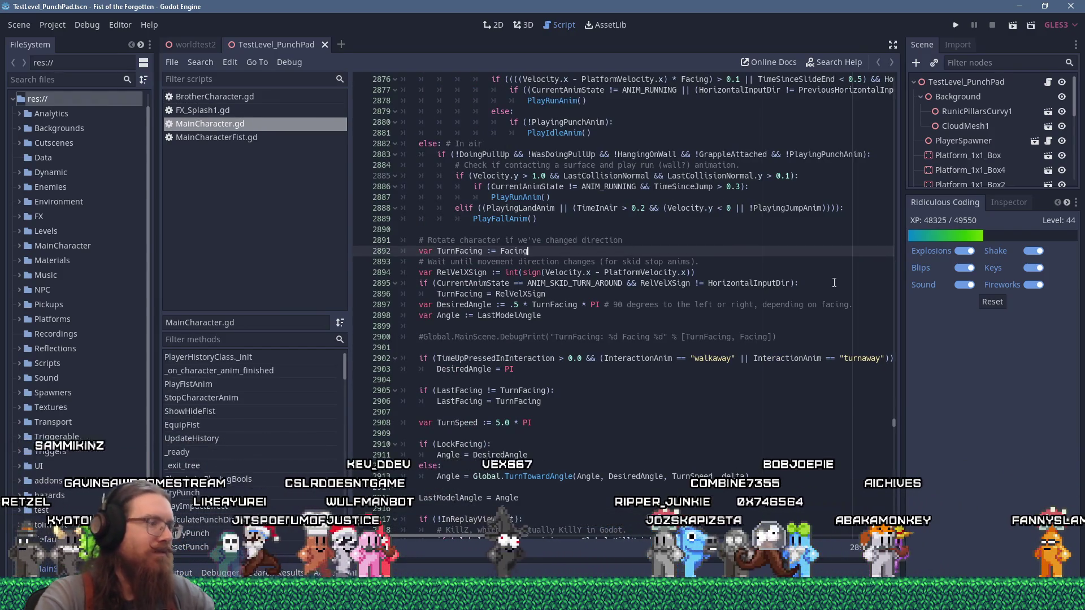
{"action": "key", "text": "ctrl+f"}
{"action": "type", "text": "Gravi"}
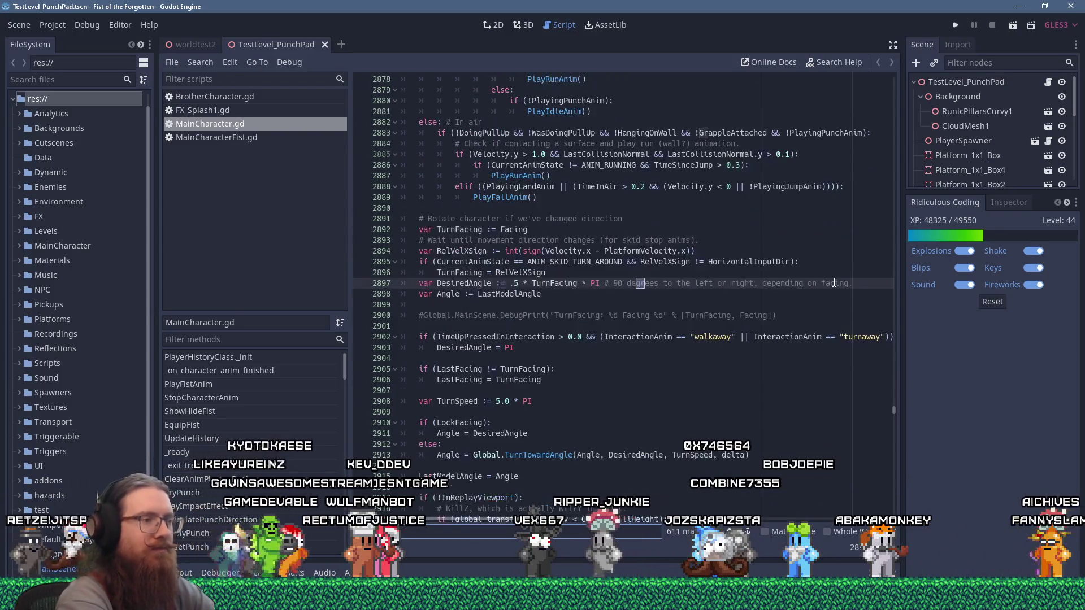
{"action": "type", "text": "ty"}
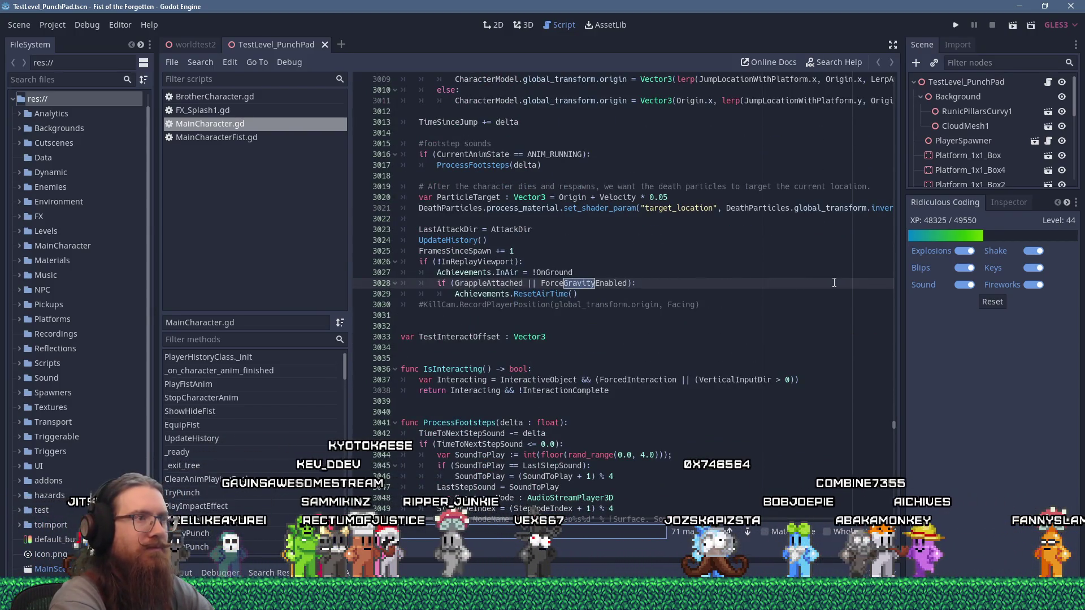
{"action": "type", "text": "export"}
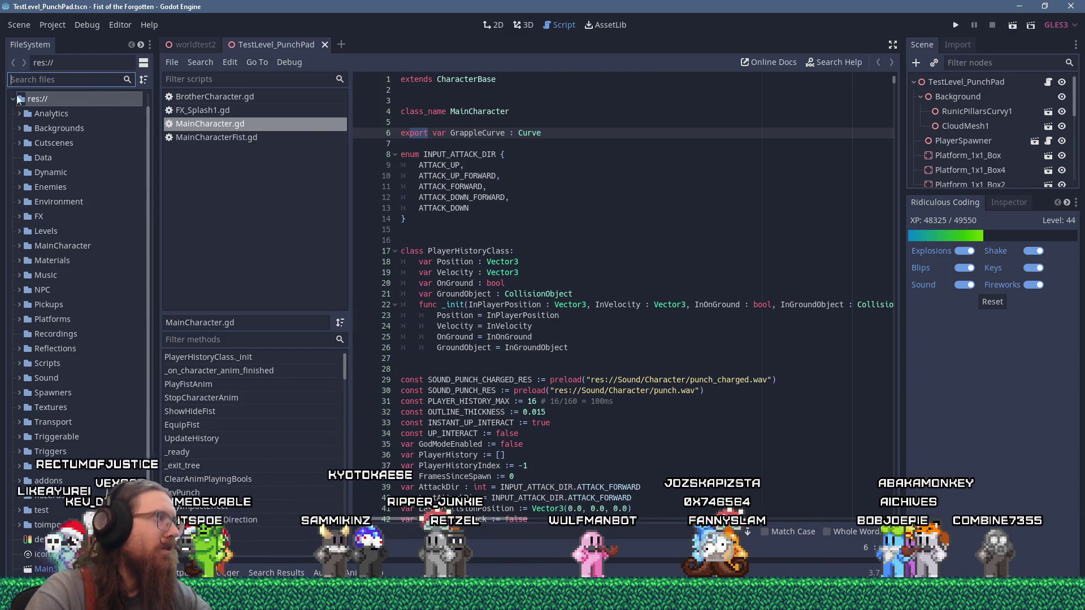
Step: Find MainCharacterModel.tscn by filtering for 'mainchara' and open it in the 3D view
{"action": "type", "text": "mainchara"}
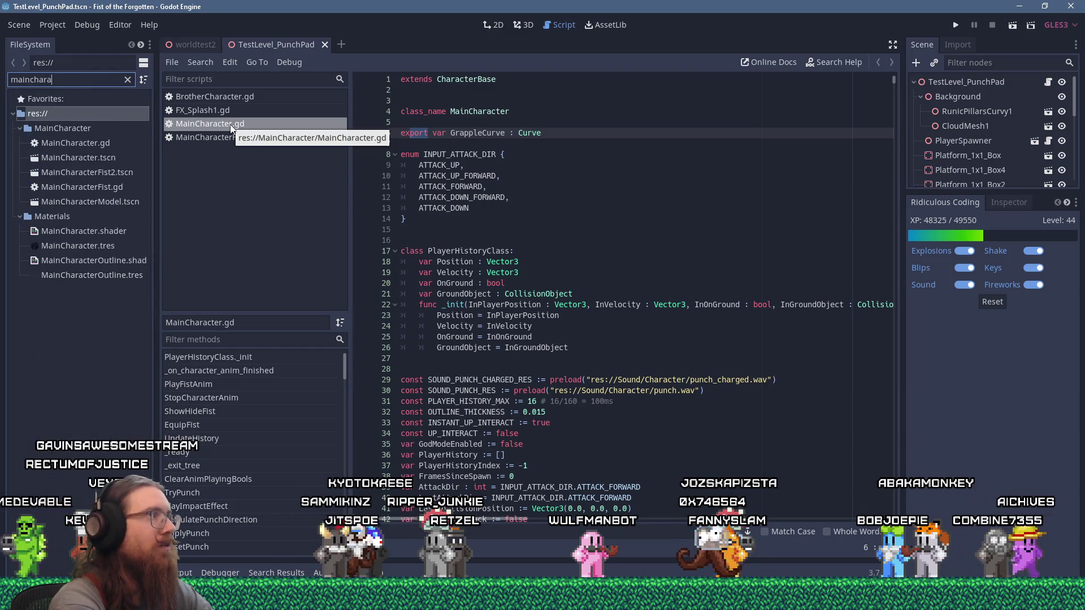
{"action": "double_click", "coordinate": [119, 202]}
{"action": "left_click", "coordinate": [520, 25]}
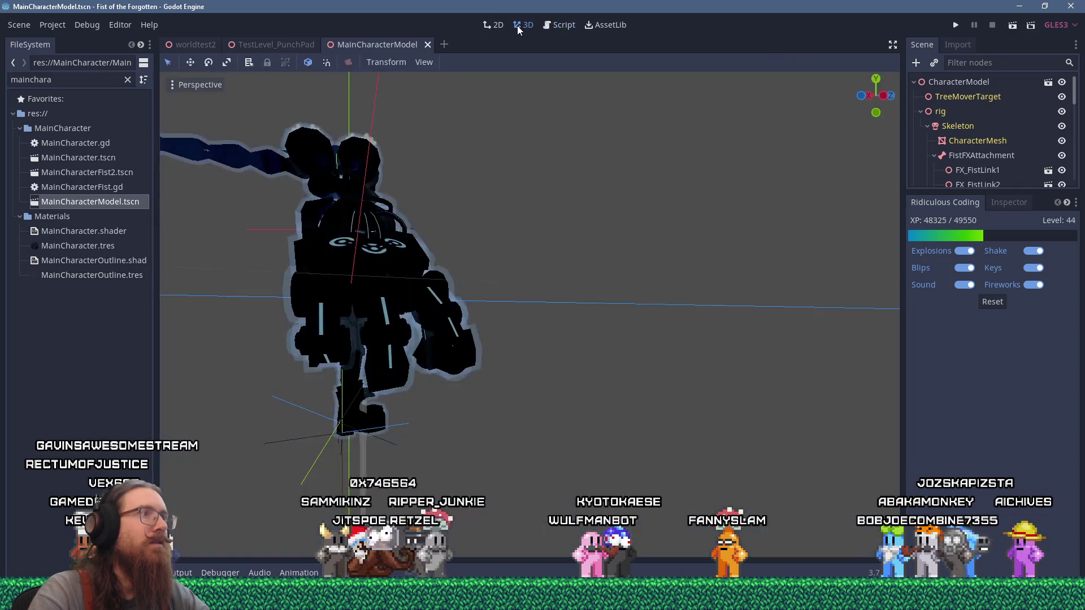
{"action": "scroll", "coordinate": [585, 201], "scroll_direction": "down", "scroll_amount": 5}
{"action": "scroll", "coordinate": [539, 273], "scroll_direction": "up", "scroll_amount": 5}
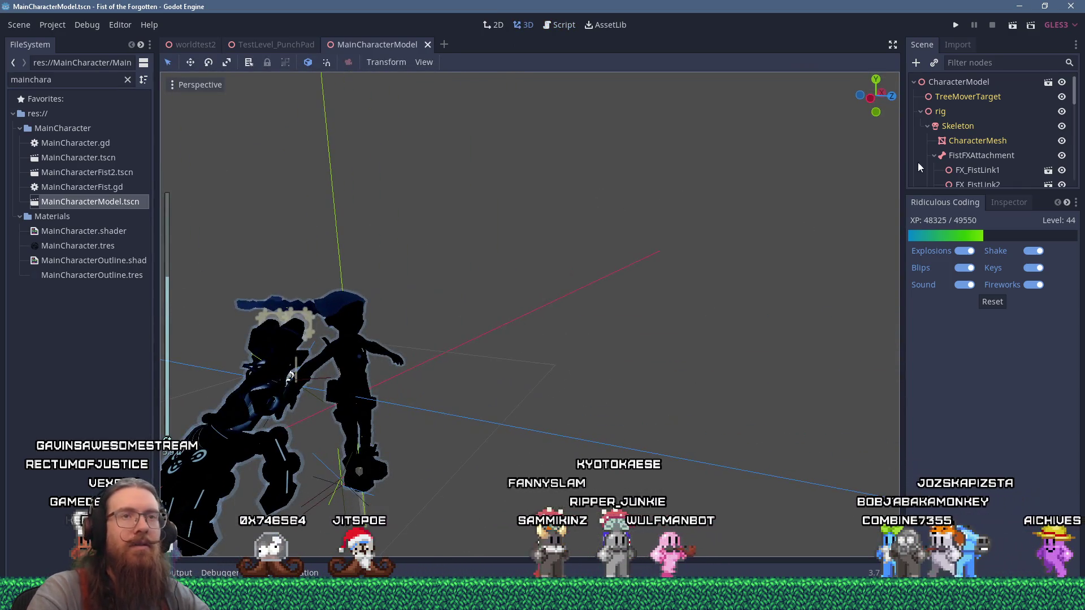
Step: Select the model's AnimationPlayer node and display its list of animations
{"action": "left_click", "coordinate": [950, 127]}
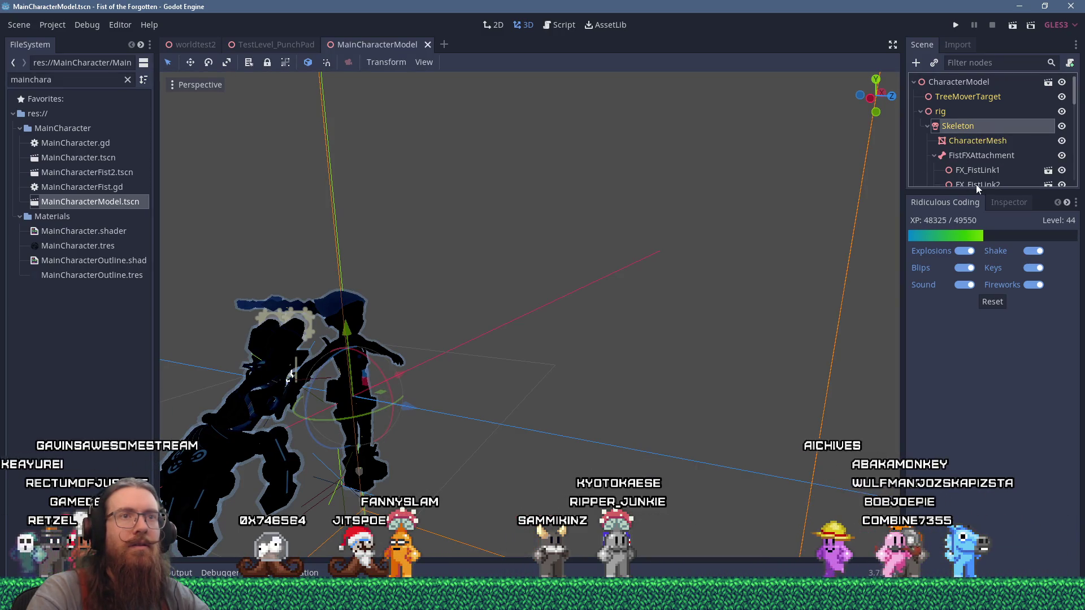
{"action": "scroll", "coordinate": [978, 181], "scroll_direction": "down", "scroll_amount": 3}
{"action": "left_click_drag", "start_coordinate": [989, 198], "coordinate": [974, 294]}
{"action": "scroll", "coordinate": [974, 294], "scroll_direction": "down", "scroll_amount": 4}
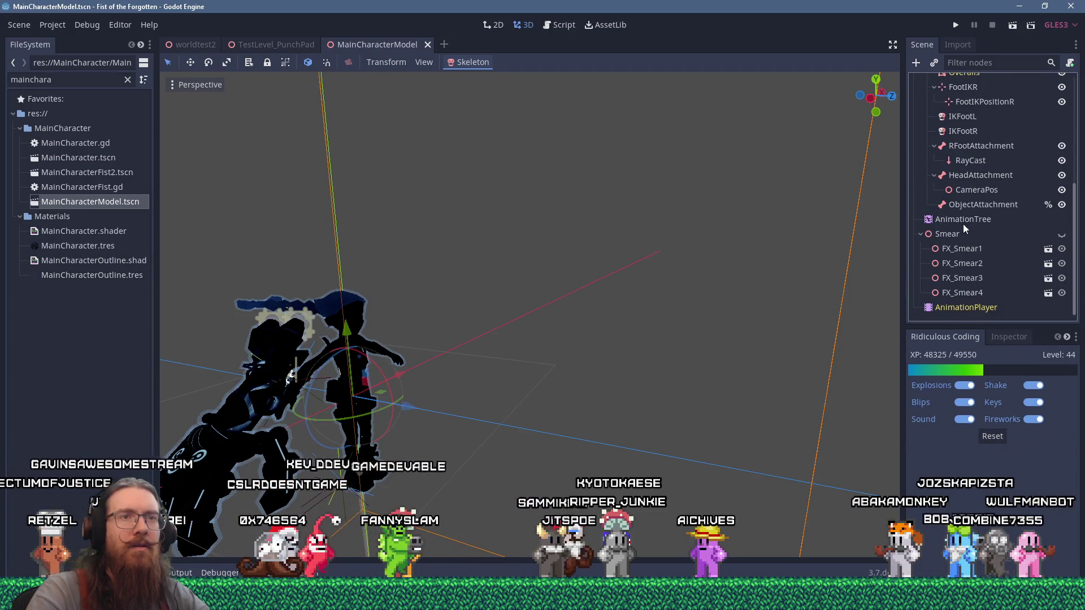
{"action": "left_click", "coordinate": [966, 308]}
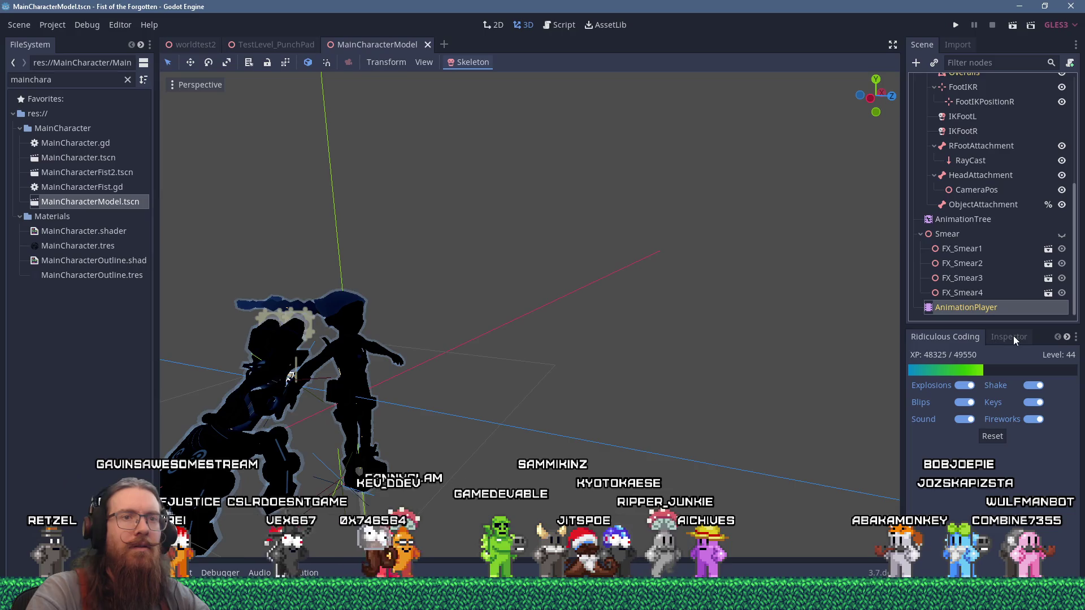
{"action": "left_click", "coordinate": [490, 447]}
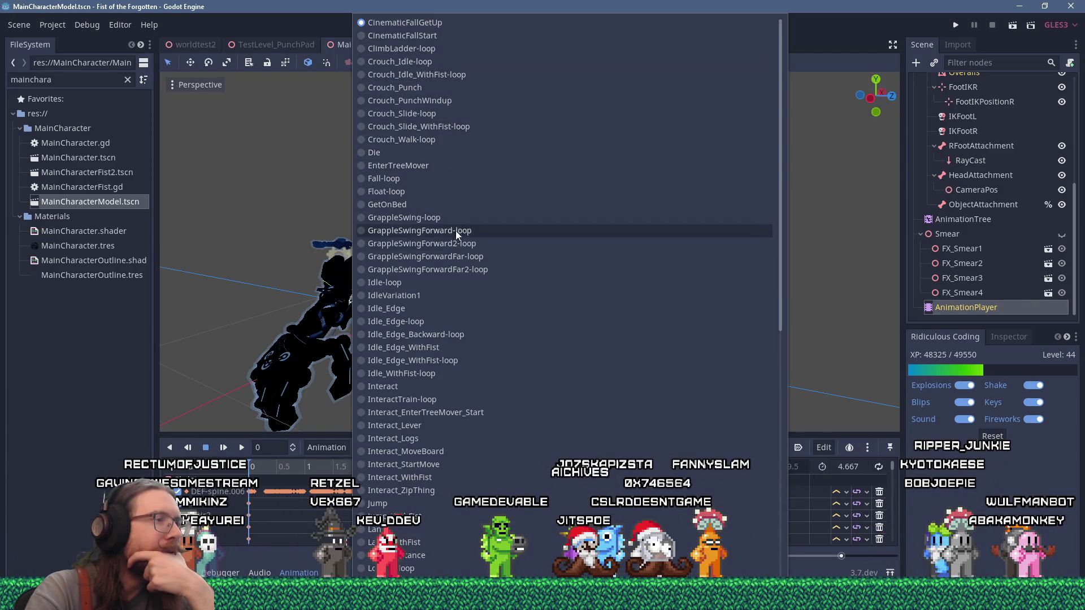
{"action": "scroll", "coordinate": [472, 333], "scroll_direction": "down", "scroll_amount": 2}
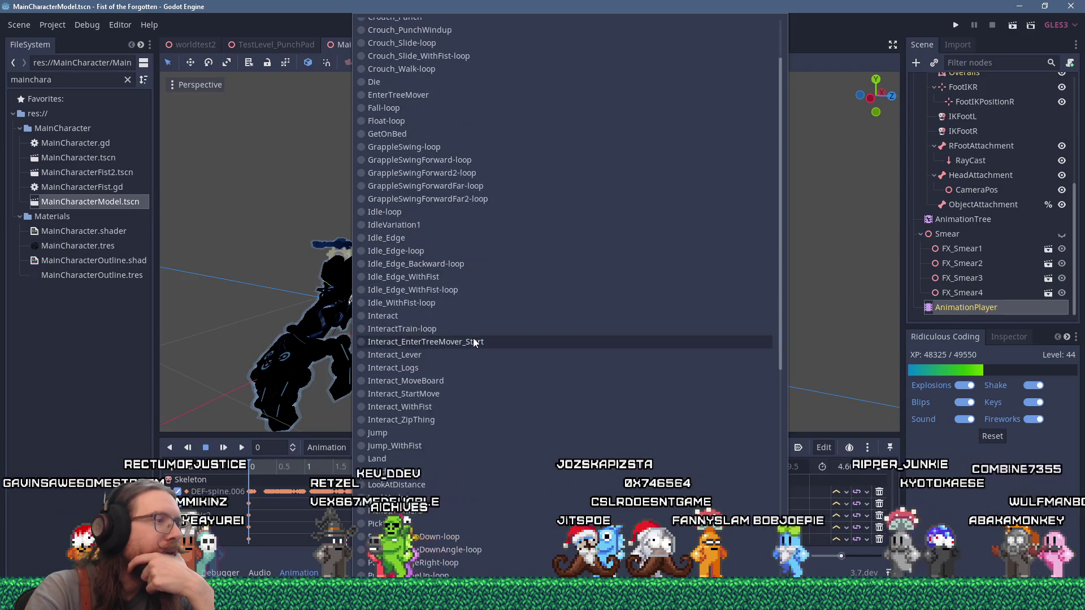
{"action": "scroll", "coordinate": [473, 338], "scroll_direction": "down", "scroll_amount": 3}
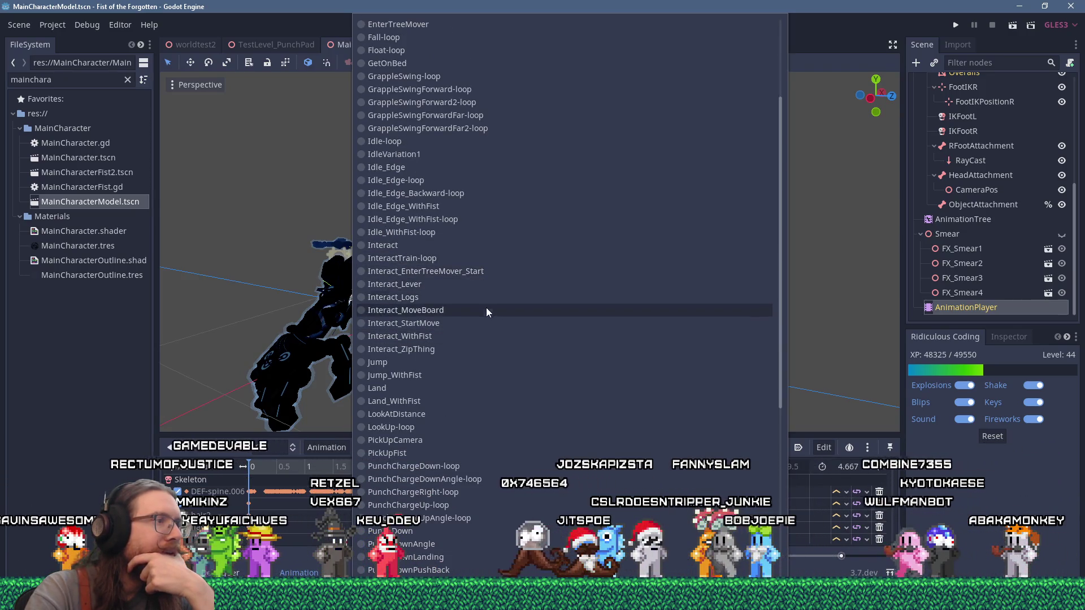
{"action": "scroll", "coordinate": [505, 362], "scroll_direction": "down", "scroll_amount": 2}
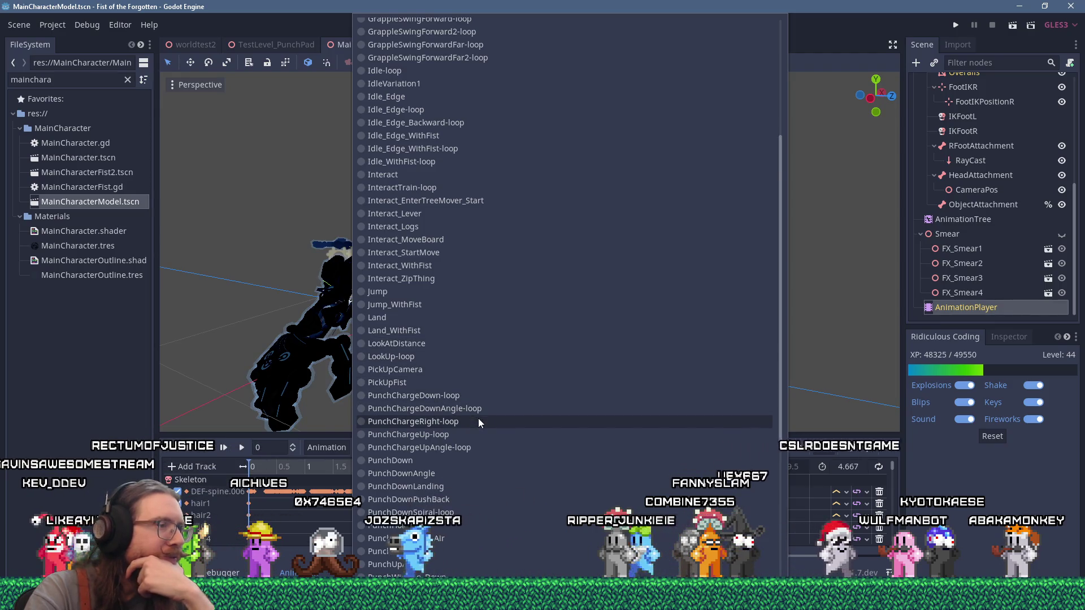
{"action": "scroll", "coordinate": [478, 423], "scroll_direction": "down", "scroll_amount": 2}
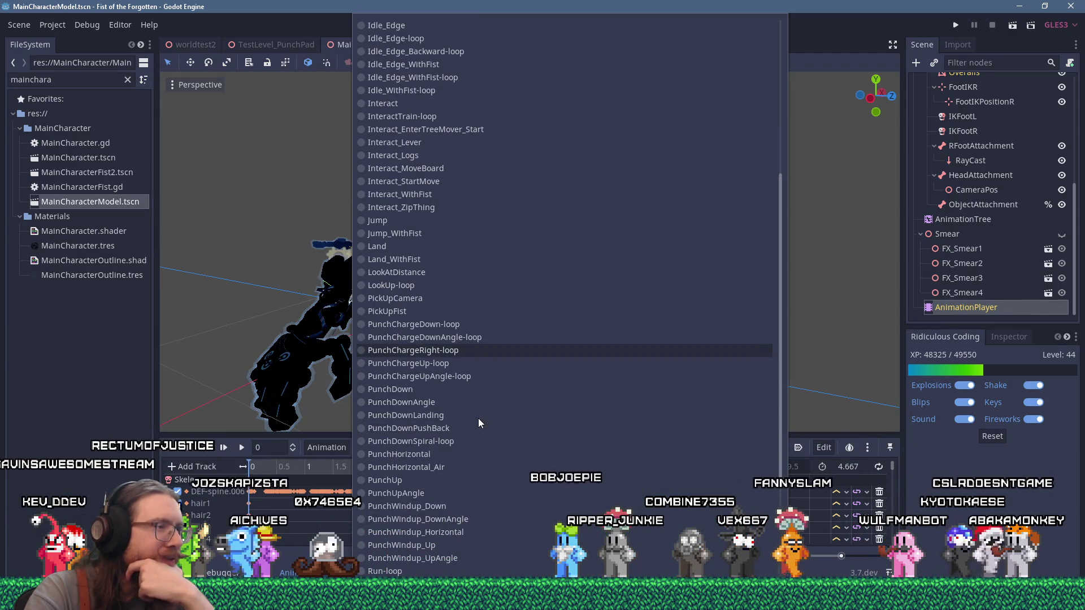
{"action": "scroll", "coordinate": [478, 419], "scroll_direction": "down", "scroll_amount": 2}
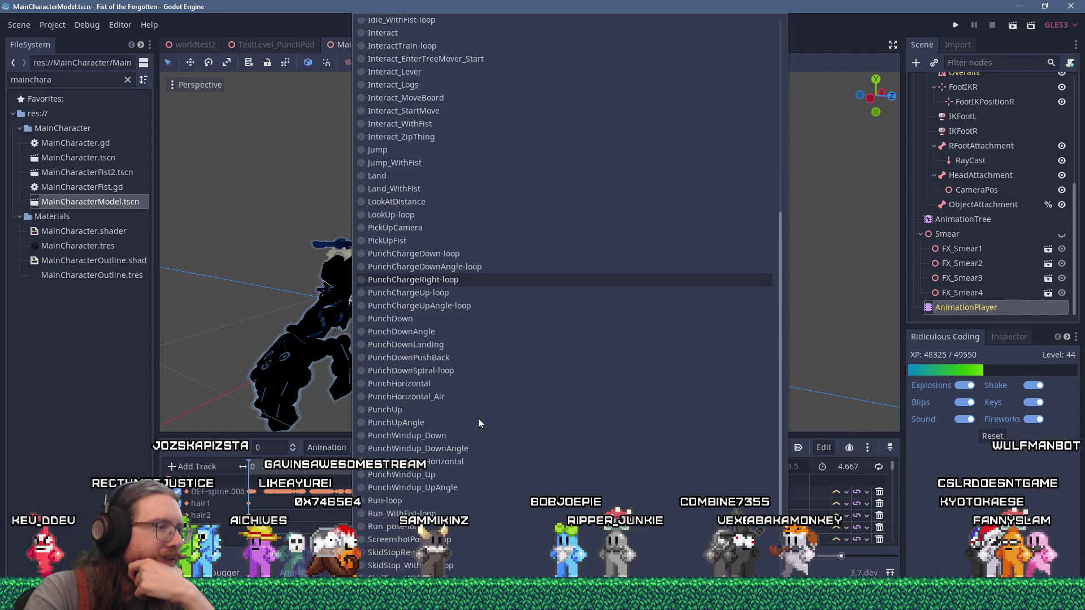
{"action": "scroll", "coordinate": [478, 423], "scroll_direction": "down", "scroll_amount": 2}
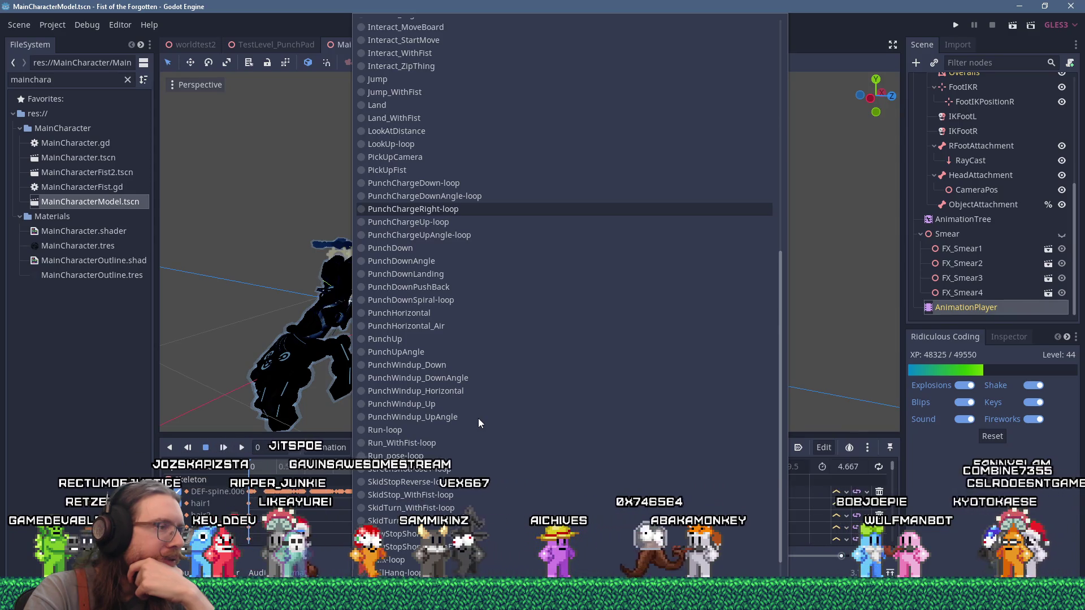
{"action": "scroll", "coordinate": [478, 418], "scroll_direction": "down", "scroll_amount": 1}
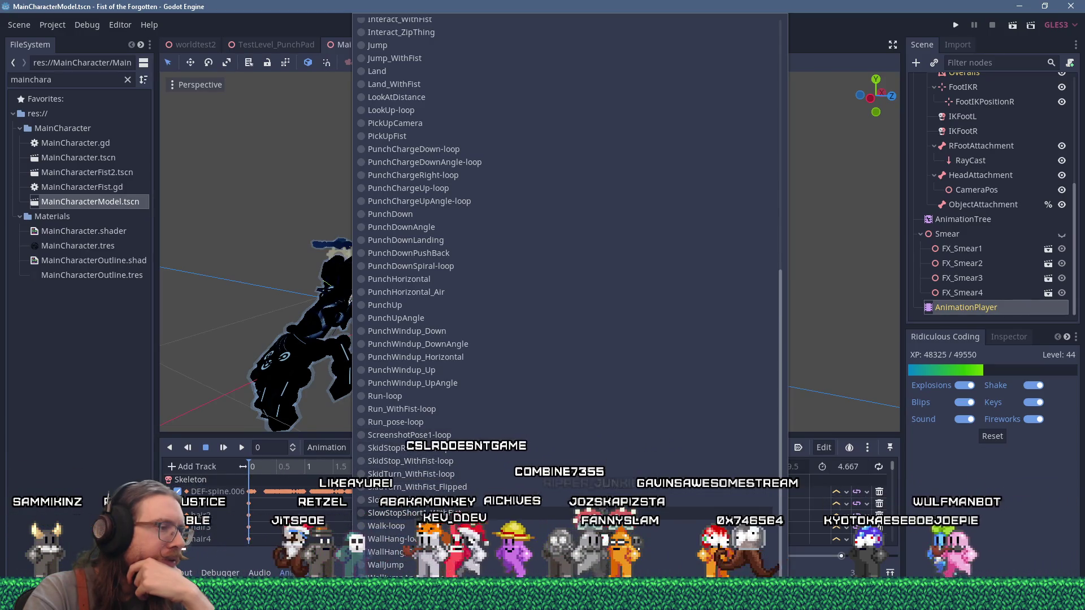
{"action": "scroll", "coordinate": [565, 293], "scroll_direction": "up", "scroll_amount": 5}
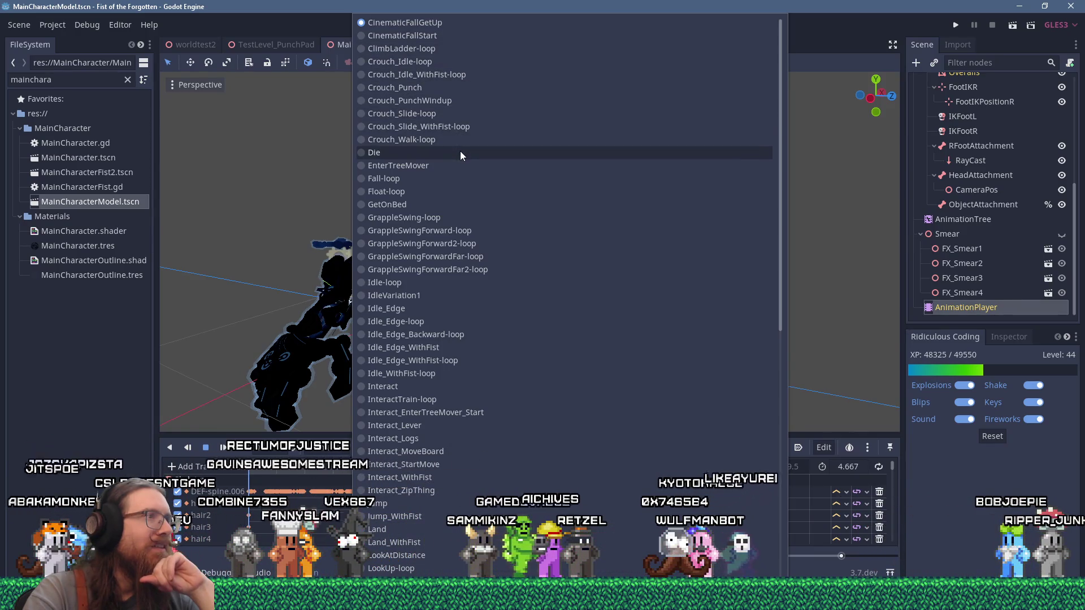
{"action": "left_click", "coordinate": [466, 197]}
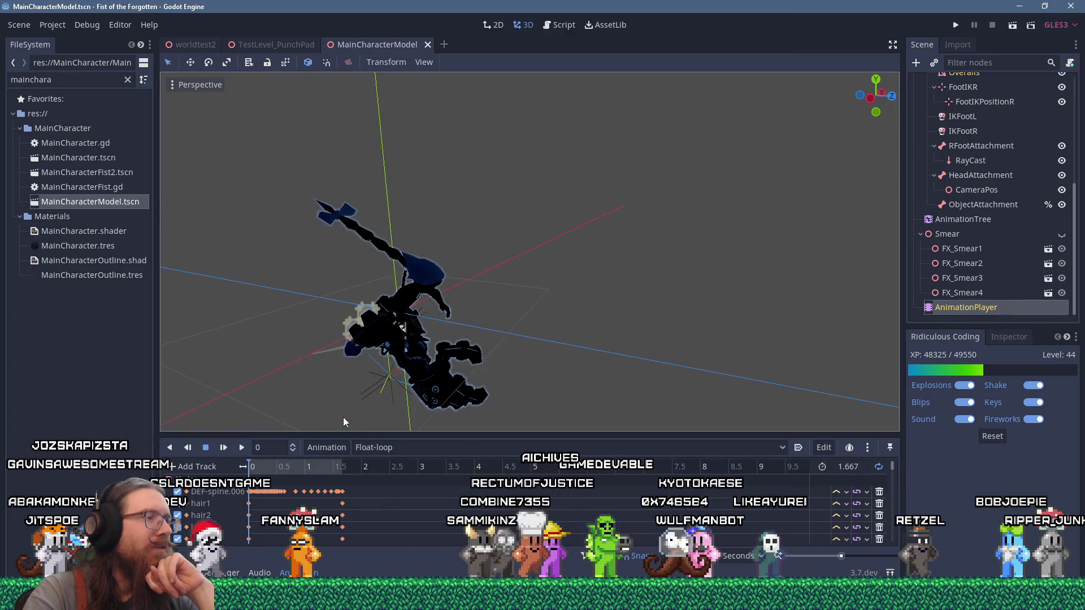
Step: Preview the Float-loop animation on the character model, then stop playback
{"action": "left_click", "coordinate": [241, 446]}
{"action": "mouse_move", "coordinate": [348, 307]}
{"action": "left_mouse_down"}
{"action": "mouse_move", "coordinate": [470, 287]}
{"action": "mouse_move", "coordinate": [444, 293]}
{"action": "left_mouse_up"}
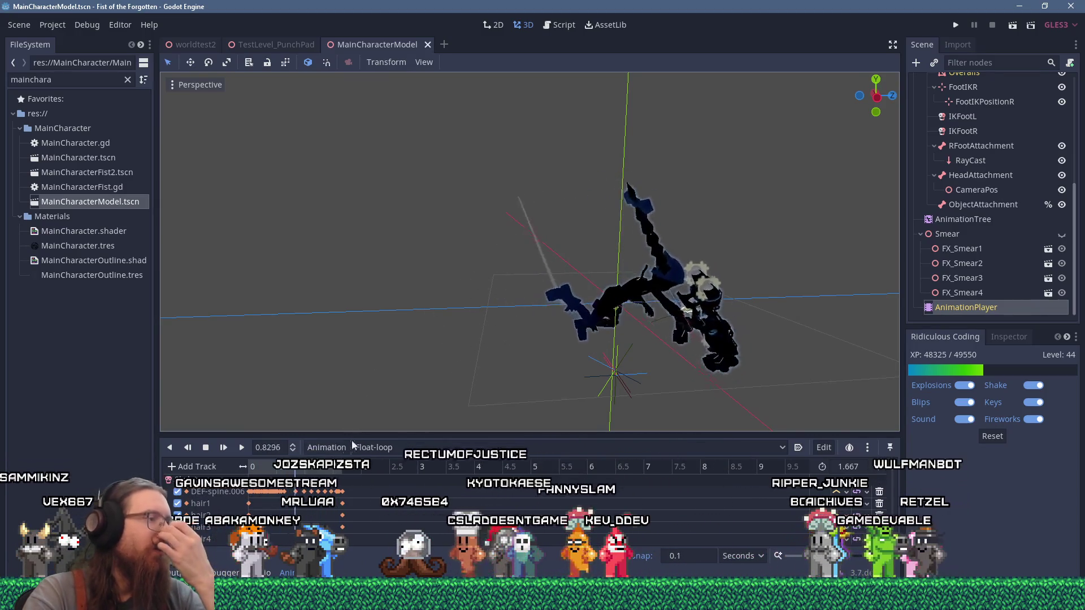
{"action": "left_click", "coordinate": [206, 449]}
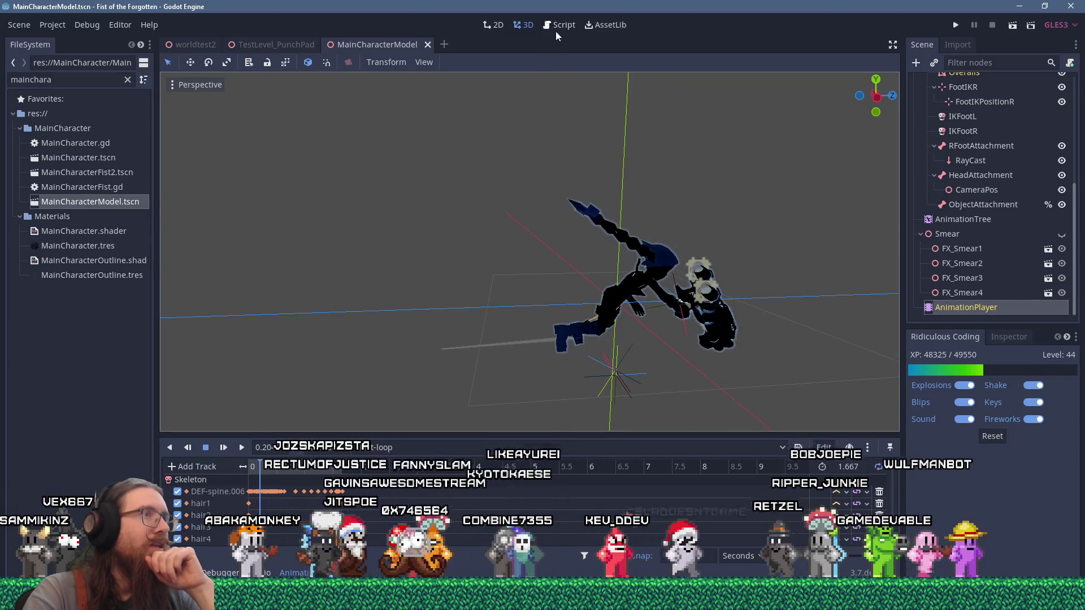
{"action": "left_click", "coordinate": [561, 26]}
Step: Search all project files for "float" and jump to the Float-loop animation call
{"action": "left_click", "coordinate": [542, 208]}
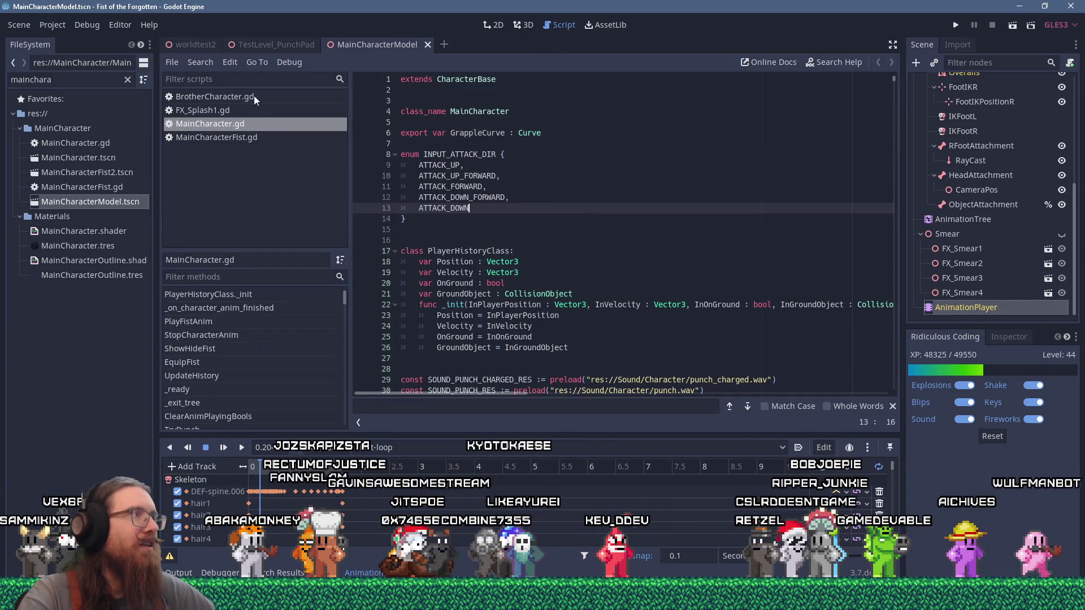
{"action": "left_click", "coordinate": [206, 61]}
{"action": "left_click", "coordinate": [303, 156]}
{"action": "type", "text": "\"floa"}
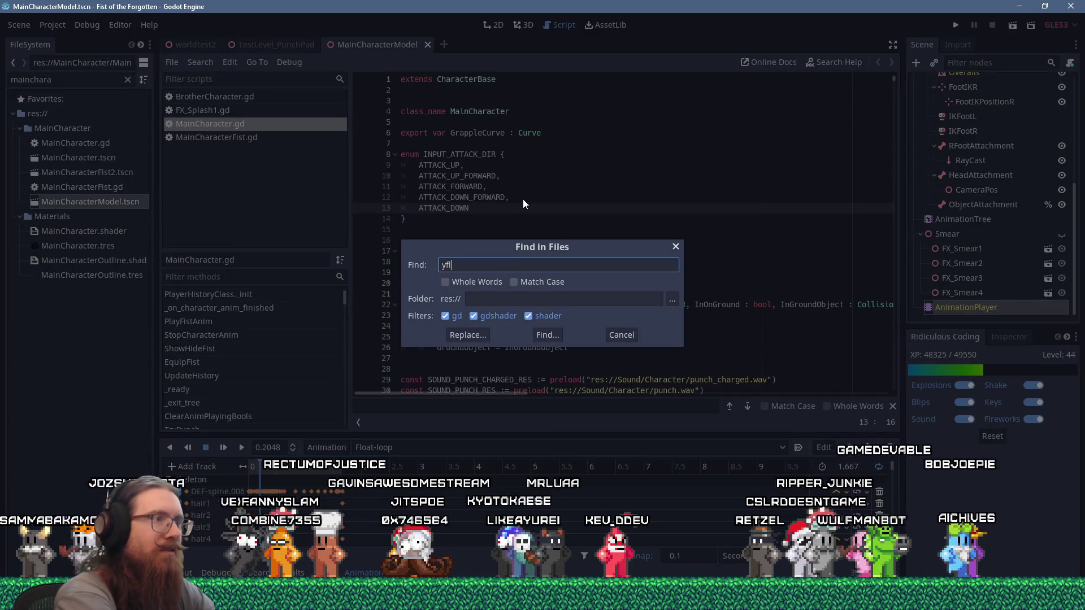
{"action": "type", "text": "t"}
{"action": "key", "text": "Return"}
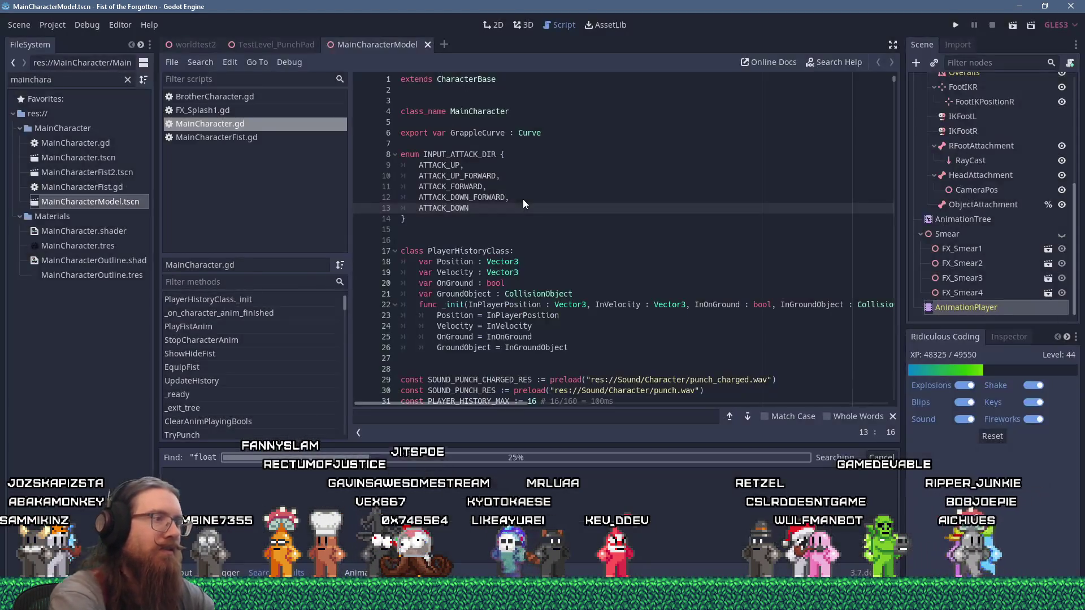
{"action": "left_click", "coordinate": [391, 490]}
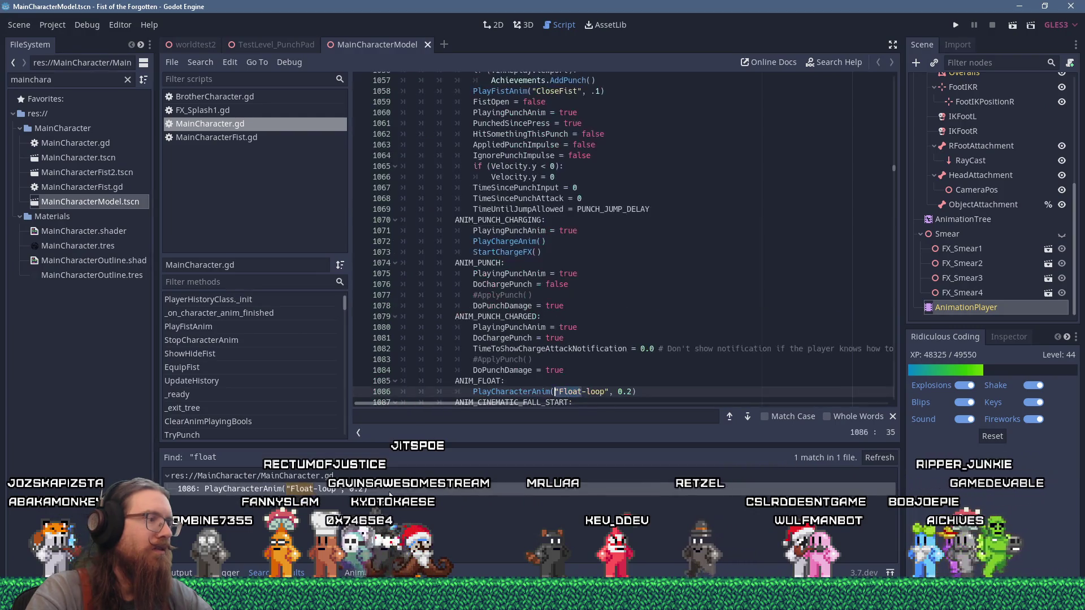
{"action": "scroll", "coordinate": [582, 274], "scroll_direction": "down", "scroll_amount": 2}
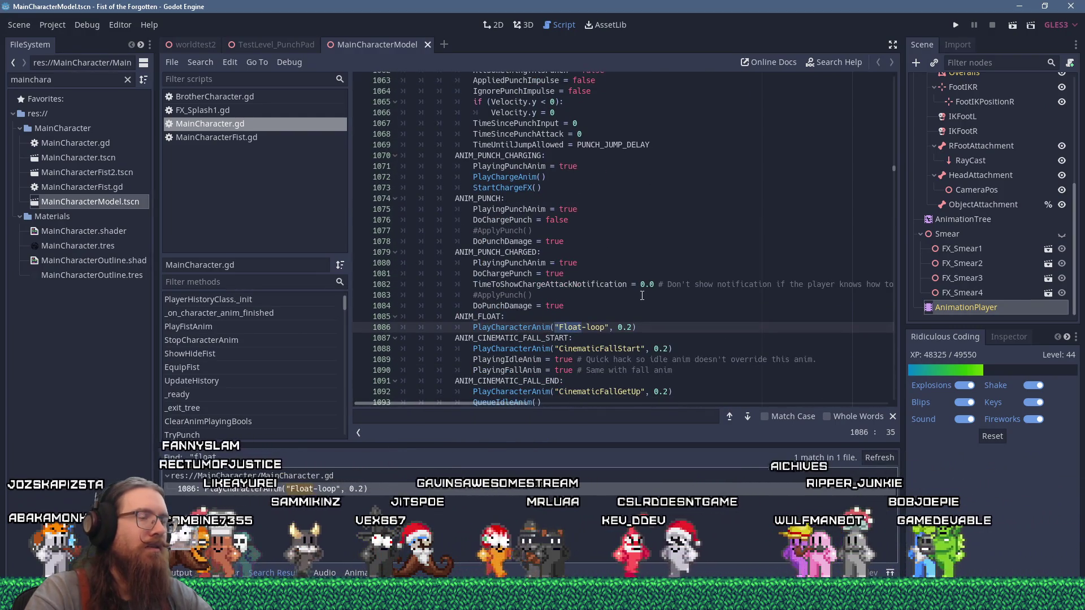
Step: Find ANIM_FLOAT in StartFlight and copy its Lock() and ChangeAnimState(ANIM_FLOAT) lines
{"action": "double_click", "coordinate": [477, 316]}
{"action": "scroll", "coordinate": [605, 338], "scroll_direction": "up", "scroll_amount": 10}
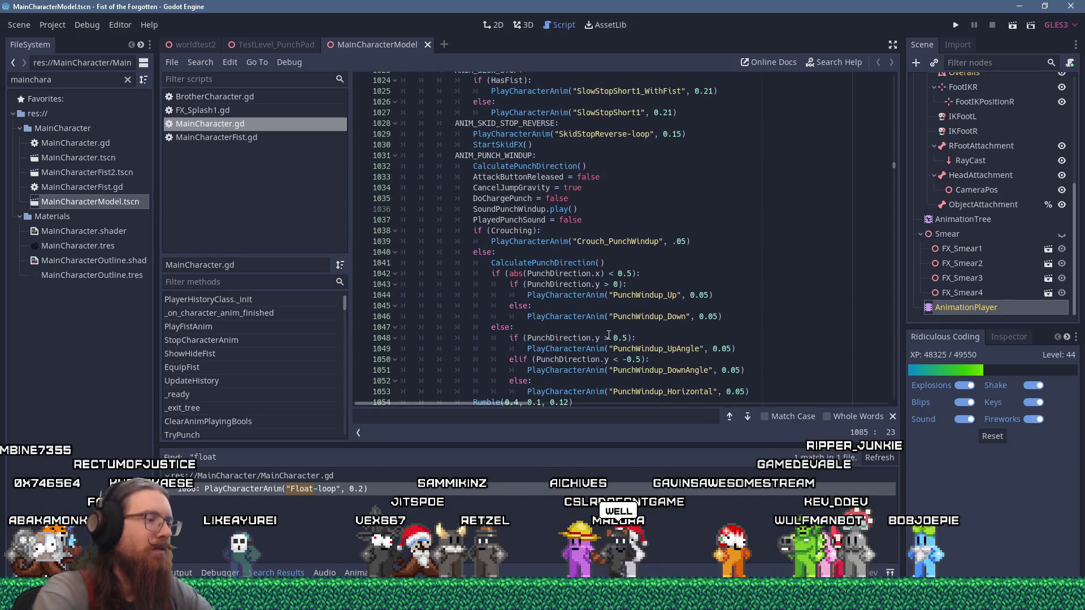
{"action": "key", "text": "ctrl+f"}
{"action": "type", "text": "ANIM_FLOAT"}
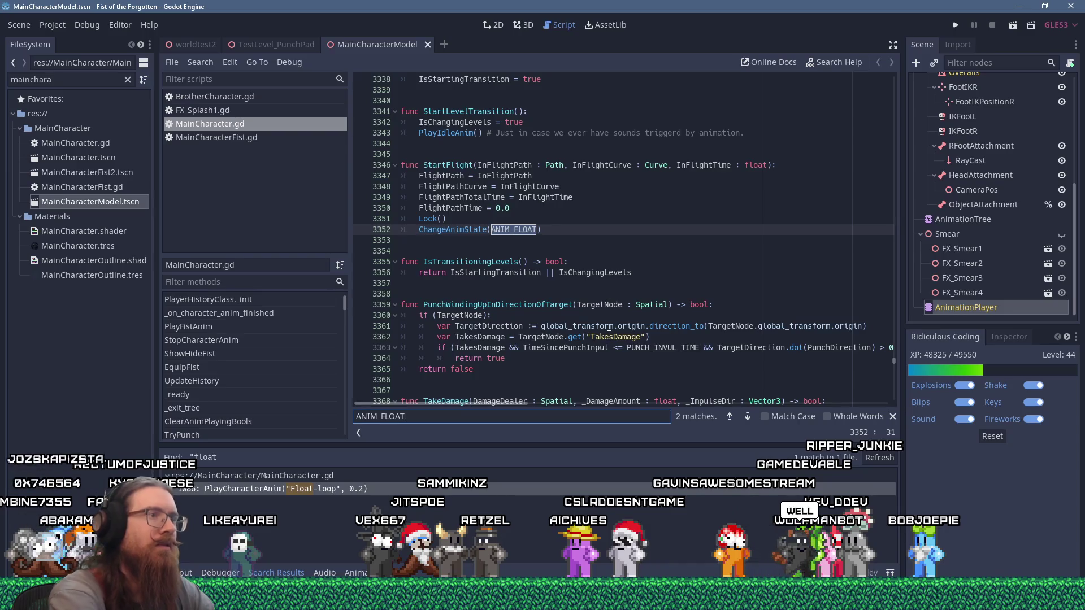
{"action": "left_click", "coordinate": [576, 233]}
{"action": "left_click", "coordinate": [432, 232]}
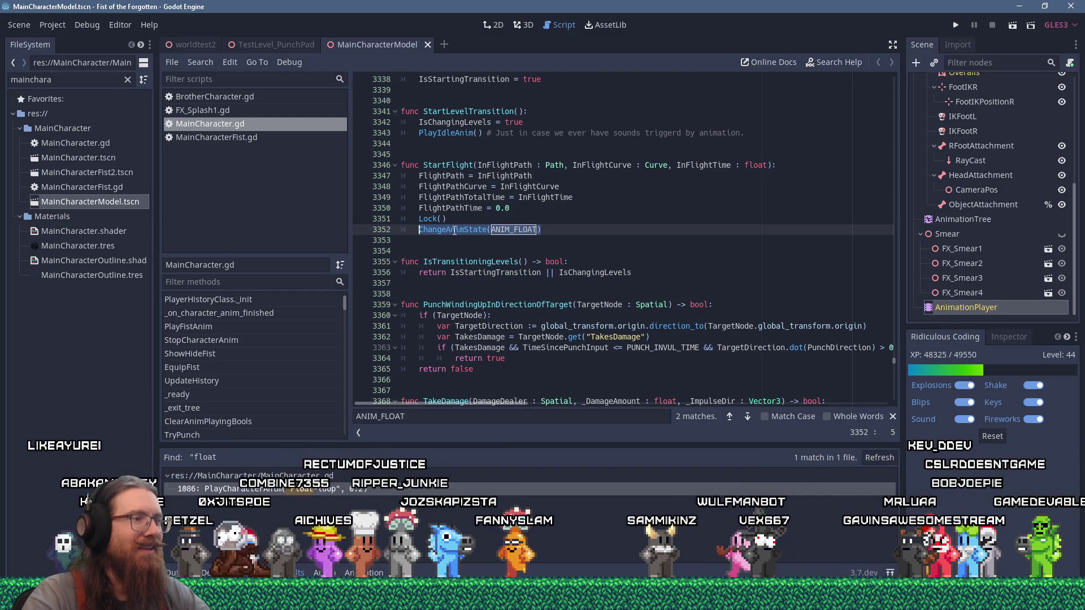
{"action": "mouse_move", "coordinate": [543, 229]}
{"action": "left_mouse_down"}
{"action": "mouse_move", "coordinate": [379, 212]}
{"action": "mouse_move", "coordinate": [401, 218]}
{"action": "left_mouse_up"}
{"action": "right_click", "coordinate": [422, 219]}
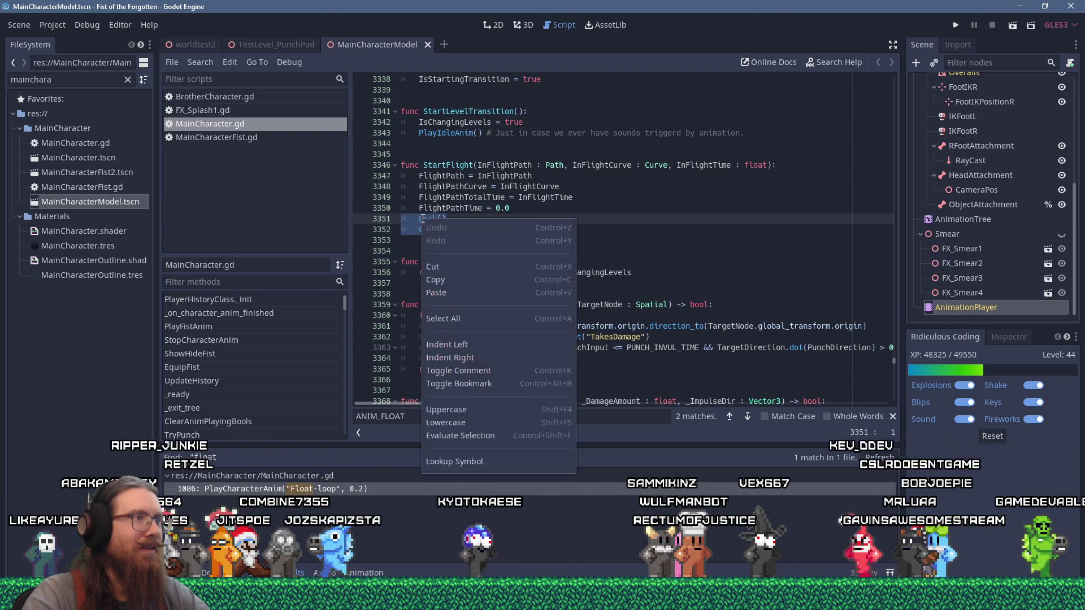
{"action": "left_click", "coordinate": [453, 277]}
{"action": "scroll", "coordinate": [582, 255], "scroll_direction": "down", "scroll_amount": 3}
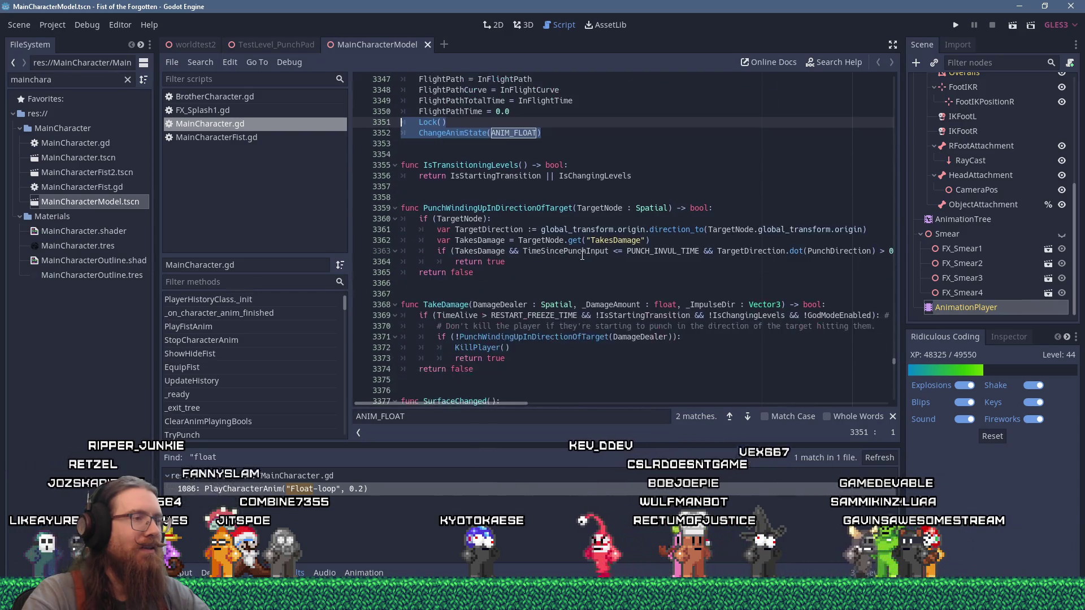
{"action": "scroll", "coordinate": [582, 255], "scroll_direction": "down", "scroll_amount": 4}
{"action": "scroll", "coordinate": [582, 255], "scroll_direction": "up", "scroll_amount": 9}
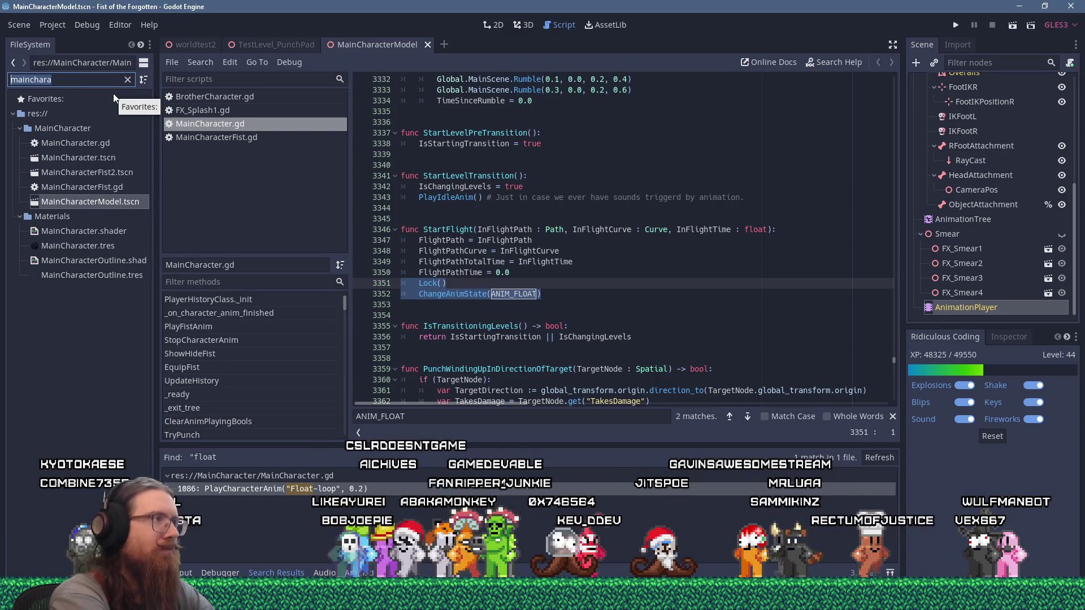
Step: Open RunicLevel_Portal.tscn in the 3D view, then bring the Notepad to-do list forward
{"action": "type", "text": "runicleve"}
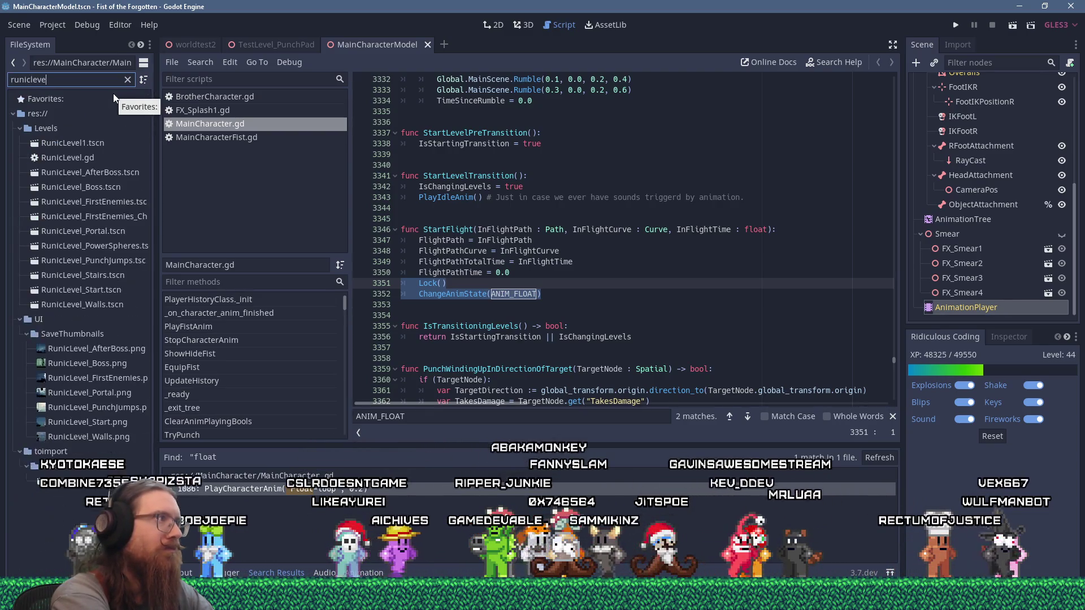
{"action": "type", "text": "l_port"}
{"action": "left_click", "coordinate": [84, 142]}
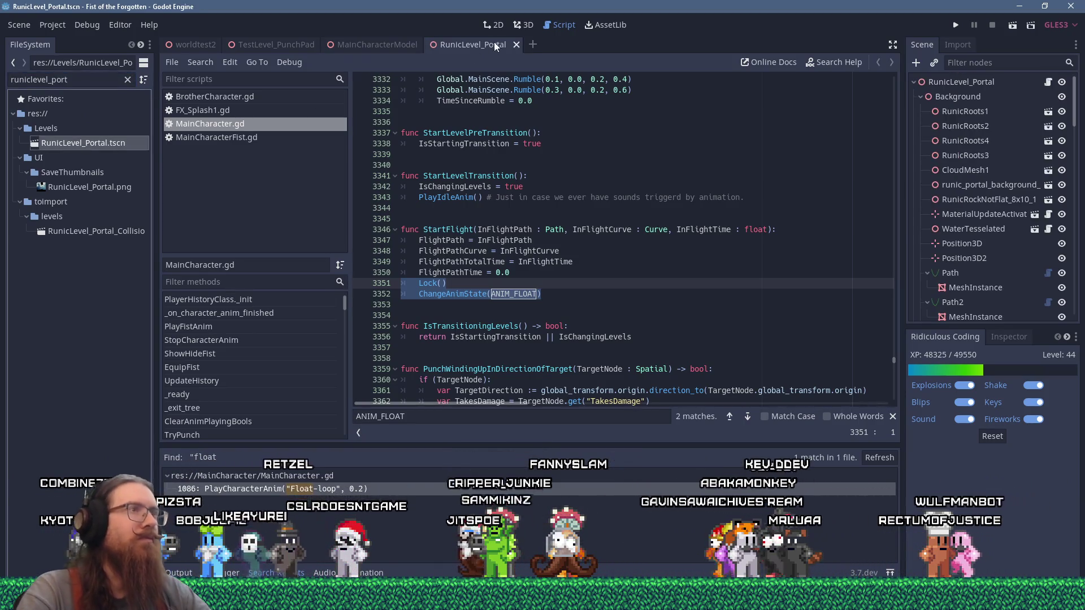
{"action": "left_click", "coordinate": [518, 26]}
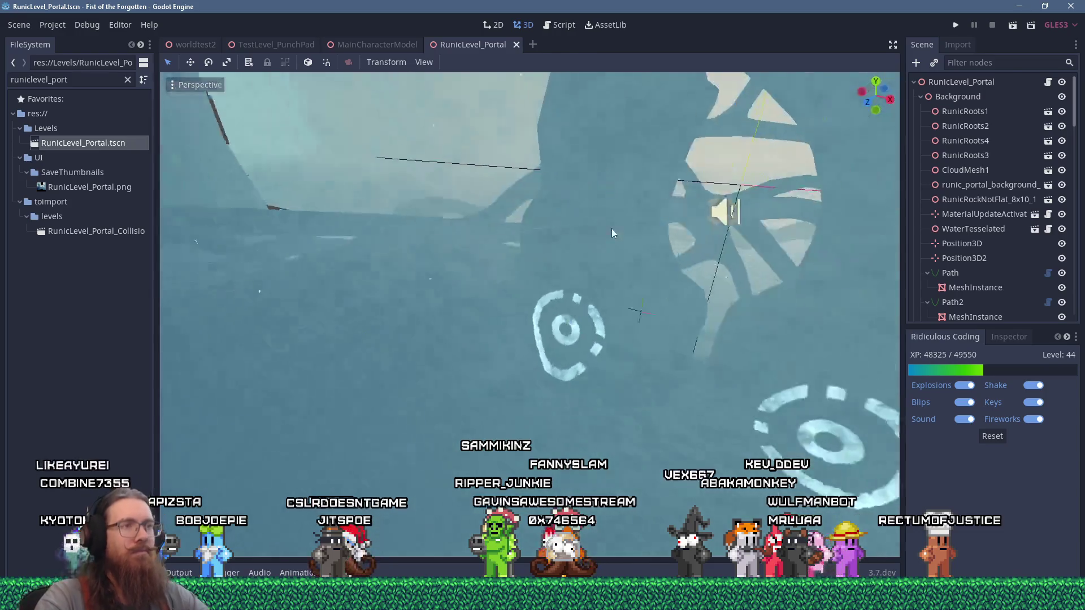
{"action": "scroll", "coordinate": [614, 306], "scroll_direction": "down", "scroll_amount": 5}
{"action": "key", "text": "super+Tab"}
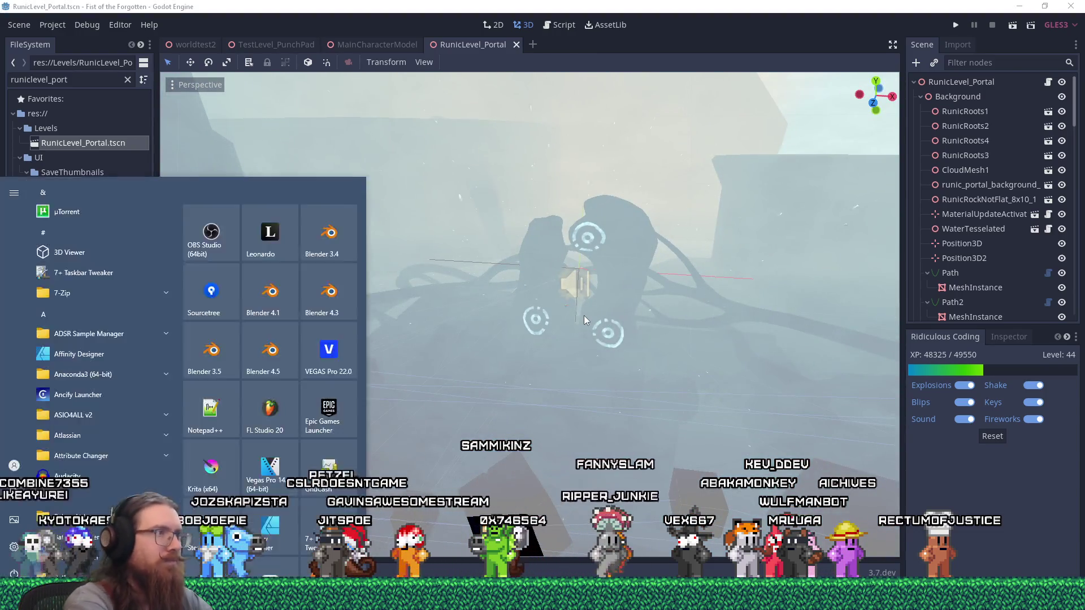
{"action": "left_click", "coordinate": [523, 296]}
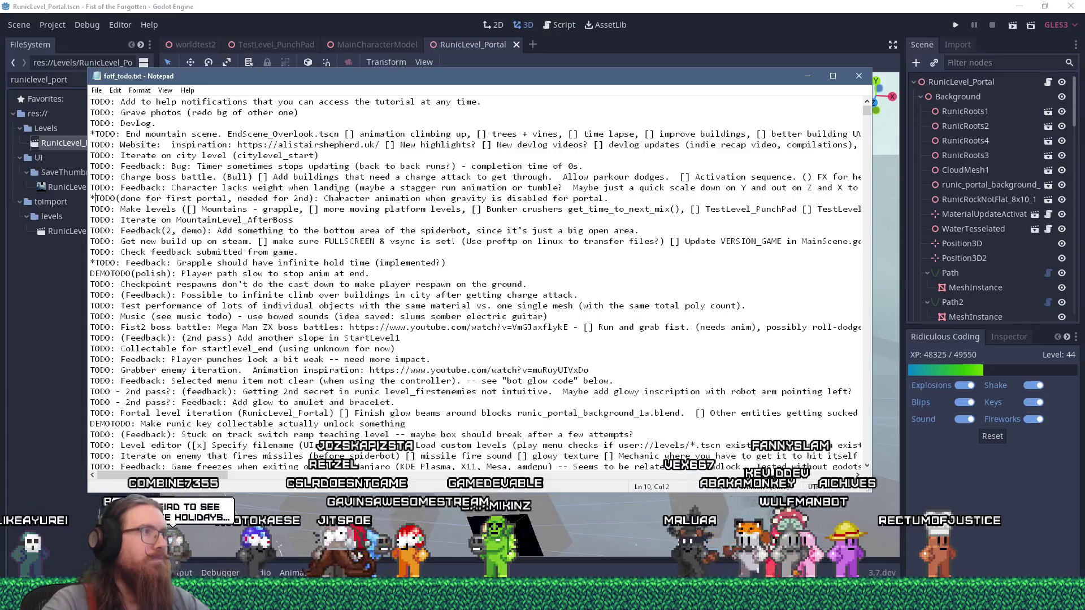
Step: Note 'Float-loop' in the portal gravity-animation to-do line and return to Godot
{"action": "type", "text": "Float-loop)"}
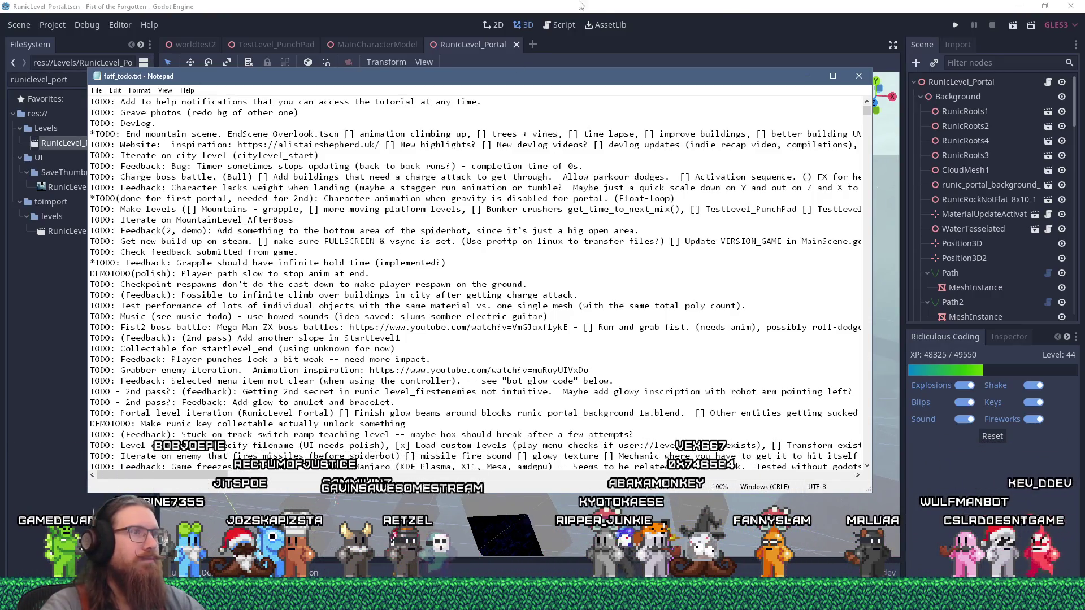
{"action": "left_click", "coordinate": [588, 49]}
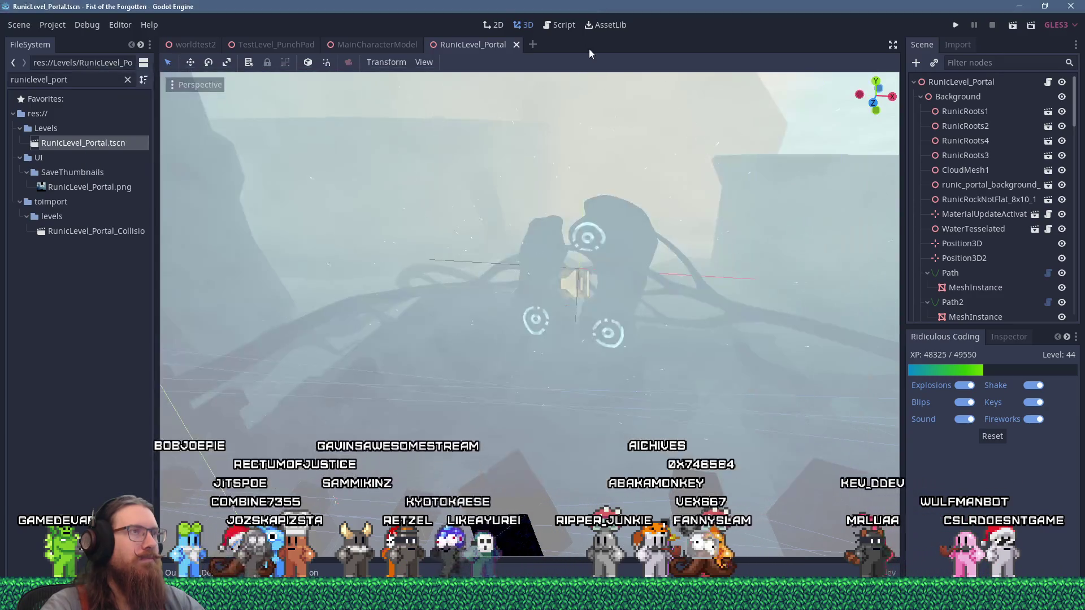
Step: Paste the Lock() and ChangeAnimState(ANIM_FLOAT) lines into the to-do below the Float-loop note
{"action": "left_click", "coordinate": [564, 26]}
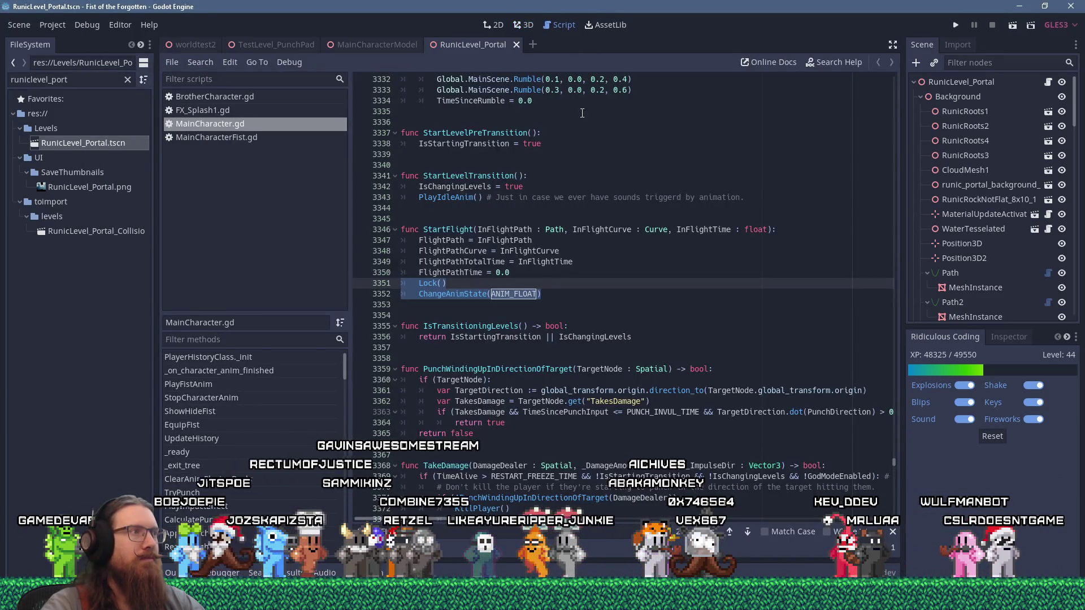
{"action": "right_click", "coordinate": [408, 288]}
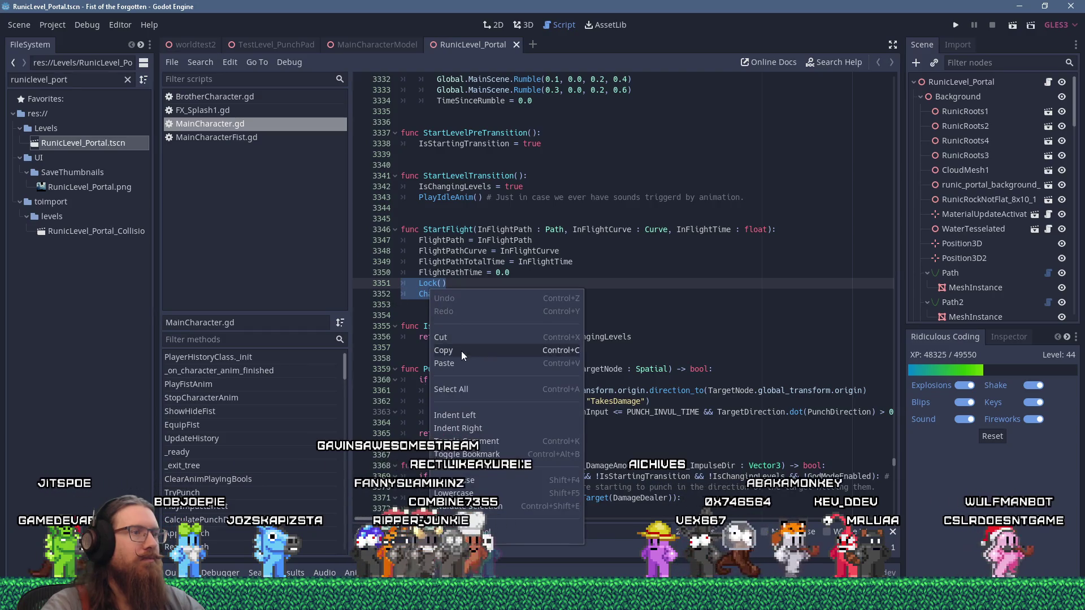
{"action": "key", "text": "alt+Tab"}
{"action": "key", "text": "Return"}
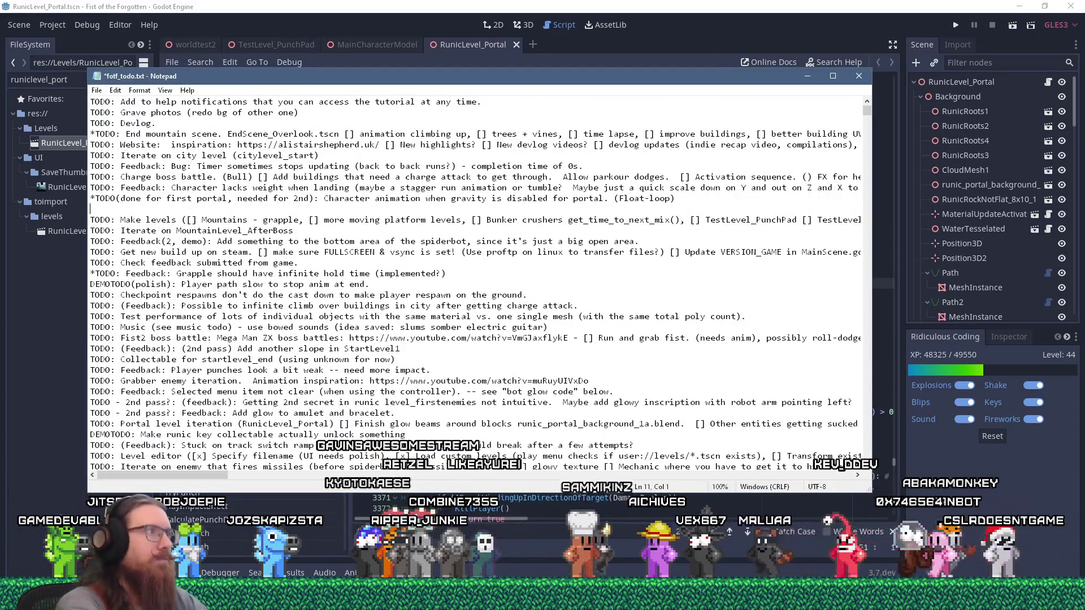
{"action": "key", "text": "ctrl+v"}
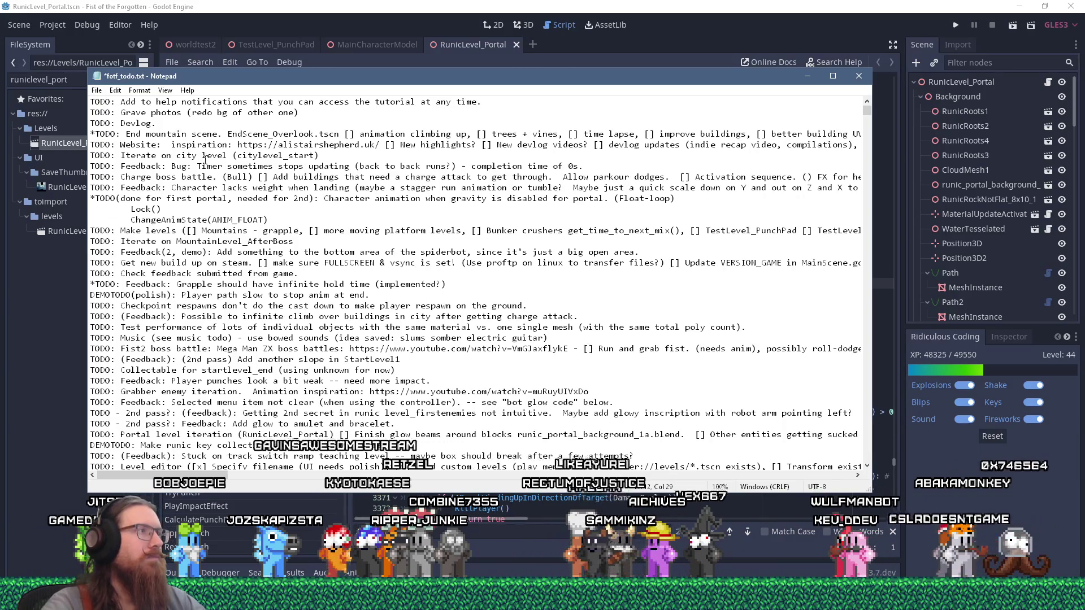
{"action": "left_click", "coordinate": [96, 90]}
{"action": "left_click", "coordinate": [113, 140]}
{"action": "left_click", "coordinate": [618, 287]}
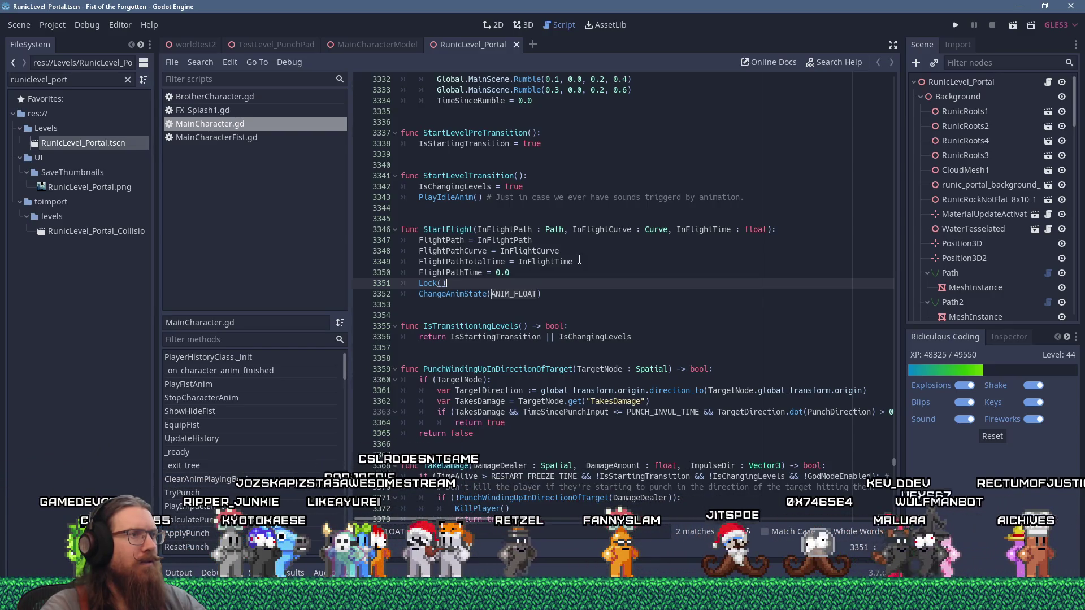
Step: Close BrotherCharacter.gd and FX_Splash1.gd, then return to the portal level's 3D view
{"action": "middle_click", "coordinate": [231, 96]}
{"action": "middle_click", "coordinate": [231, 96]}
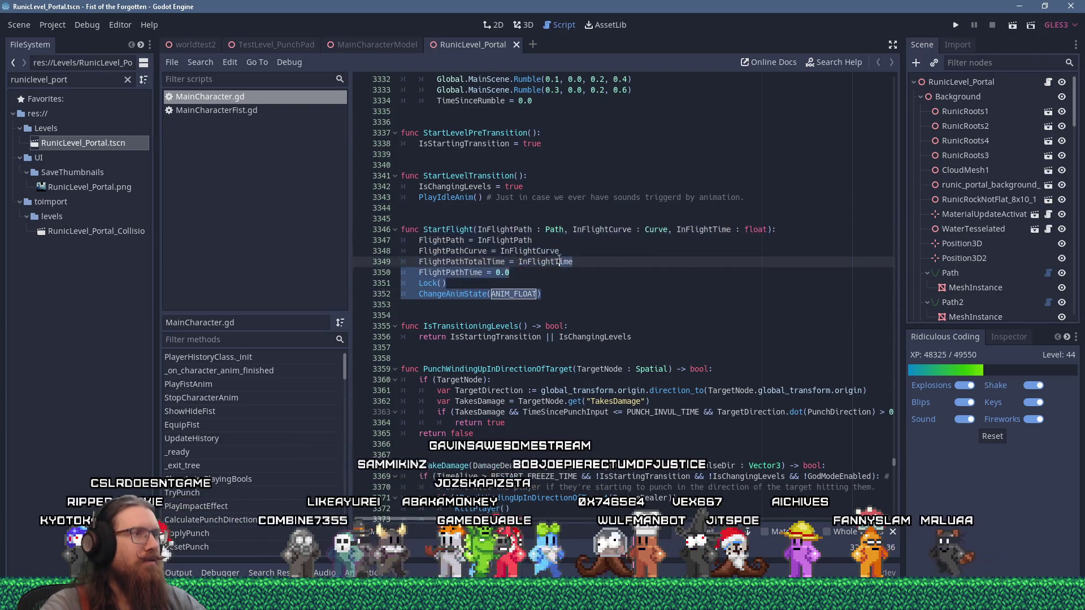
{"action": "left_click", "coordinate": [616, 293]}
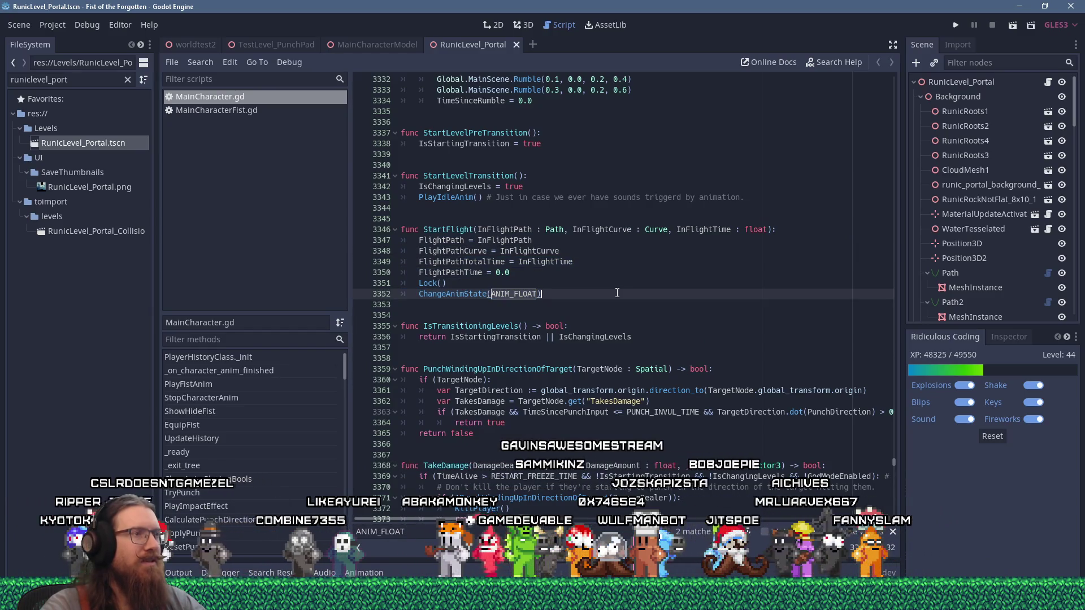
{"action": "key", "text": "Escape"}
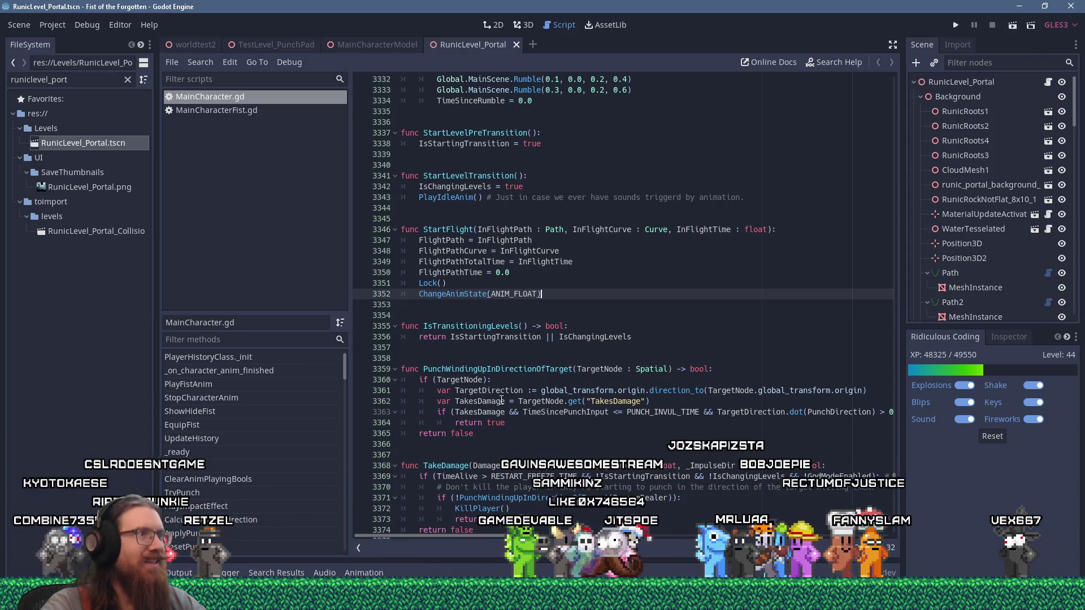
{"action": "key", "text": "ctrl+F9"}
{"action": "key", "text": "Escape"}
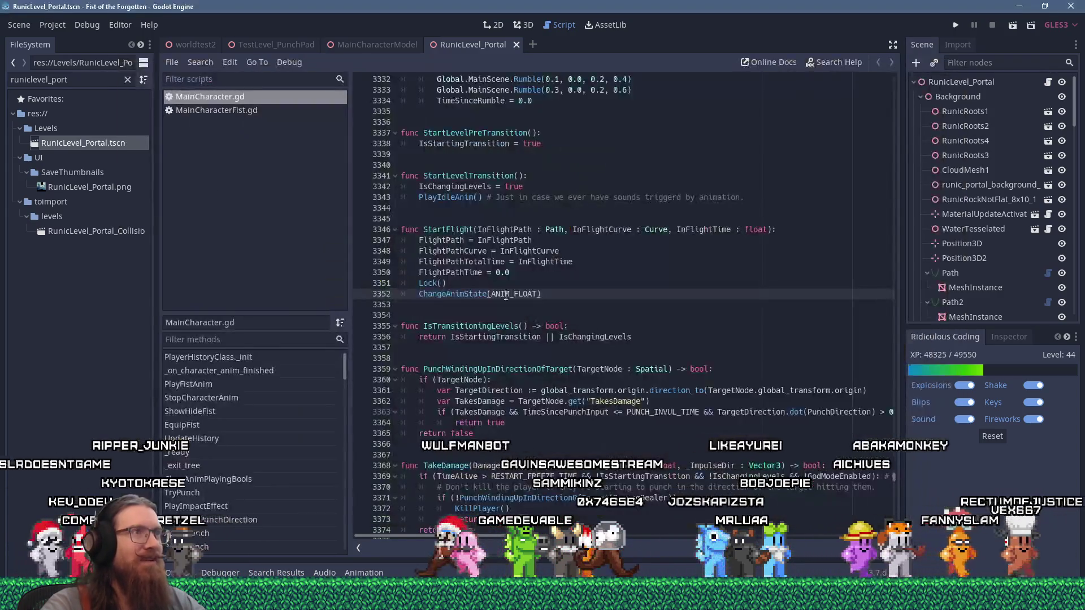
{"action": "left_click", "coordinate": [518, 25]}
{"action": "scroll", "coordinate": [541, 282], "scroll_direction": "up", "scroll_amount": 5}
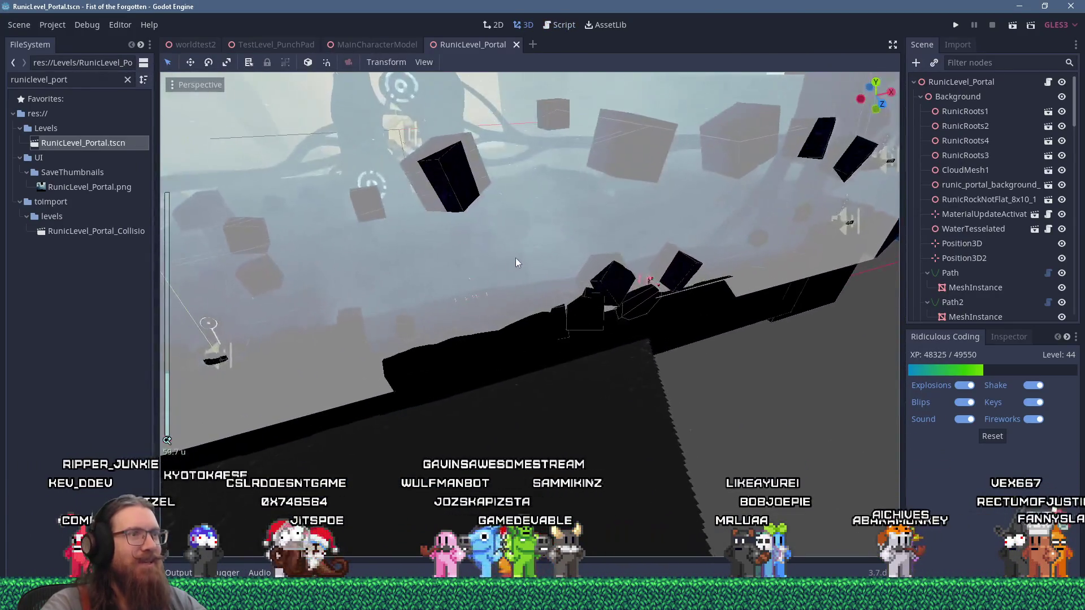
Step: Select the LevelEndTrigger node in the portal level and open its LevelEndTrigger.gd script
{"action": "scroll", "coordinate": [516, 257], "scroll_direction": "up", "scroll_amount": 6}
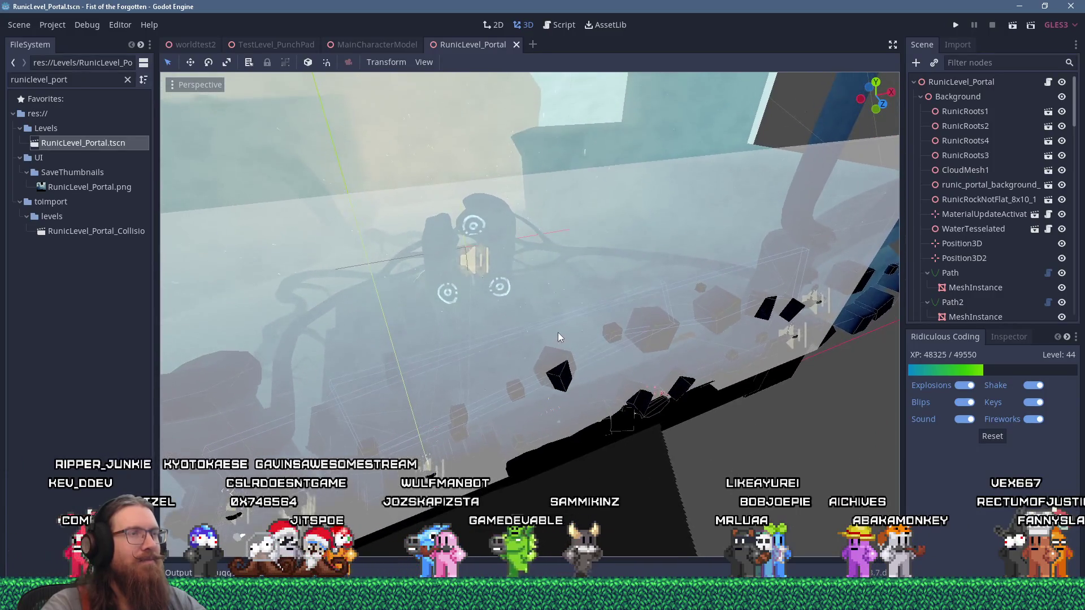
{"action": "left_click", "coordinate": [568, 224]}
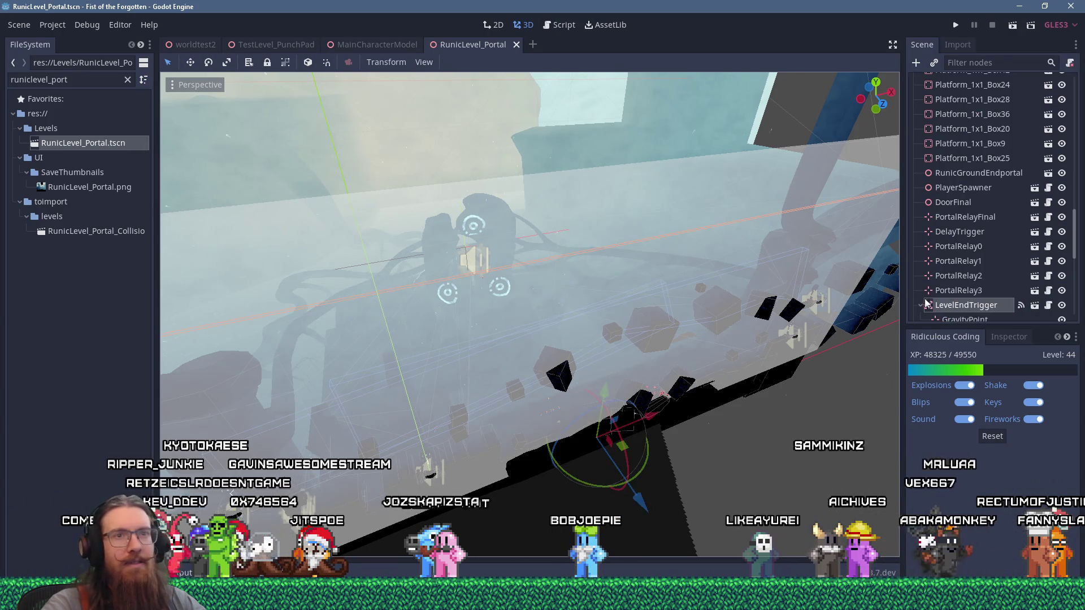
{"action": "scroll", "coordinate": [937, 304], "scroll_direction": "down", "scroll_amount": 3}
{"action": "left_click", "coordinate": [955, 201]}
{"action": "left_click", "coordinate": [962, 186]}
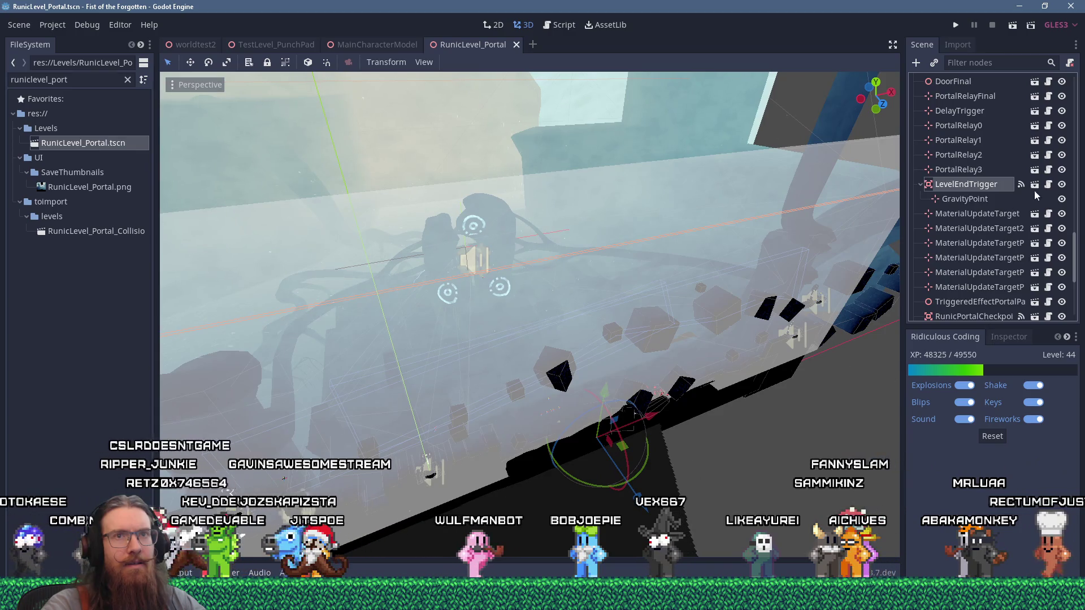
{"action": "left_click", "coordinate": [1048, 185]}
{"action": "left_click", "coordinate": [731, 232]}
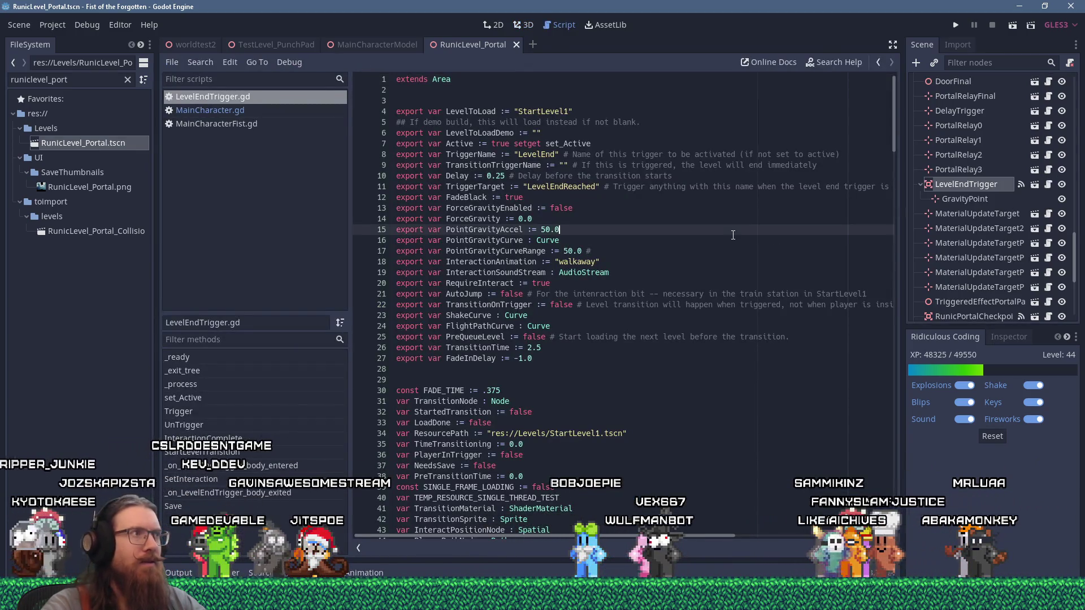
Step: Find the gravitypoint code and start a new line 204 with 'Player.' after LockZ
{"action": "key", "text": "ctrl+f"}
{"action": "type", "text": "gravitypoint"}
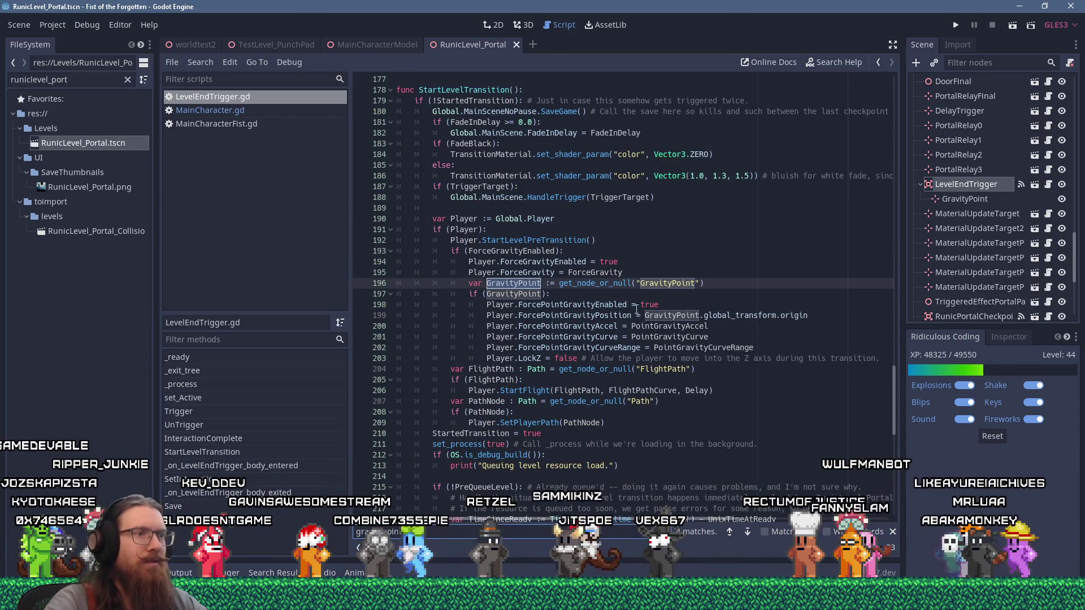
{"action": "left_click", "coordinate": [530, 360]}
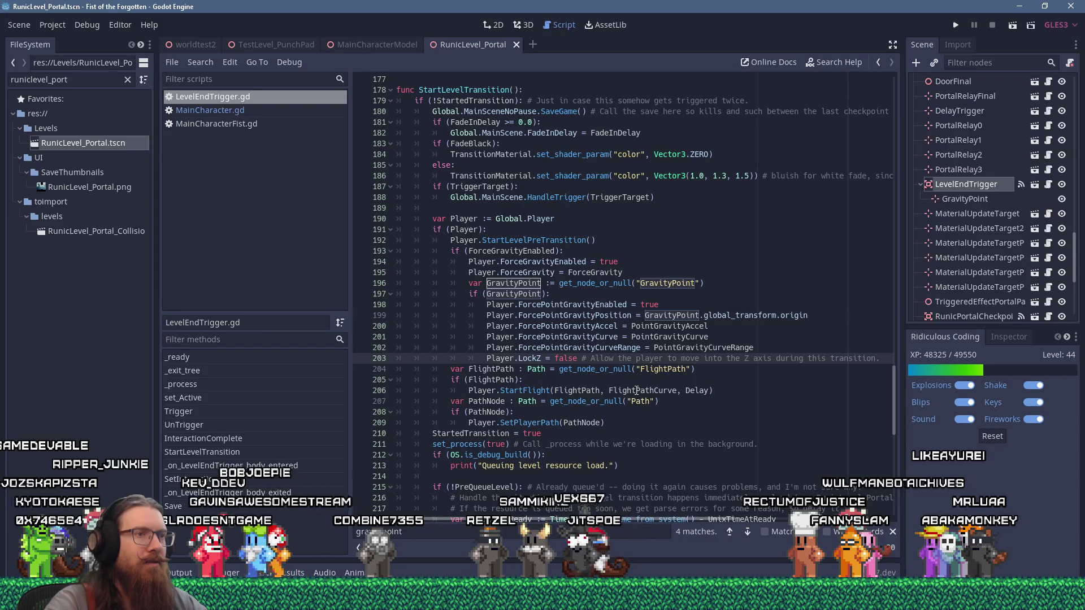
{"action": "key", "text": "End"}
{"action": "key", "text": "Return"}
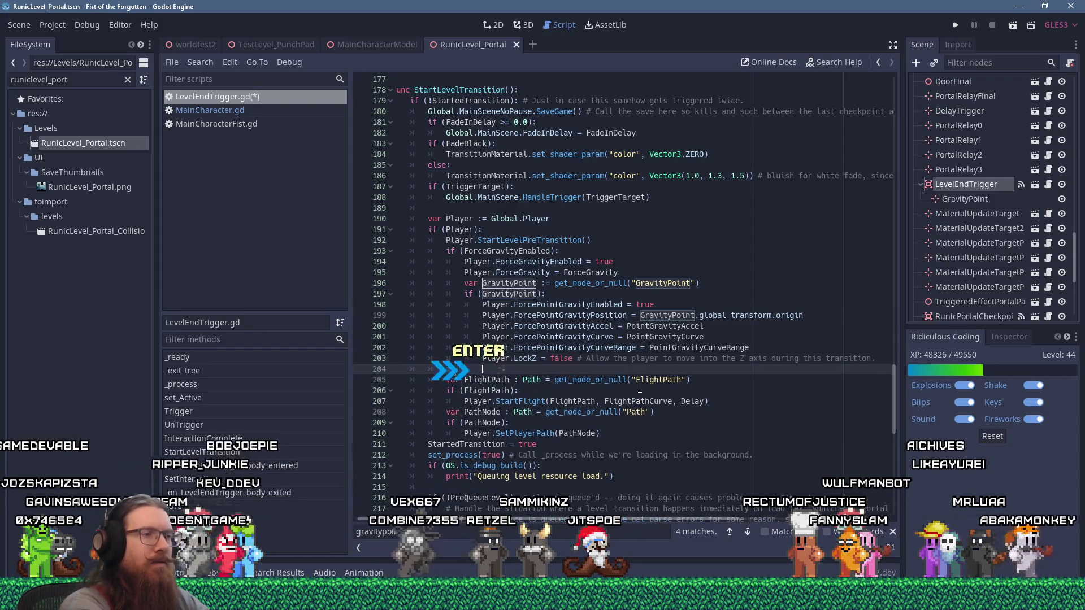
{"action": "type", "text": "Player."}
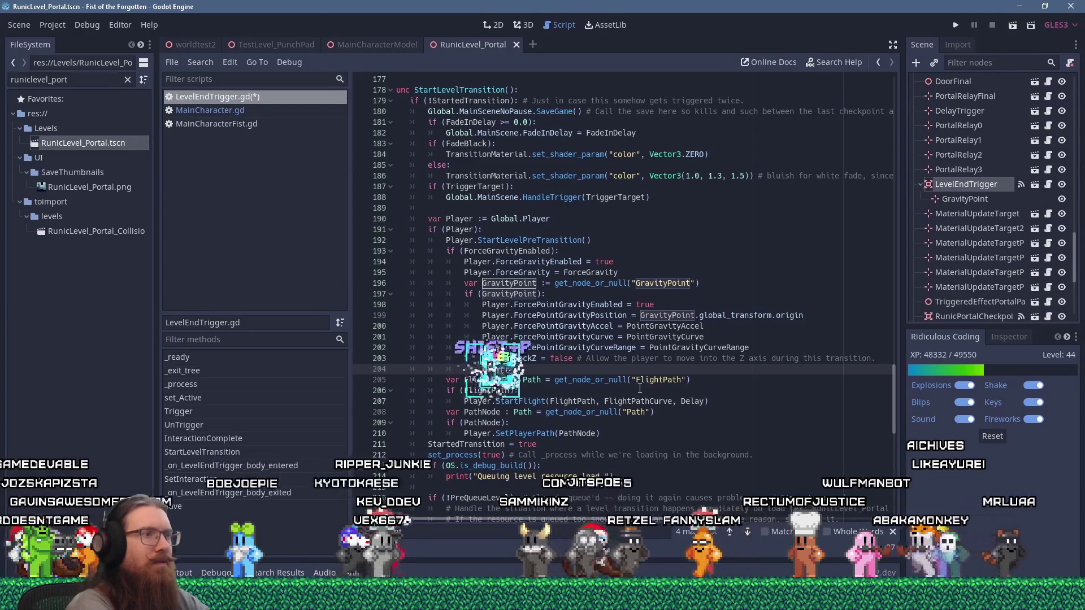
Step: Copy the ChangeAnimState(ANIM_FLOAT) call from MainCharacter.gd's StartFlight
{"action": "left_click", "coordinate": [238, 112]}
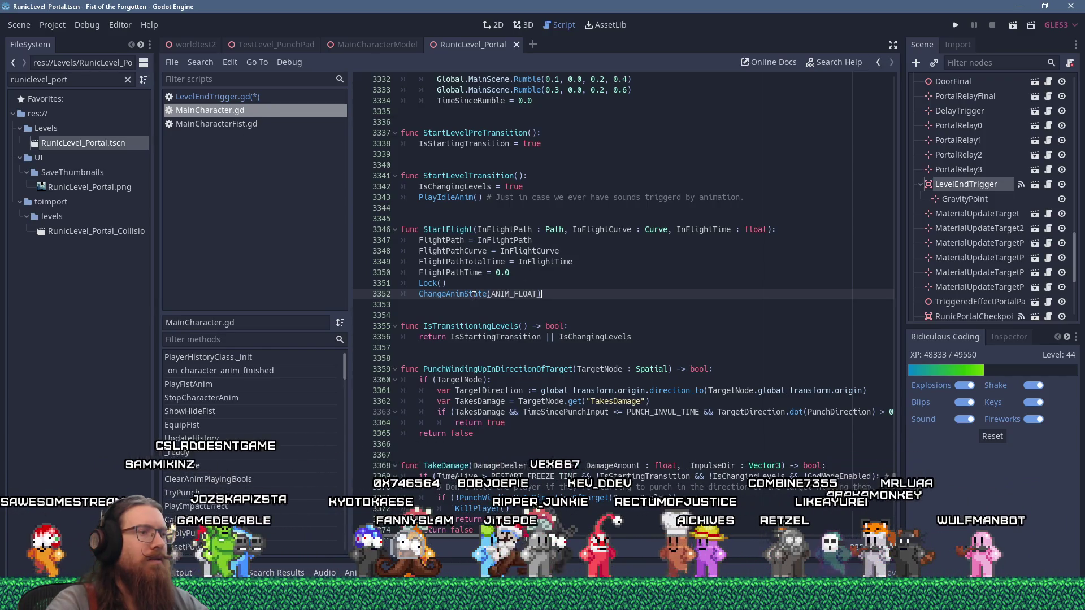
{"action": "left_click_drag", "start_coordinate": [551, 294], "coordinate": [434, 294]}
{"action": "right_click", "coordinate": [420, 295]}
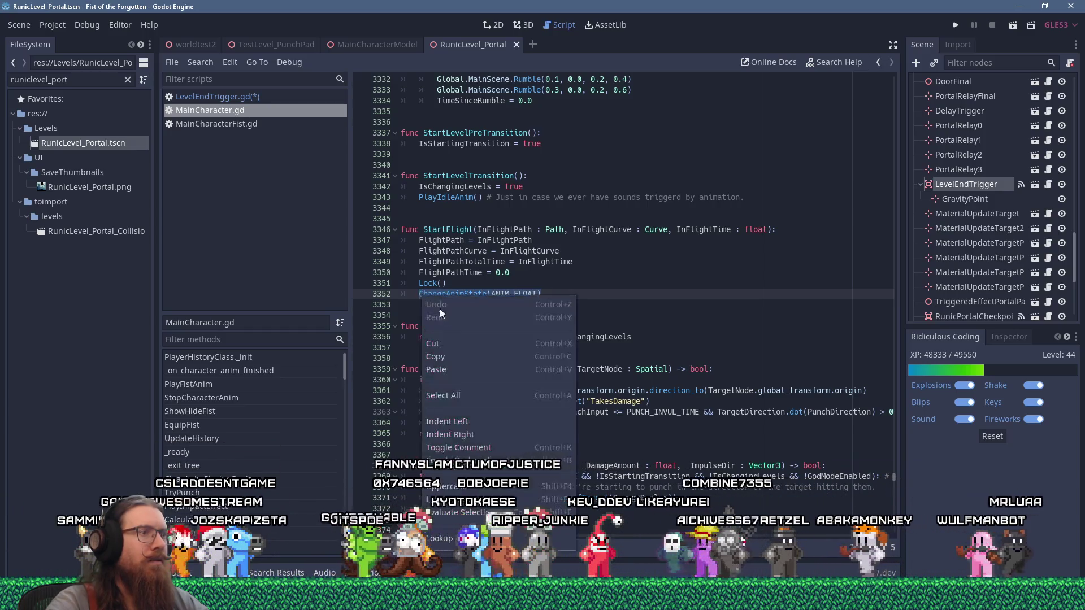
{"action": "left_click", "coordinate": [435, 357]}
Step: Complete line 204 as Player.ChangeAnimState(Player.ANIM_FLOAT), remove the blank line, then save and run
{"action": "left_click", "coordinate": [217, 97]}
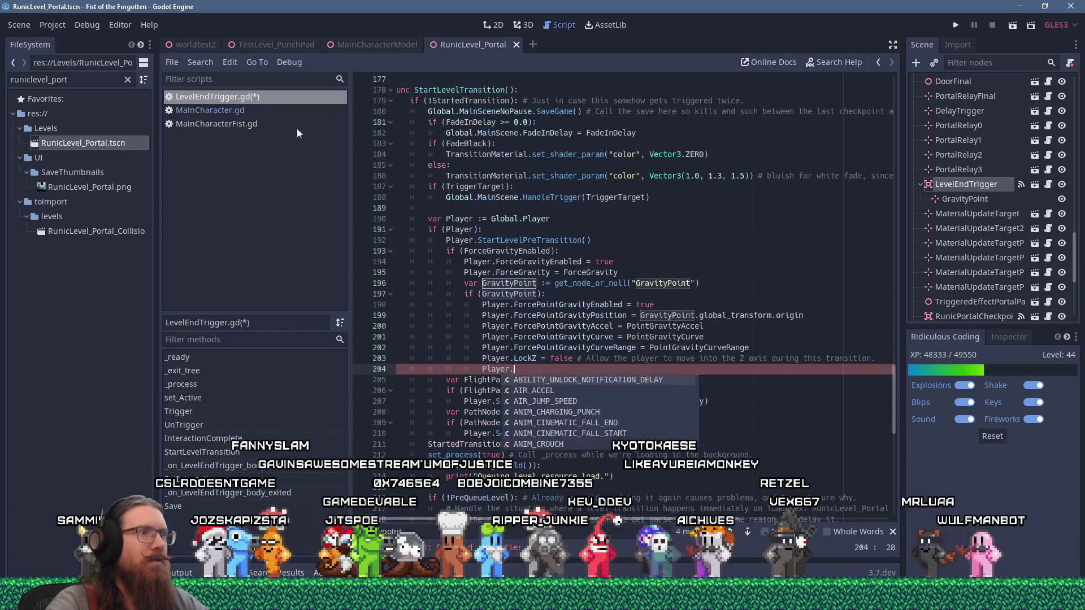
{"action": "key", "text": "Escape"}
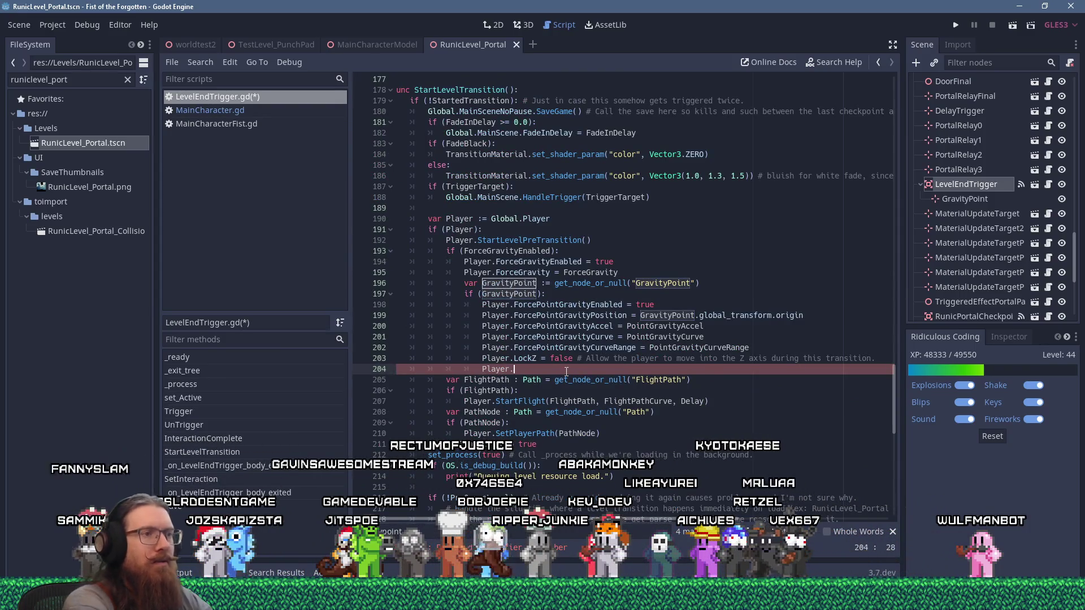
{"action": "key", "text": "Return"}
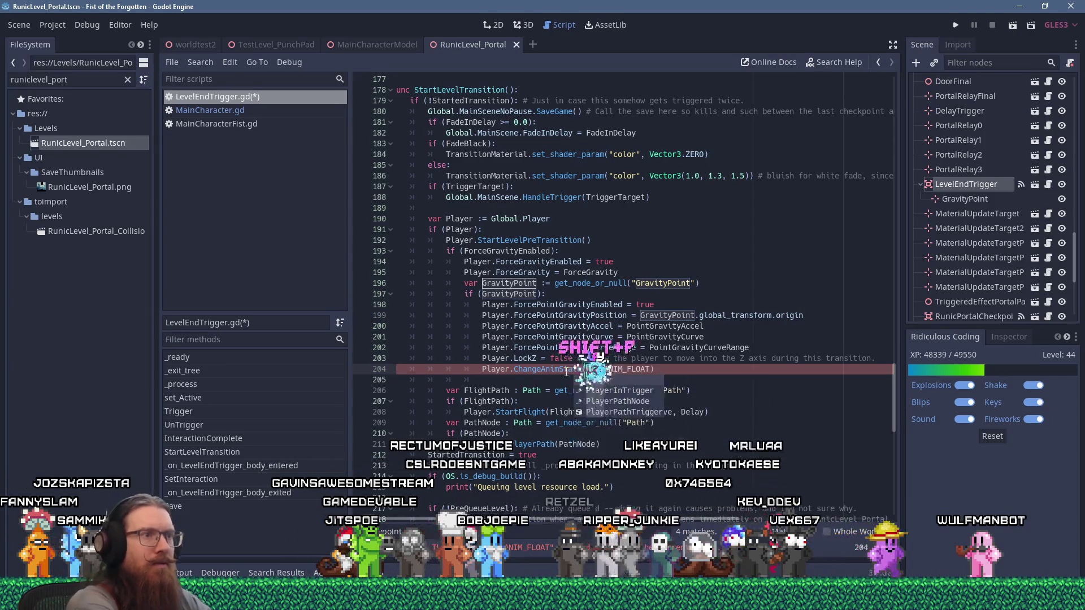
{"action": "type", "text": "layer."}
{"action": "left_click_drag", "start_coordinate": [486, 381], "coordinate": [683, 368]}
{"action": "key", "text": "Delete"}
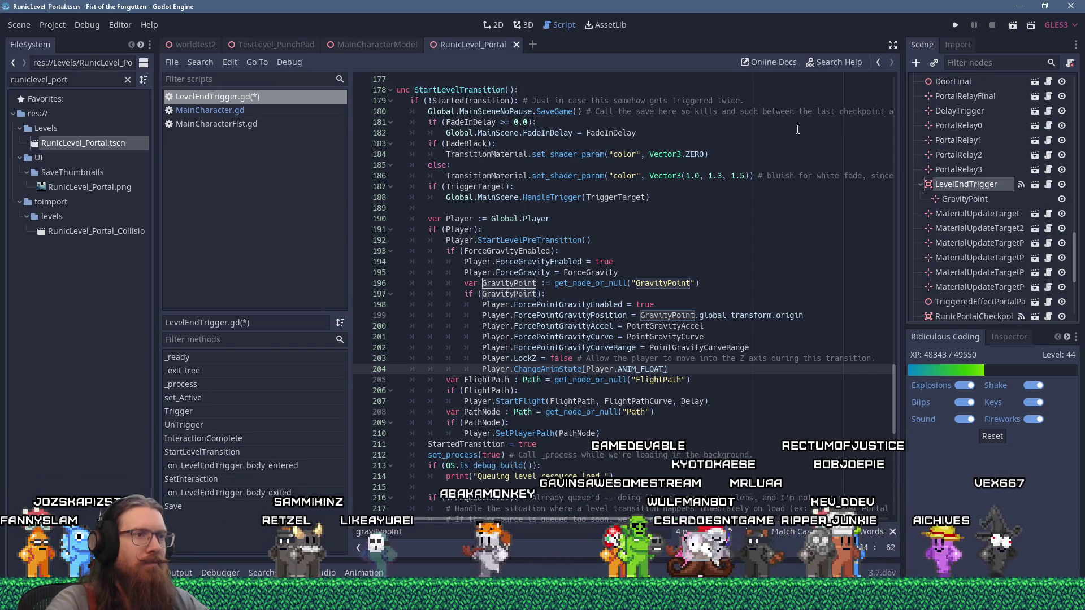
{"action": "left_click", "coordinate": [953, 28]}
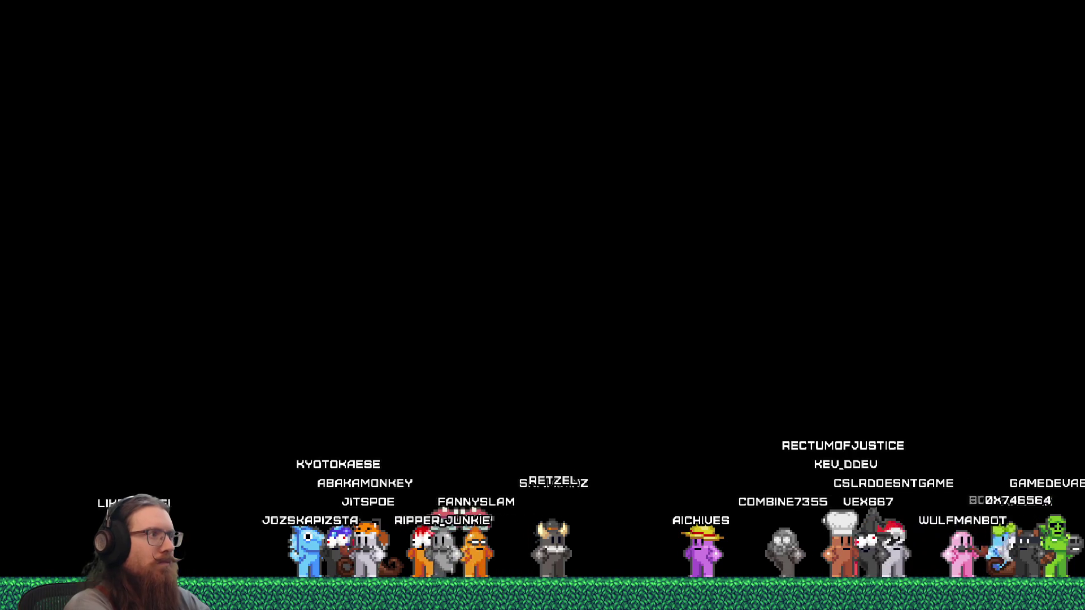
Step: Load RunicLevel_Portal with the map console command and jump through the level to the portal
{"action": "type", "text": "map RunicLevel_Portals"}
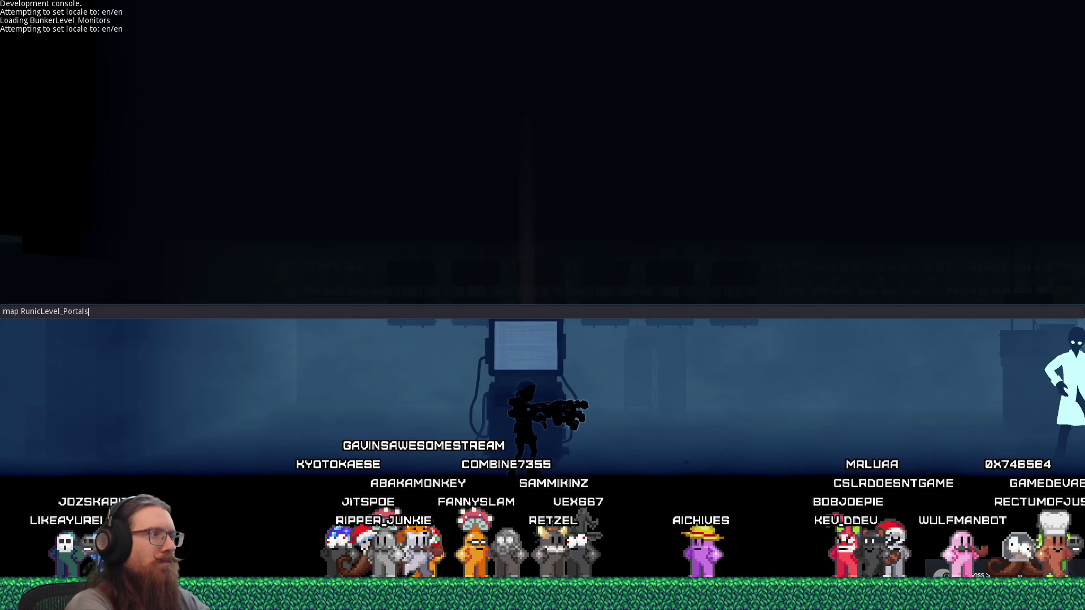
{"action": "key", "text": "grave"}
{"action": "key", "text": "grave"}
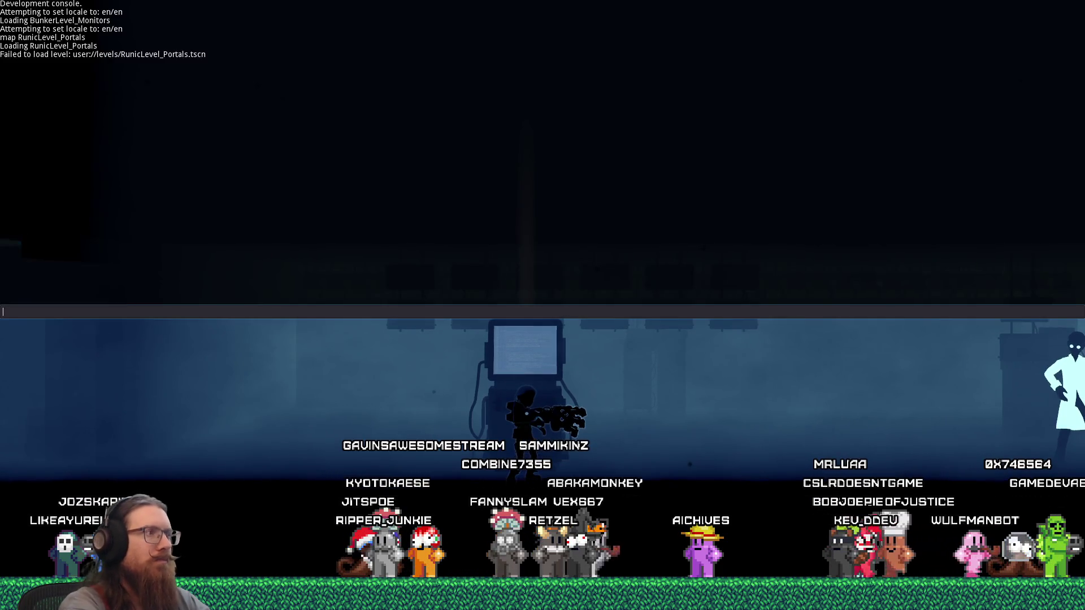
{"action": "type", "text": "\\"}
{"action": "key", "text": "Return"}
{"action": "key", "text": "Return"}
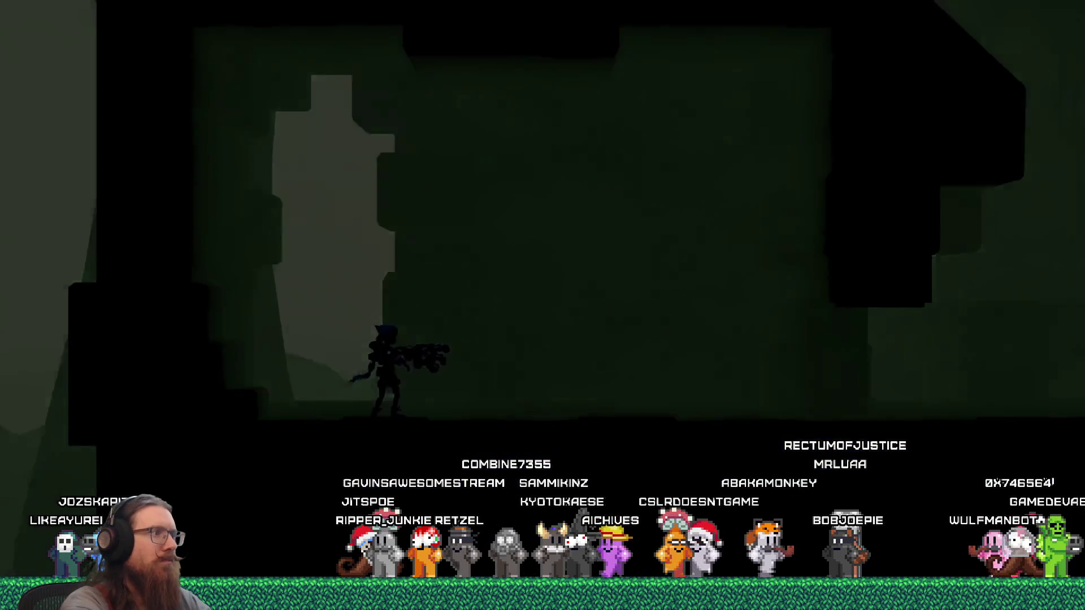
{"action": "key", "text": "space"}
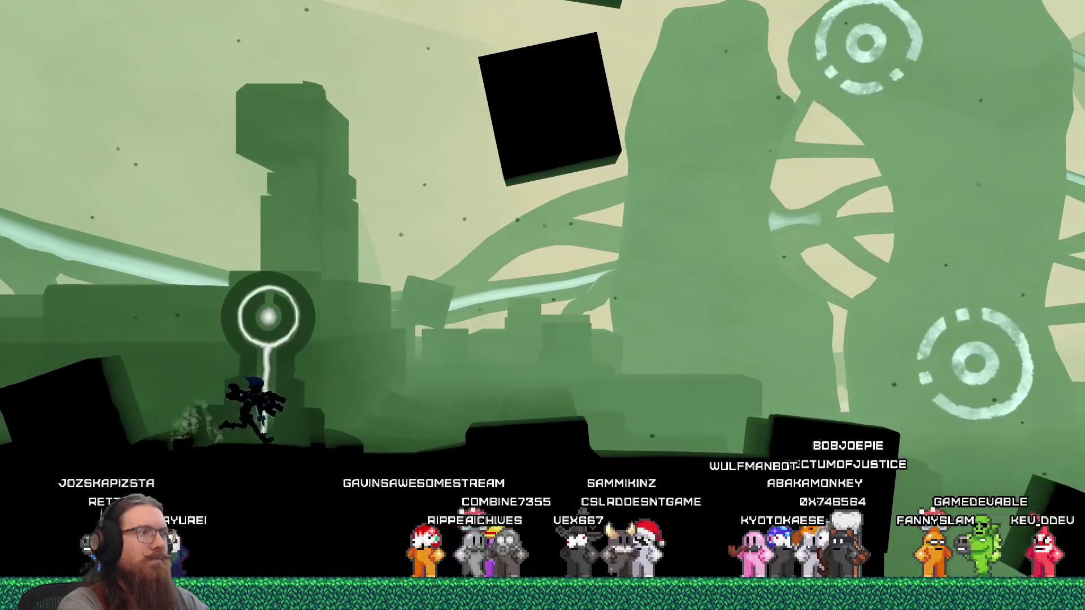
{"action": "key", "text": "space"}
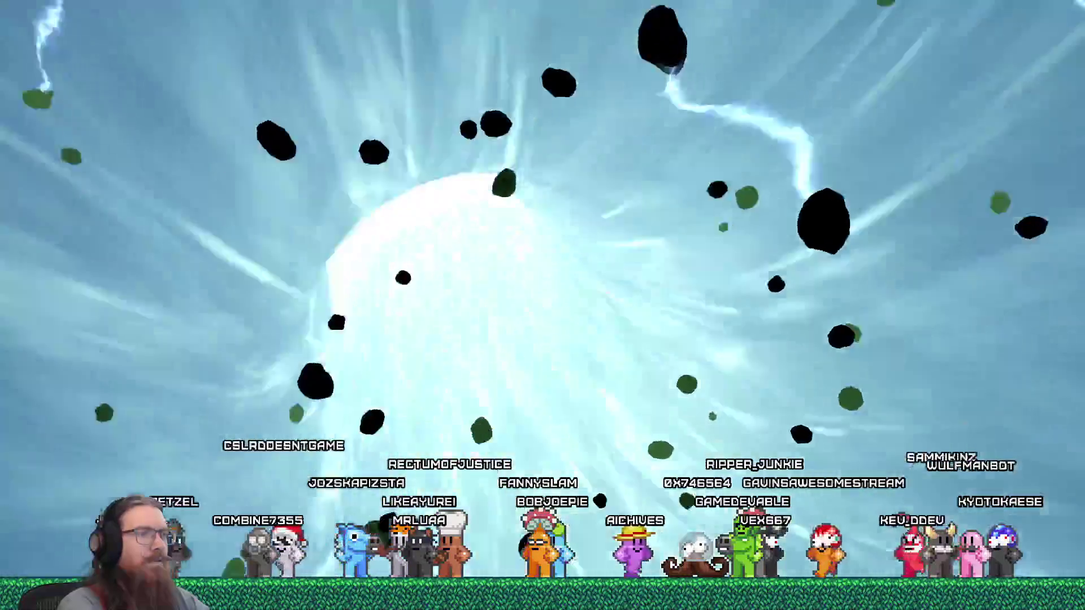
Step: Quit the game by entering quit in the dev console
{"action": "key", "text": "grave"}
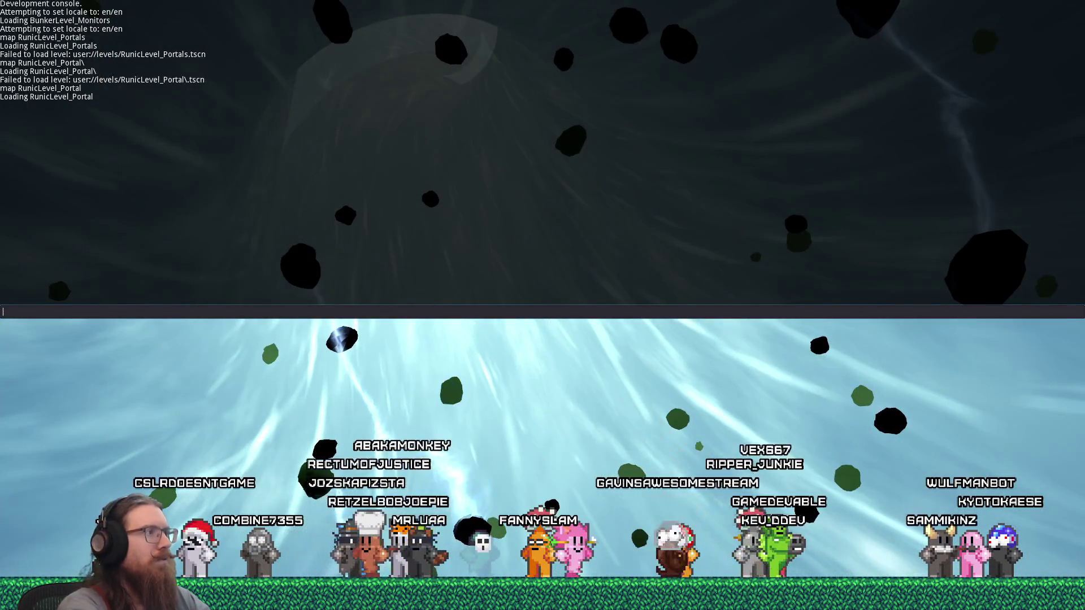
{"action": "type", "text": "quit"}
{"action": "key", "text": "Return"}
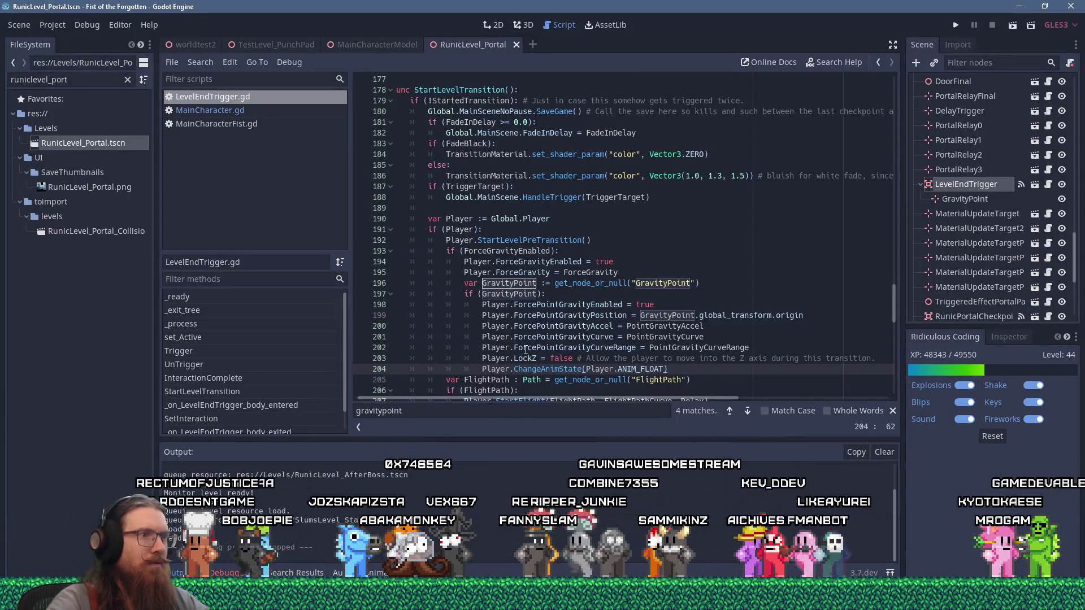
Step: In MainCharacter.gd, call StartFloat from StartFlight and add a func StartFloat(): definition
{"action": "left_click", "coordinate": [236, 113]}
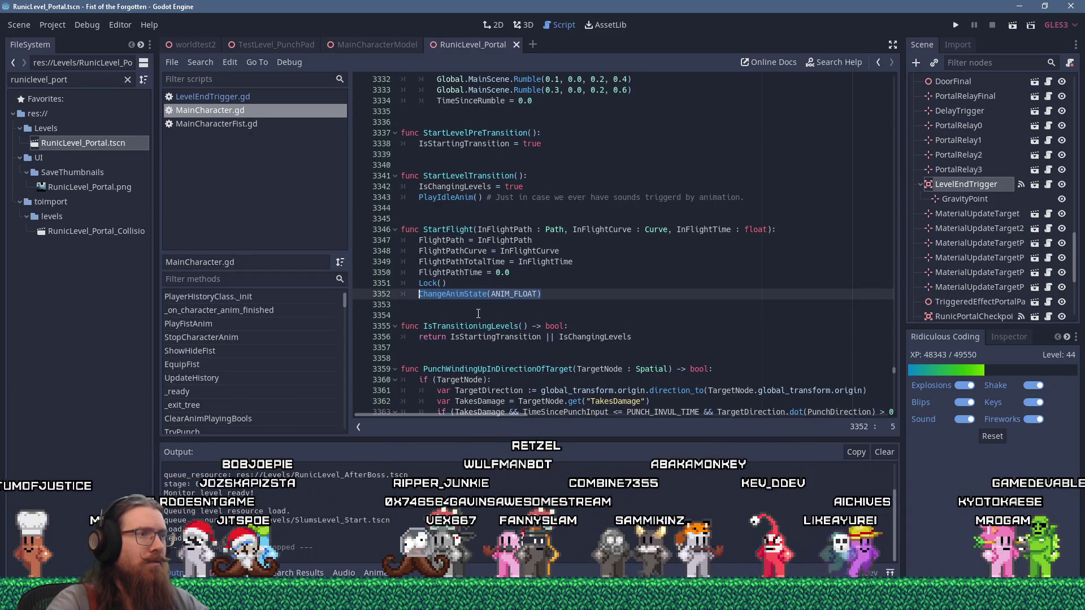
{"action": "left_click", "coordinate": [569, 273]}
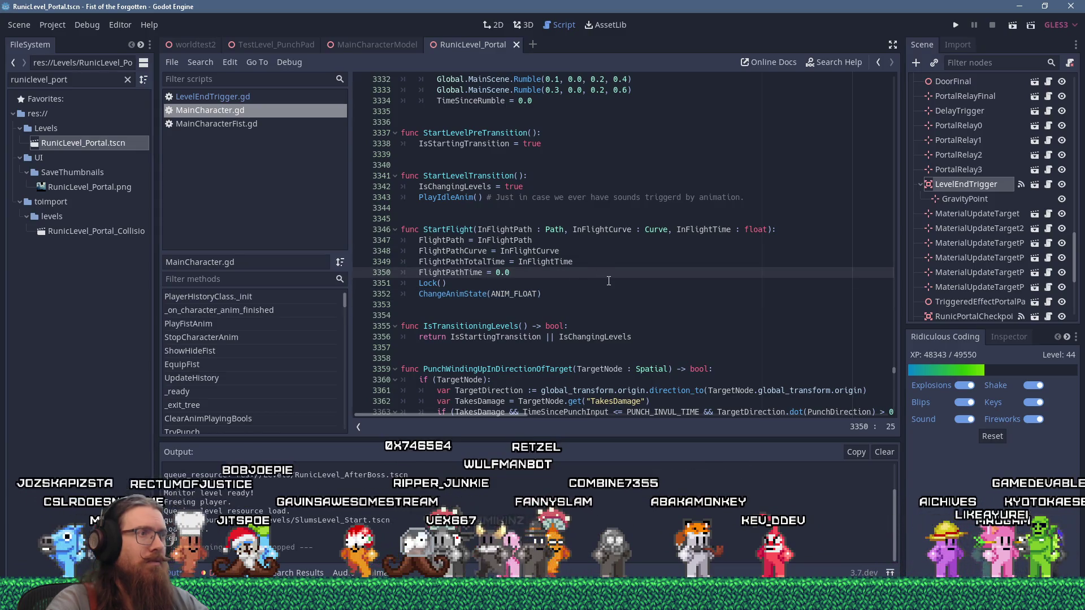
{"action": "key", "text": "Return"}
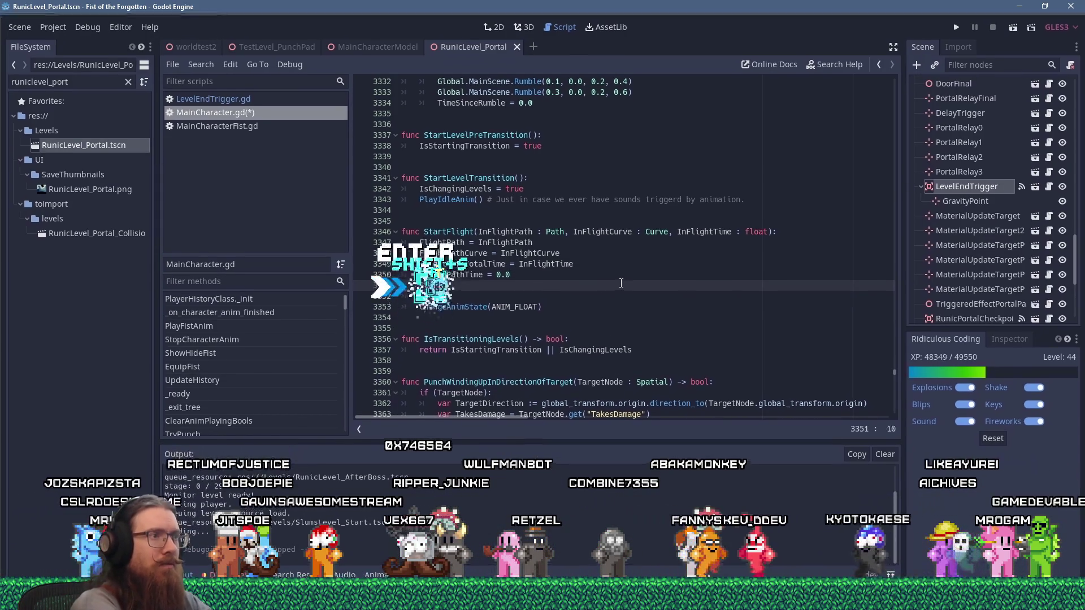
{"action": "type", "text": "StartFloat"}
{"action": "key", "text": "Return"}
{"action": "key", "text": "Return"}
{"action": "key", "text": "Return"}
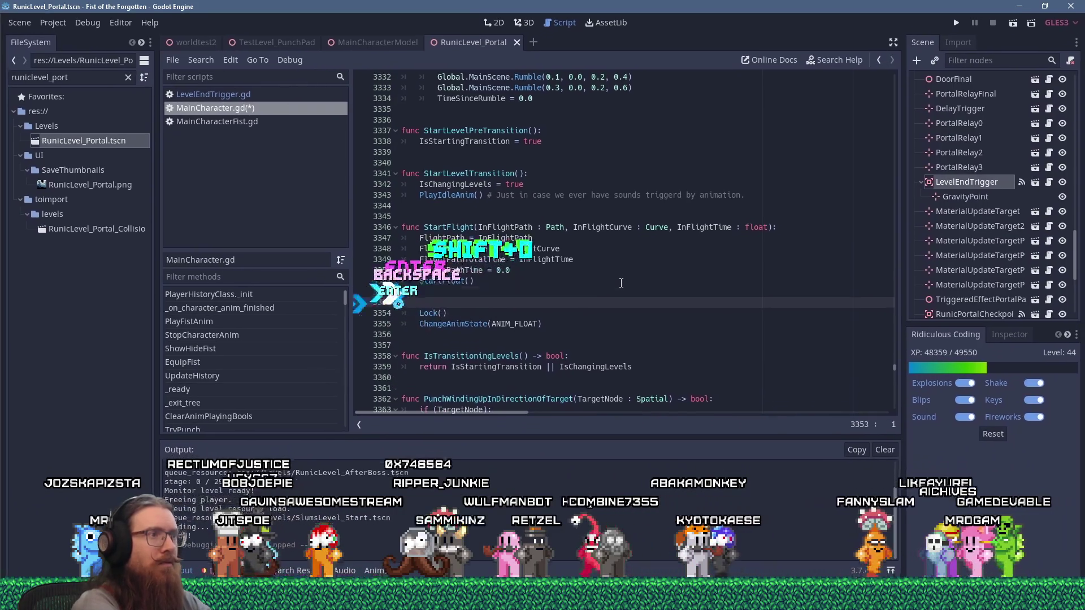
{"action": "key", "text": "BackSpace"}
{"action": "type", "text": "func StartF"}
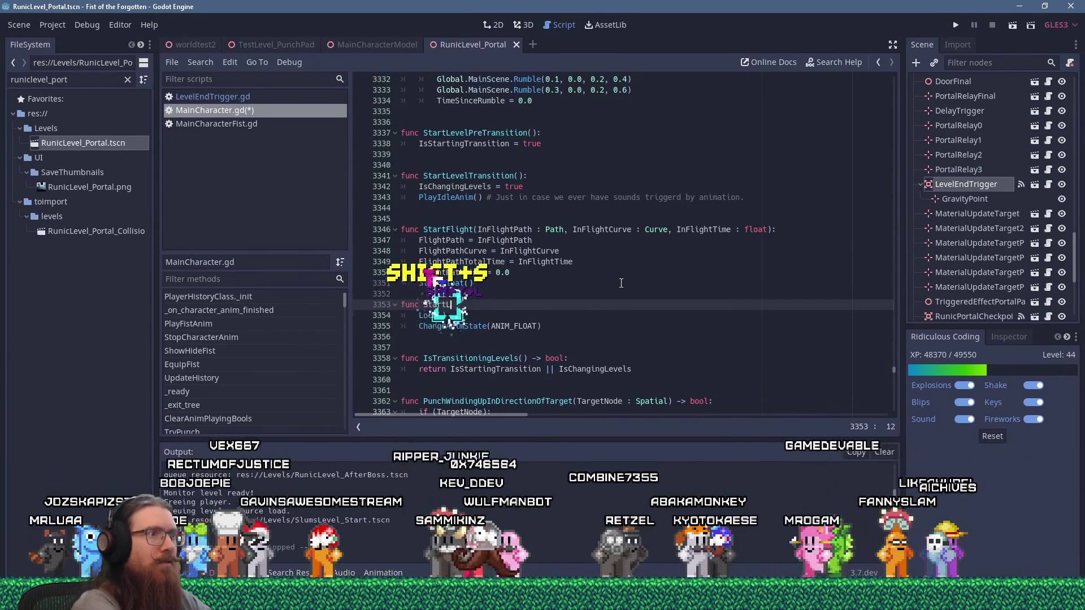
{"action": "type", "text": "loat():"}
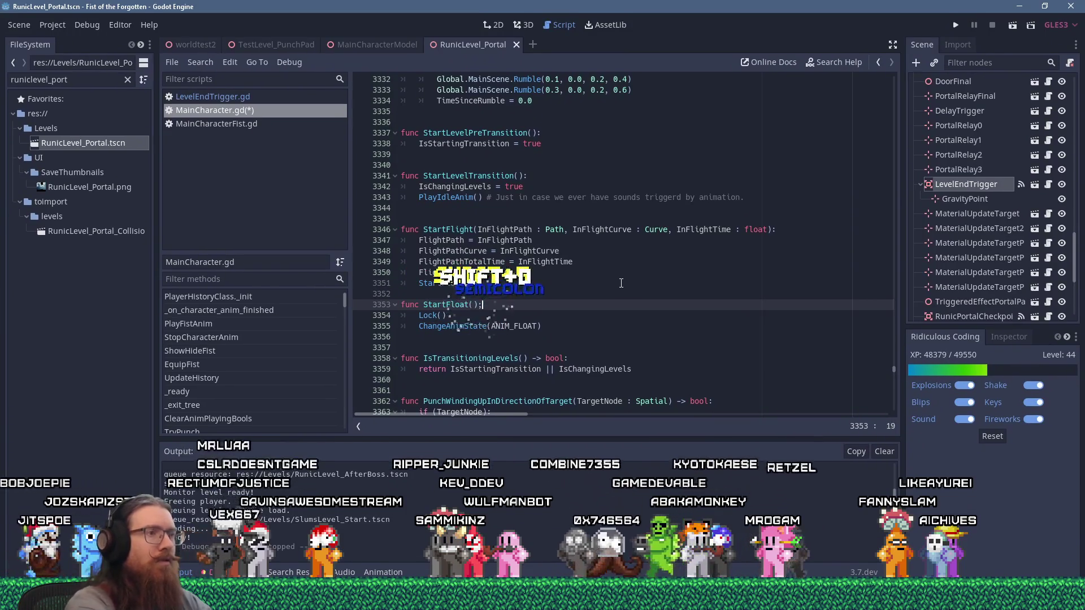
{"action": "key", "text": "Return"}
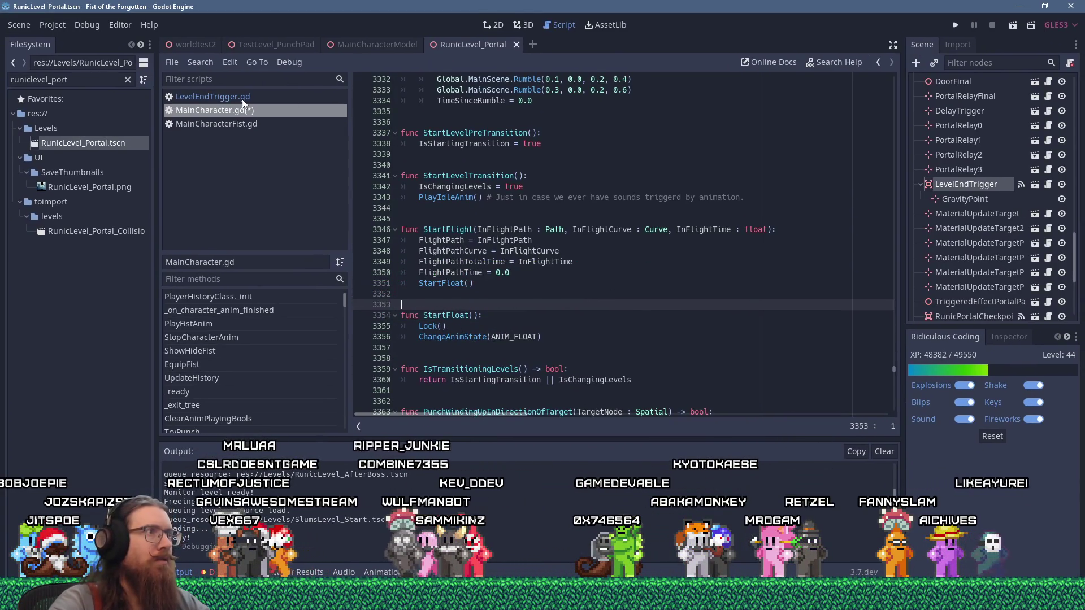
Step: Replace LevelEndTrigger.gd line 204's ChangeAnimState call with StartFloat(), save all, and run the game
{"action": "left_click", "coordinate": [243, 99]}
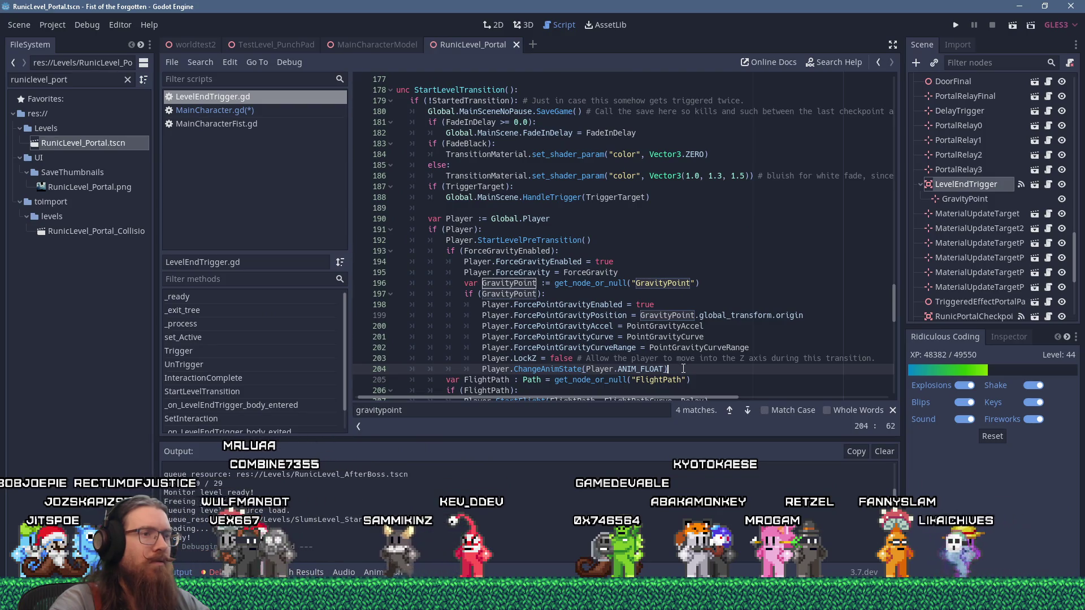
{"action": "key", "text": "ctrl+shift+Left"}
{"action": "key", "text": "ctrl+shift+Left"}
{"action": "key", "text": "ctrl+shift+Left"}
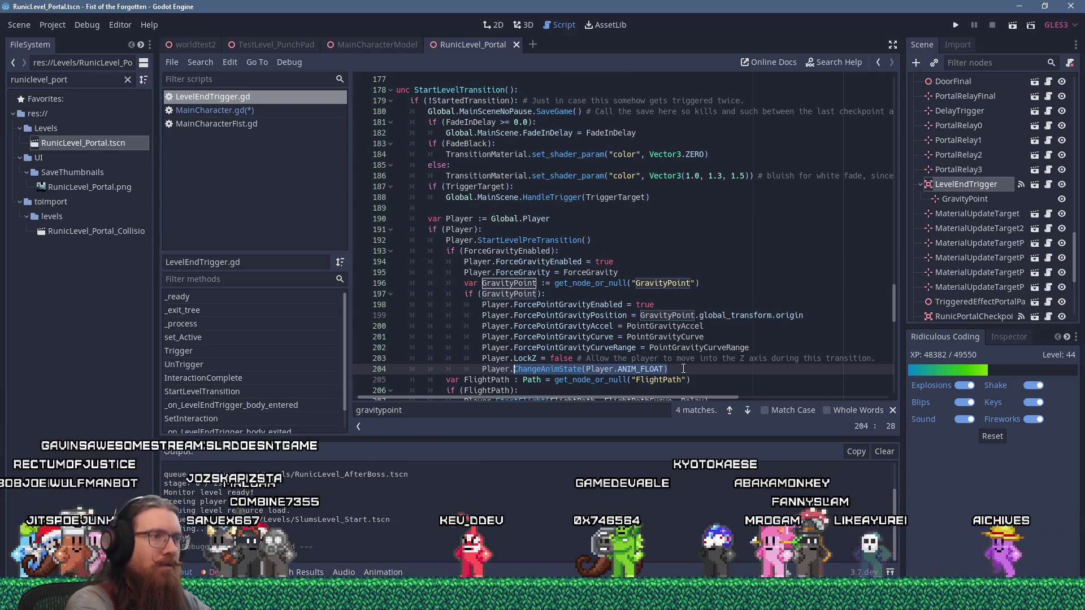
{"action": "type", "text": "StartFloat()"}
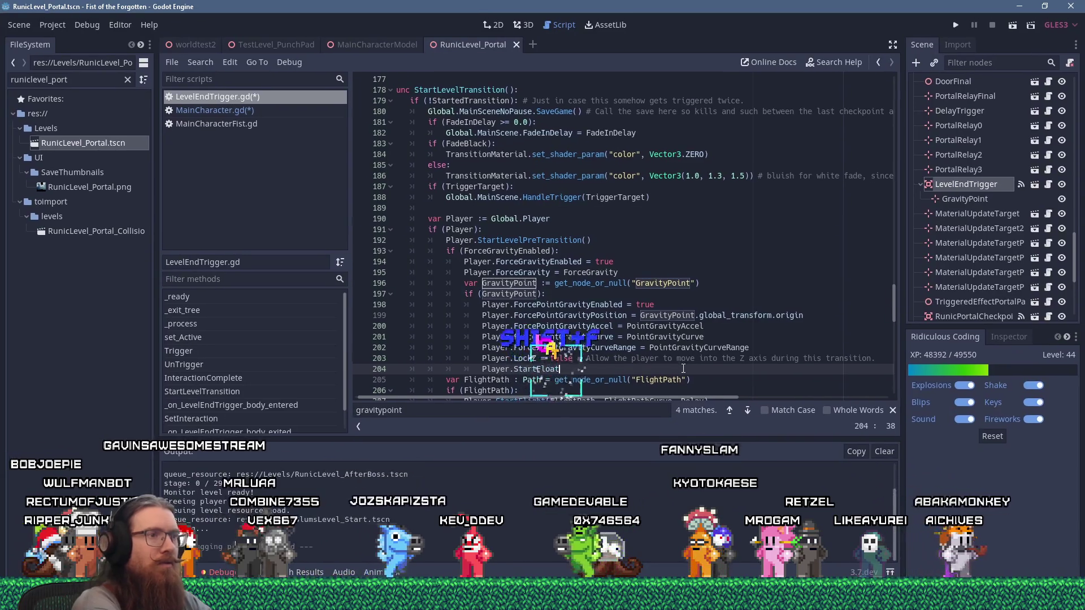
{"action": "key", "text": "ctrl+s"}
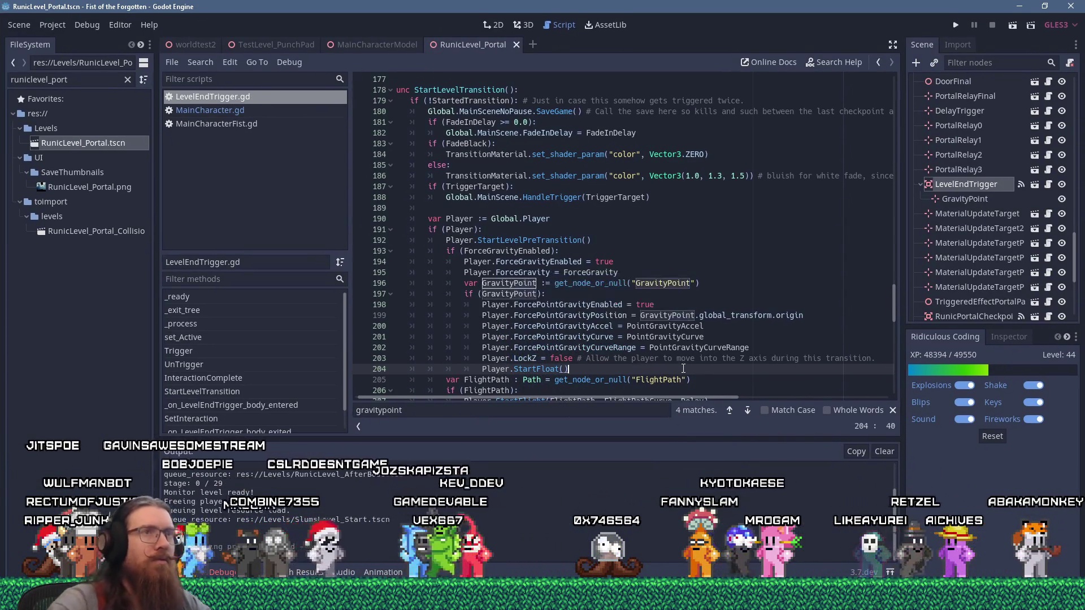
{"action": "left_click", "coordinate": [952, 28]}
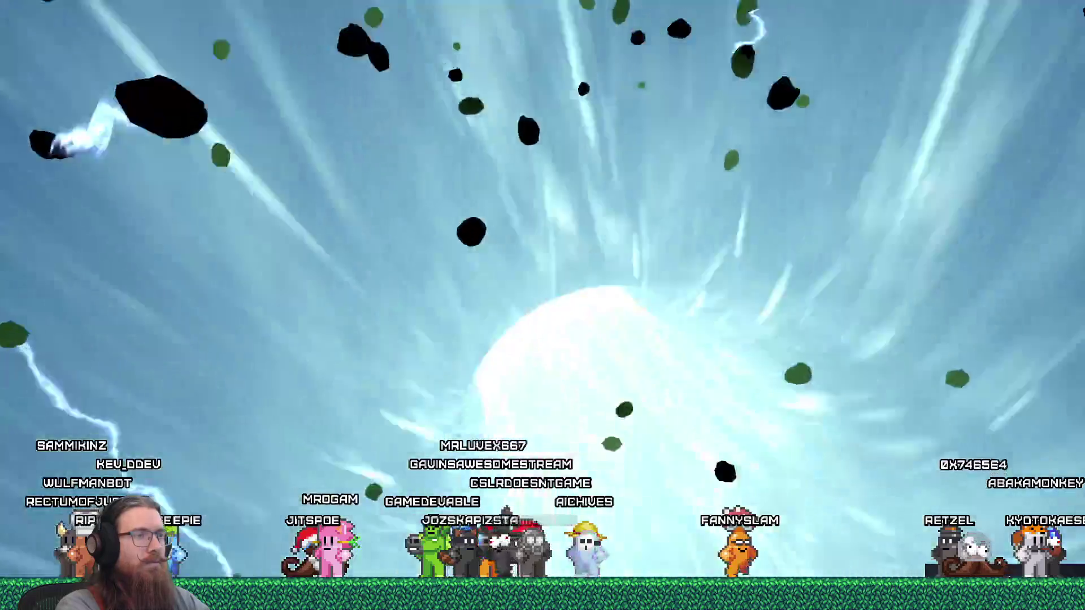
Step: After the second portal playtest, quit the game from the dev console
{"action": "key", "text": "grave"}
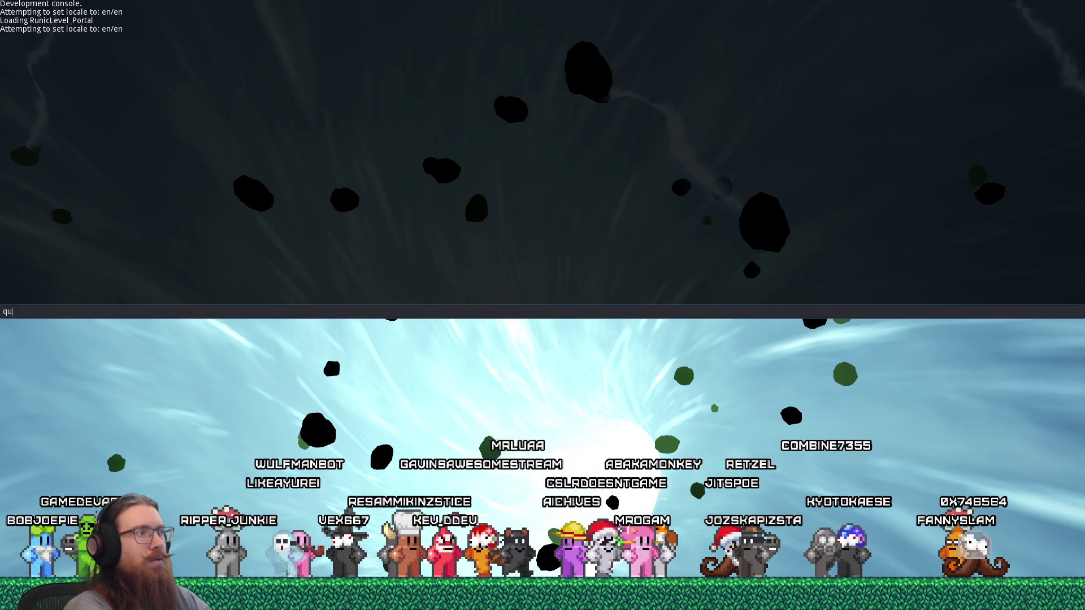
{"action": "type", "text": "it"}
{"action": "key", "text": "Return"}
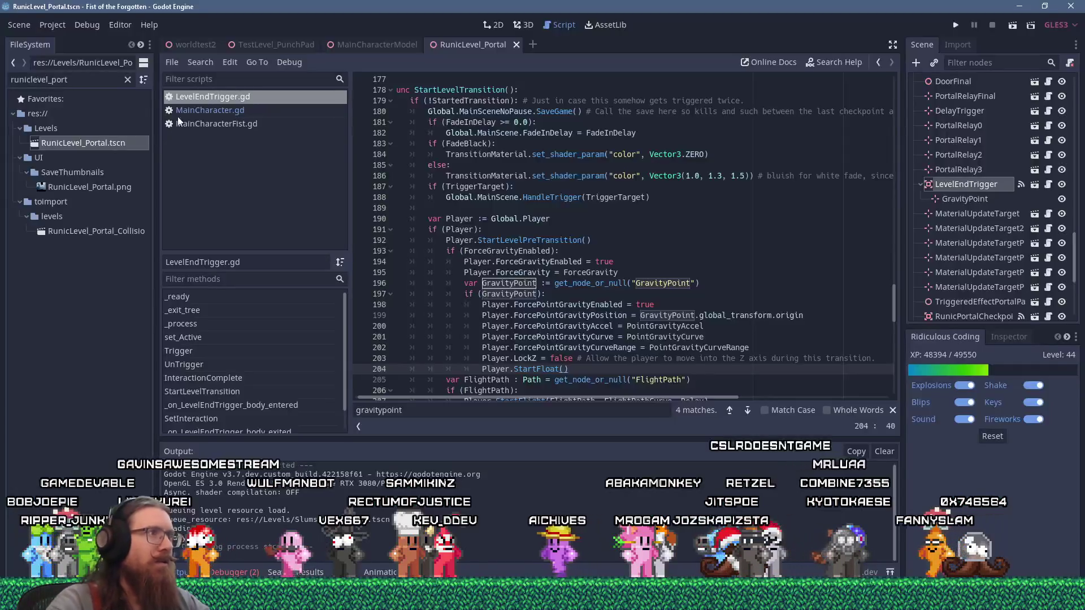
Step: Move Lock() from StartFloat into StartFlight just above StartFloat(), save MainCharacter.gd, and rerun
{"action": "left_click", "coordinate": [201, 110]}
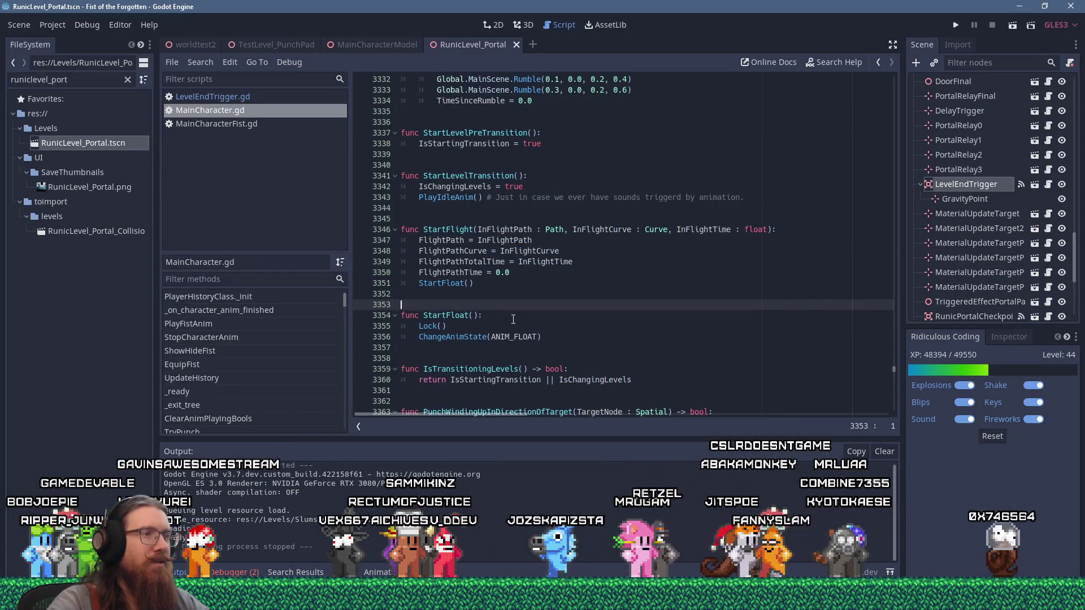
{"action": "left_click_drag", "start_coordinate": [479, 326], "coordinate": [489, 316]}
{"action": "key", "text": "ctrl+c"}
{"action": "key", "text": "shift+Delete"}
{"action": "key", "text": "Up"}
{"action": "key", "text": "Up"}
{"action": "key", "text": "Up"}
{"action": "key", "text": "shift+Insert"}
{"action": "key", "text": "ctrl+s"}
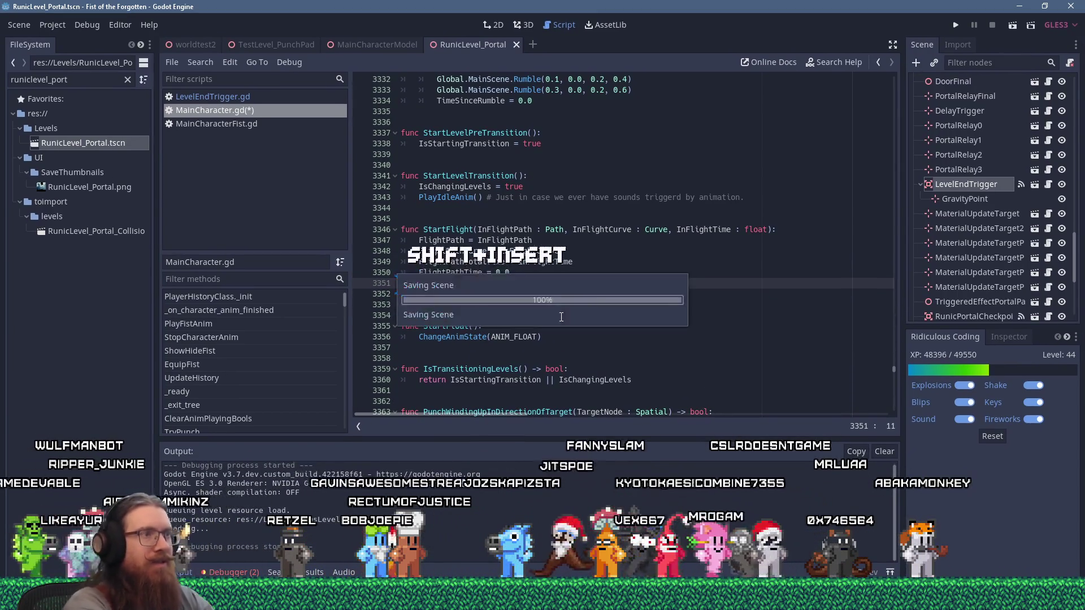
{"action": "left_click", "coordinate": [953, 27]}
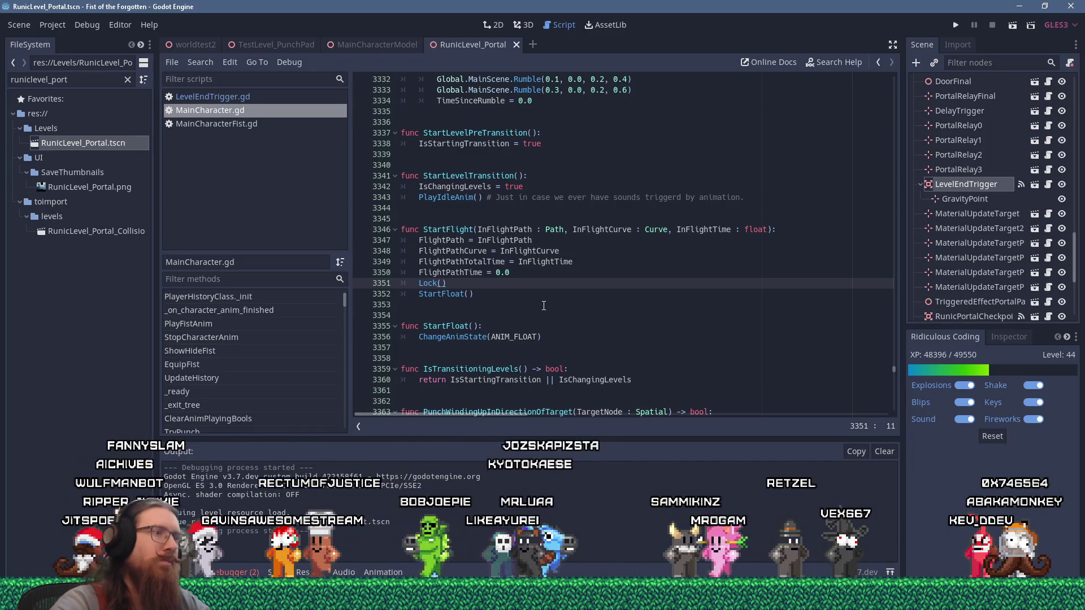
{"action": "left_click", "coordinate": [531, 326]}
{"action": "key", "text": "Return"}
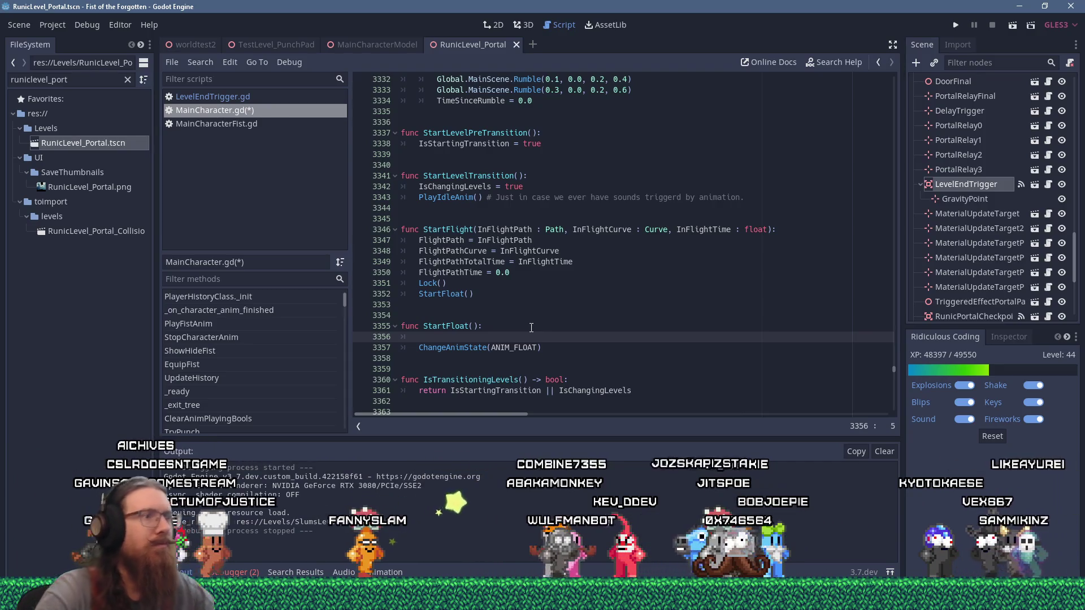
{"action": "type", "text": "ChangeA"}
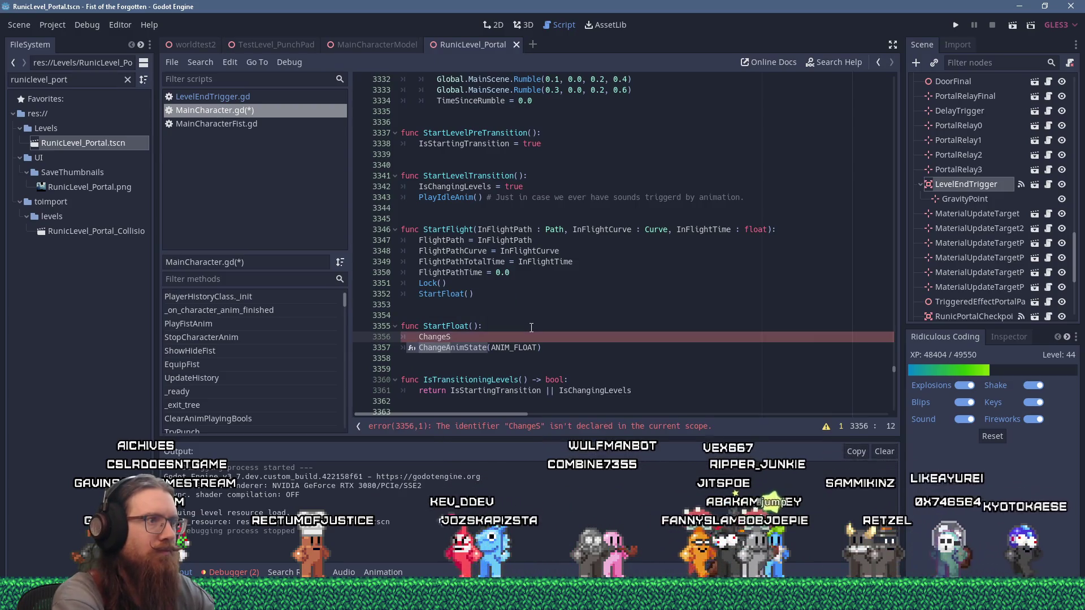
{"action": "left_click", "coordinate": [514, 328]}
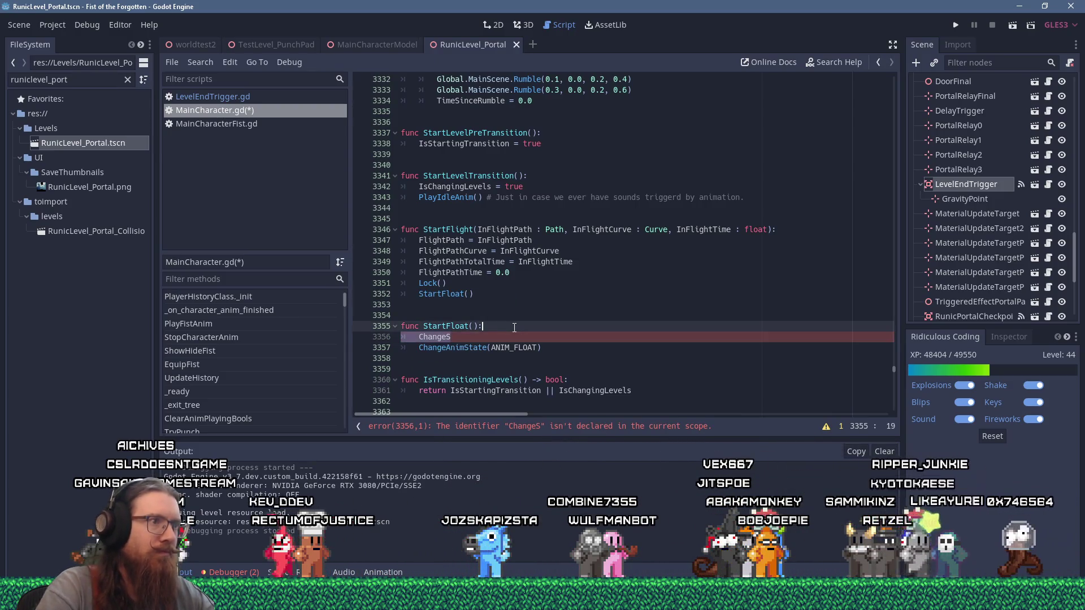
{"action": "key", "text": "Delete"}
{"action": "key", "text": "Delete"}
{"action": "key", "text": "Delete"}
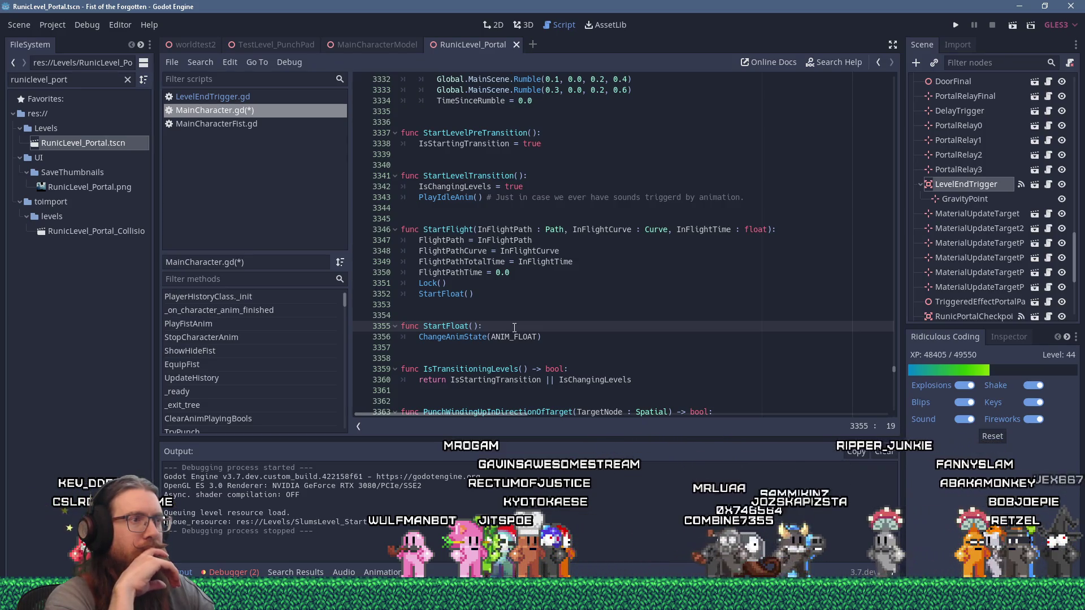
{"action": "key", "text": "Down"}
{"action": "key", "text": "Down"}
{"action": "key", "text": "Down"}
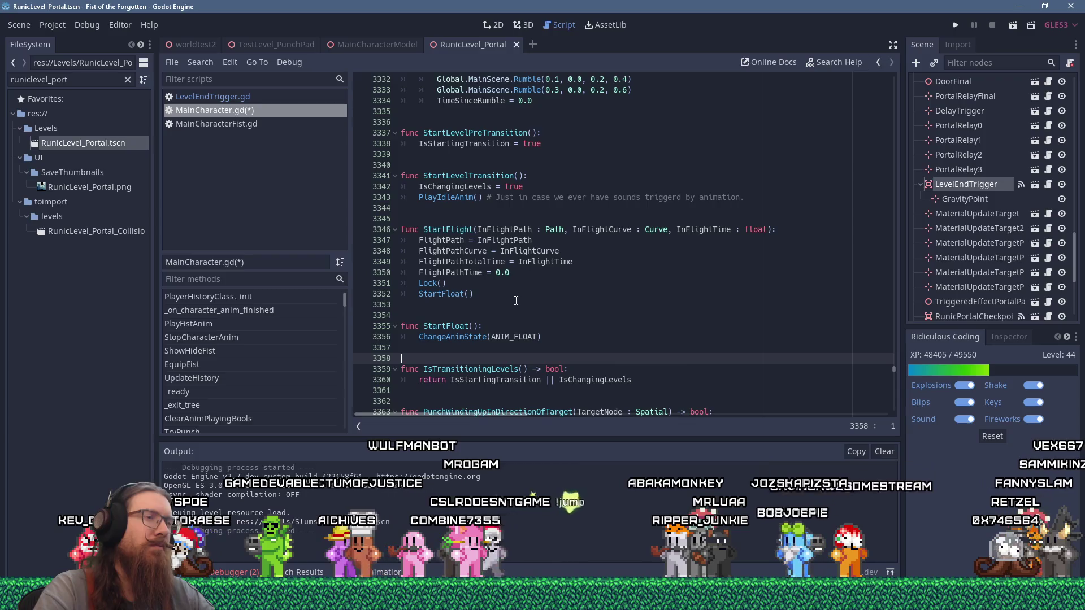
{"action": "left_click", "coordinate": [476, 338], "text": "ctrl"}
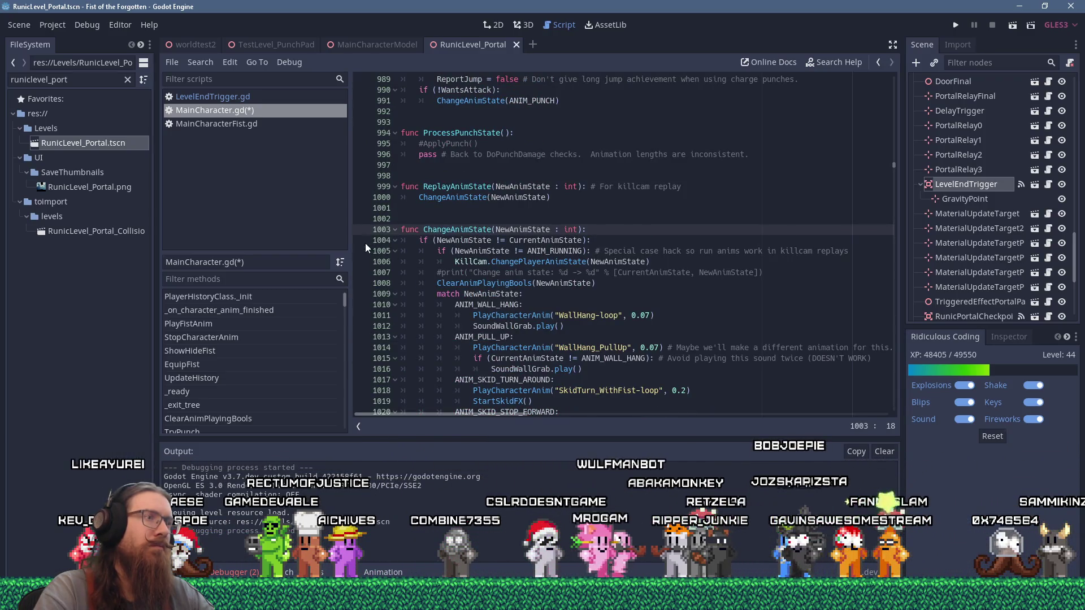
Step: Run to the ChangeAnimState breakpoint, confirm ANIM_FLOAT = 13 in the enum, then open MainCharacterFist.gd
{"action": "left_click", "coordinate": [955, 25]}
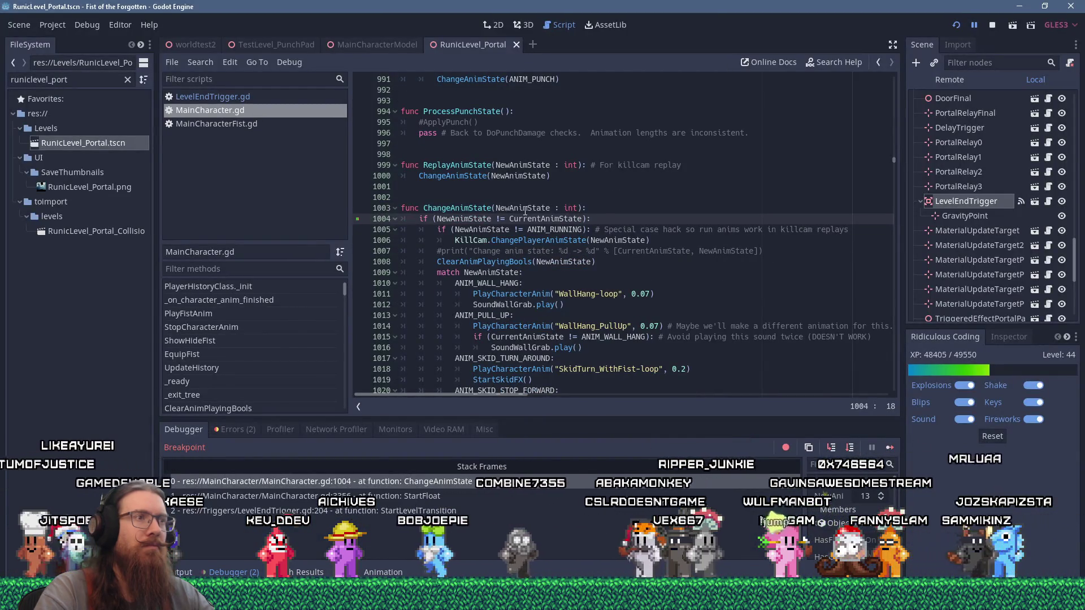
{"action": "left_click", "coordinate": [487, 282]}
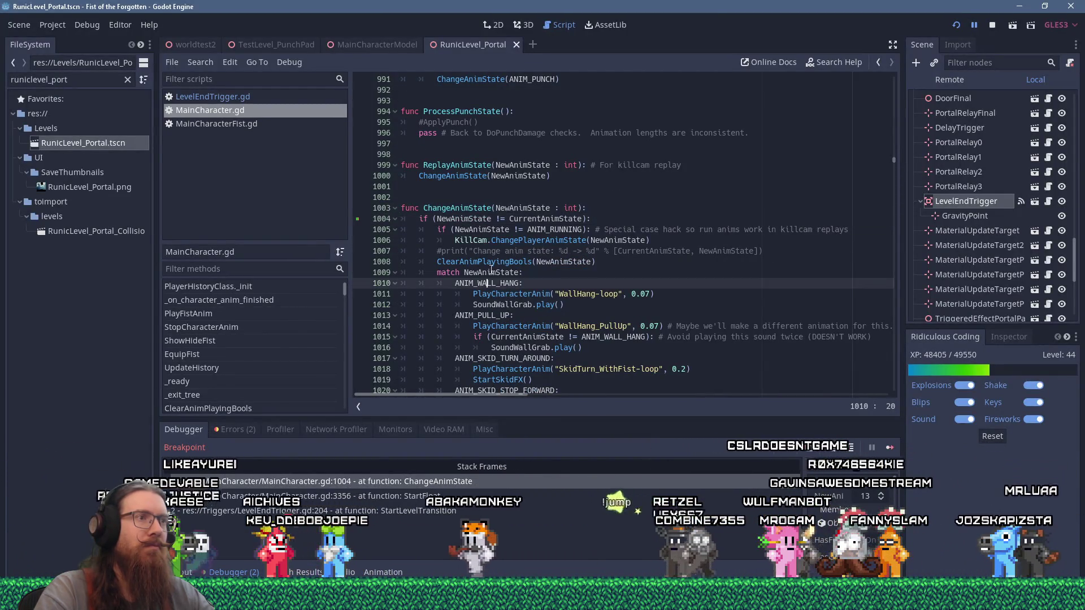
{"action": "left_click", "coordinate": [551, 230], "text": "ctrl"}
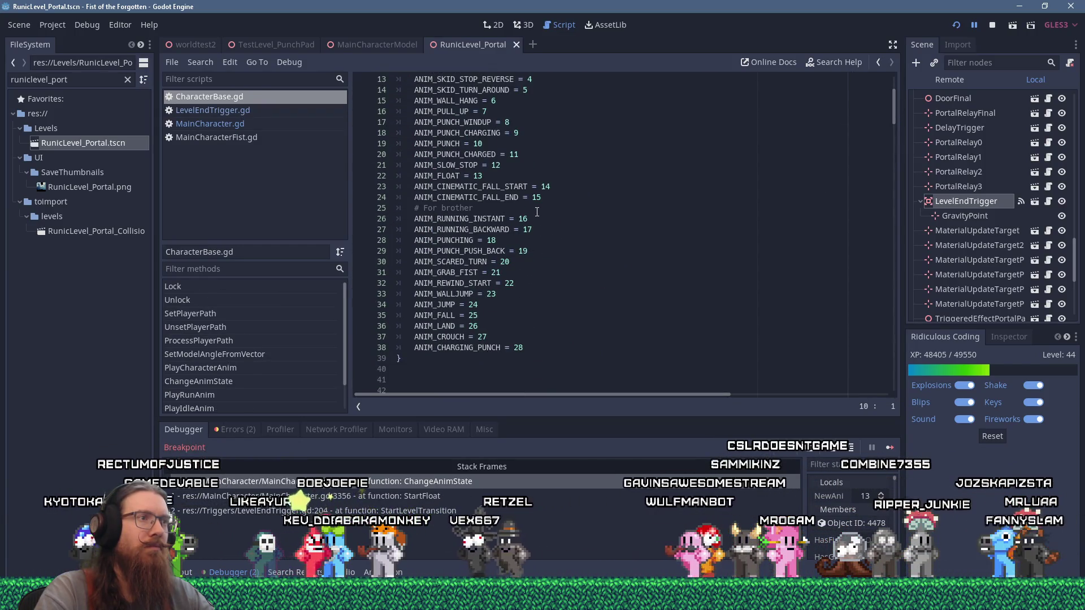
{"action": "left_click", "coordinate": [499, 176]}
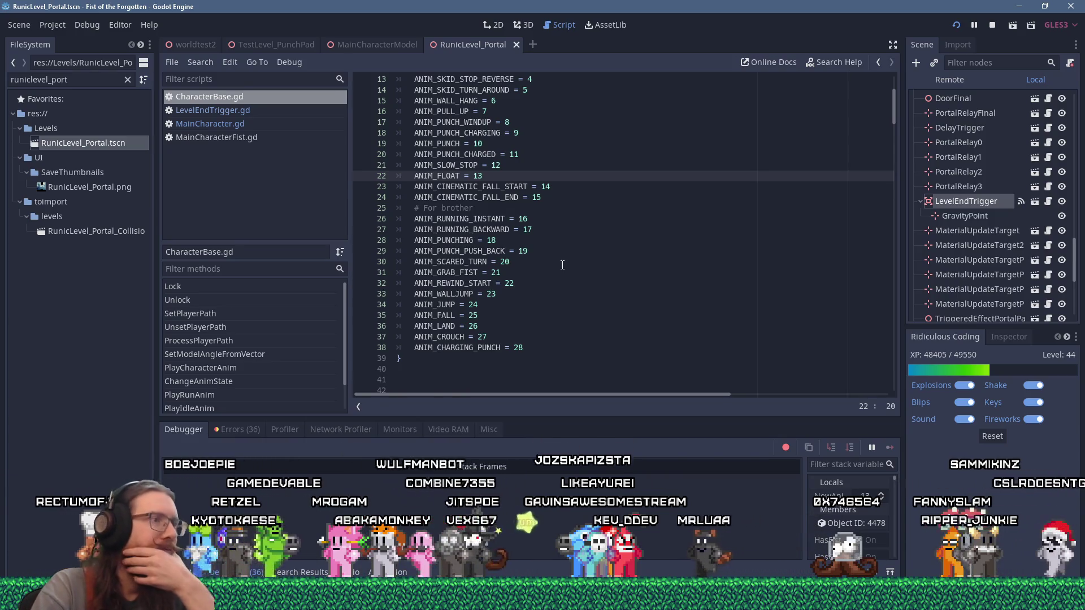
{"action": "scroll", "coordinate": [562, 265], "scroll_direction": "up", "scroll_amount": 4}
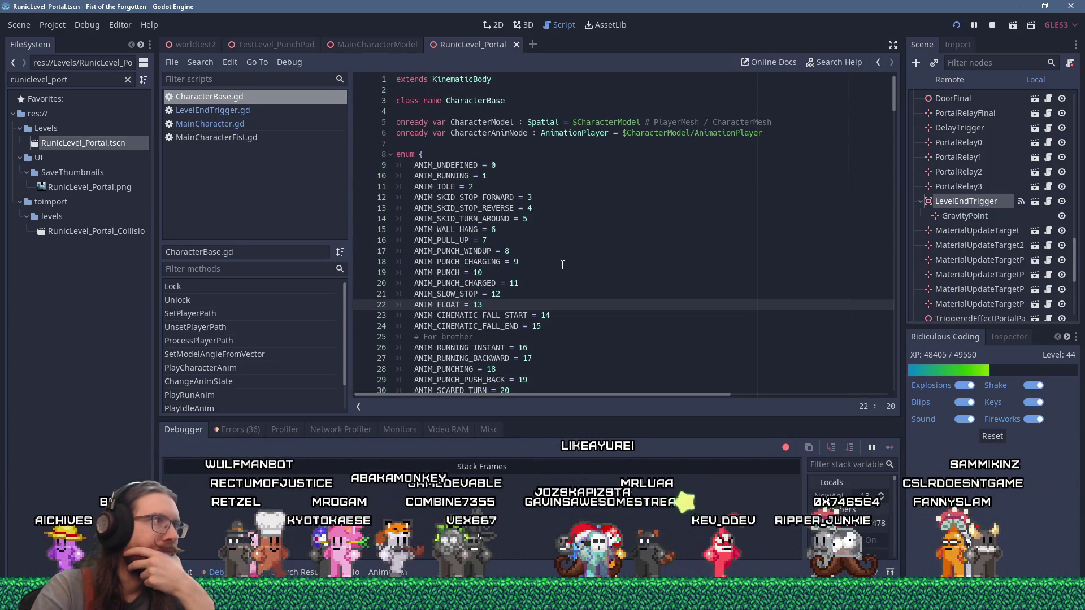
{"action": "left_click", "coordinate": [256, 136]}
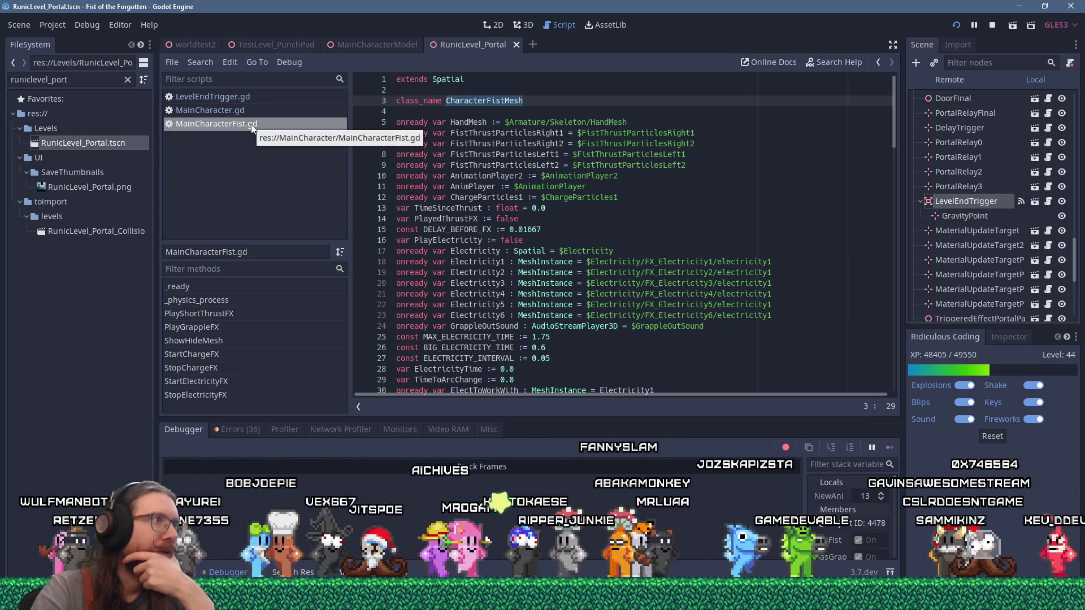
Step: Close MainCharacterFist.gd and LevelEndTrigger.gd, then review the animation cases in CharacterBase.gd
{"action": "middle_click", "coordinate": [251, 125]}
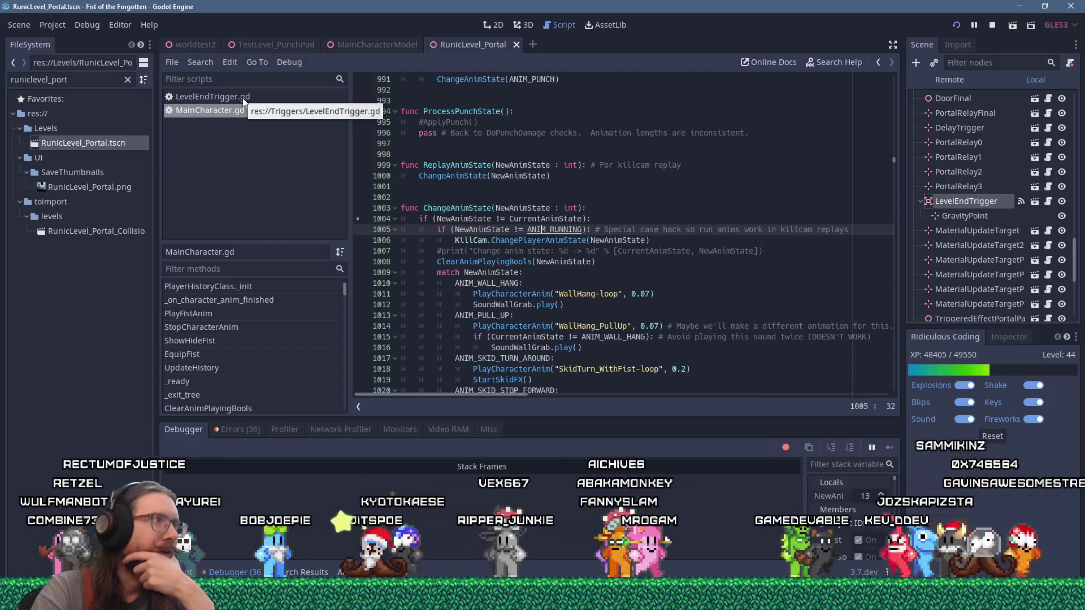
{"action": "middle_click", "coordinate": [242, 98]}
{"action": "left_click", "coordinate": [429, 197]}
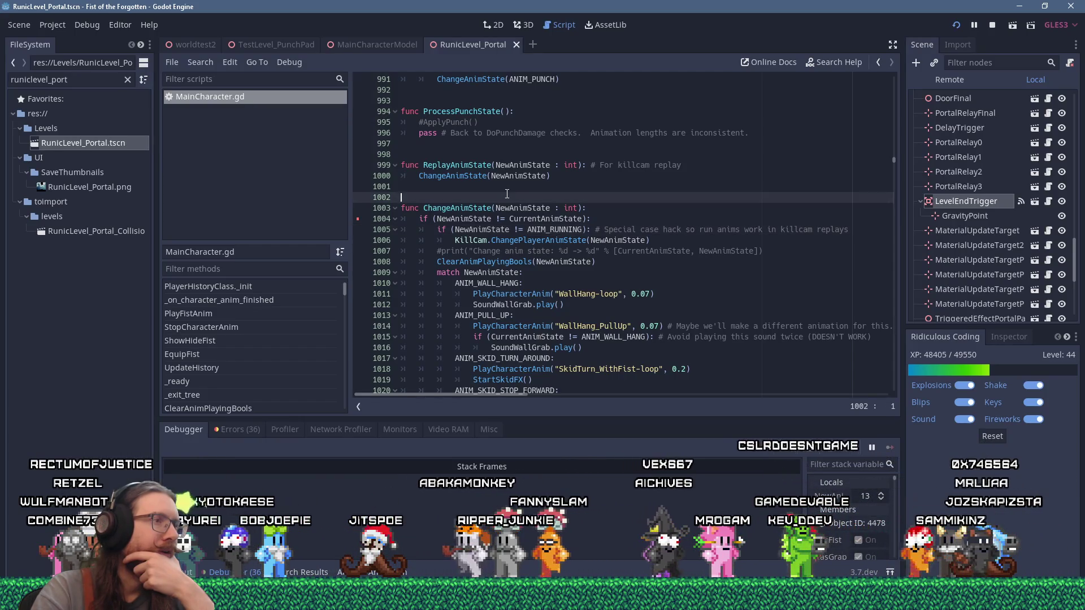
{"action": "scroll", "coordinate": [601, 368], "scroll_direction": "down", "scroll_amount": 5}
{"action": "left_click", "coordinate": [534, 219]}
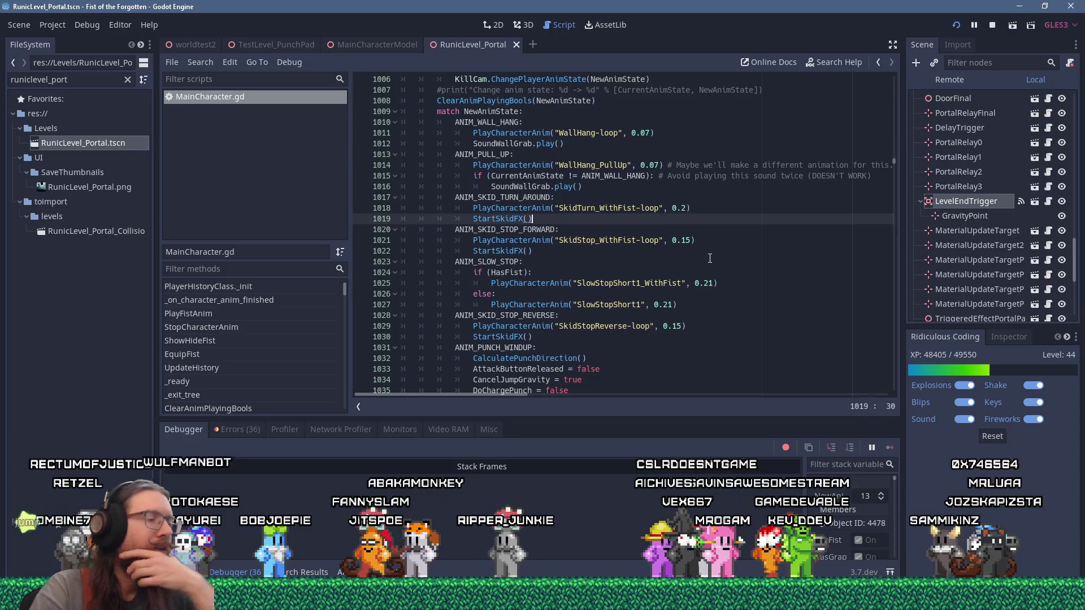
Step: Search for ANIM_FLOAT and go to the PlayCharacterAnim(AnimName, BlendTime) definition
{"action": "key", "text": "ctrl+f"}
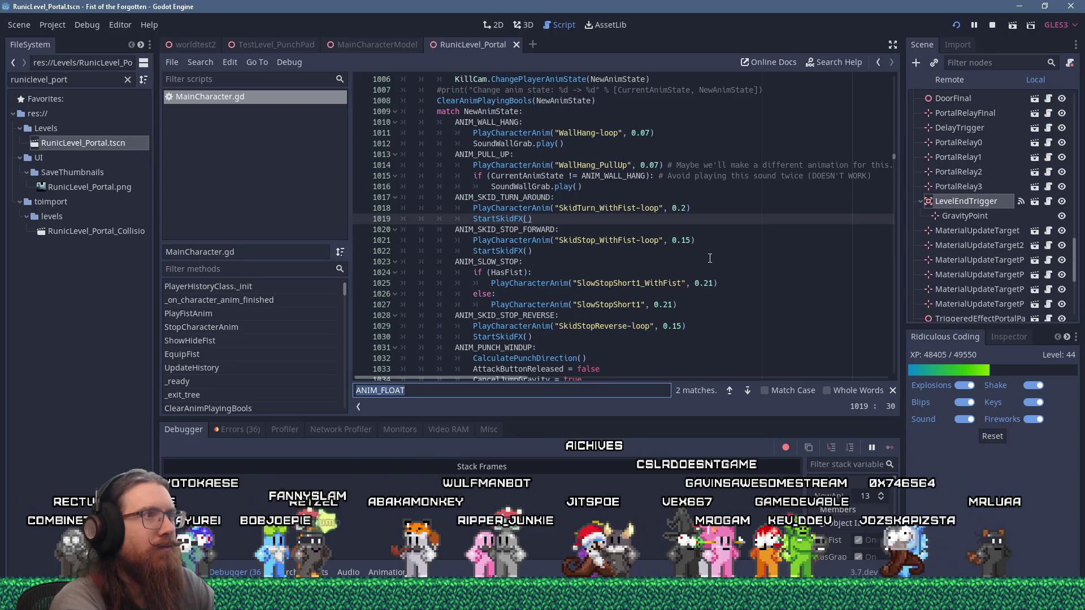
{"action": "left_click", "coordinate": [508, 132], "text": "ctrl"}
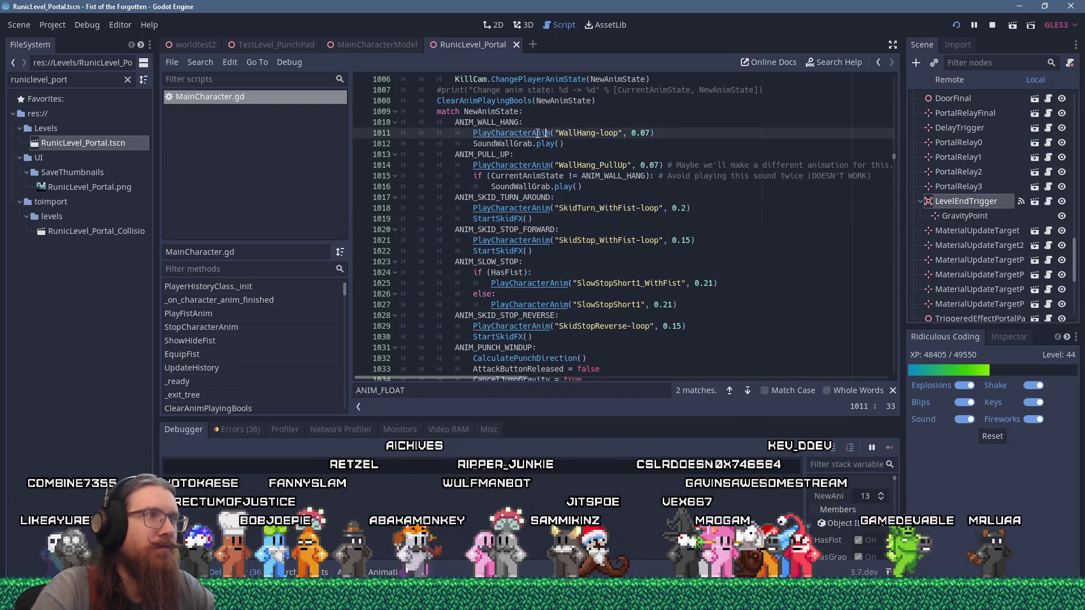
{"action": "left_click", "coordinate": [362, 236]}
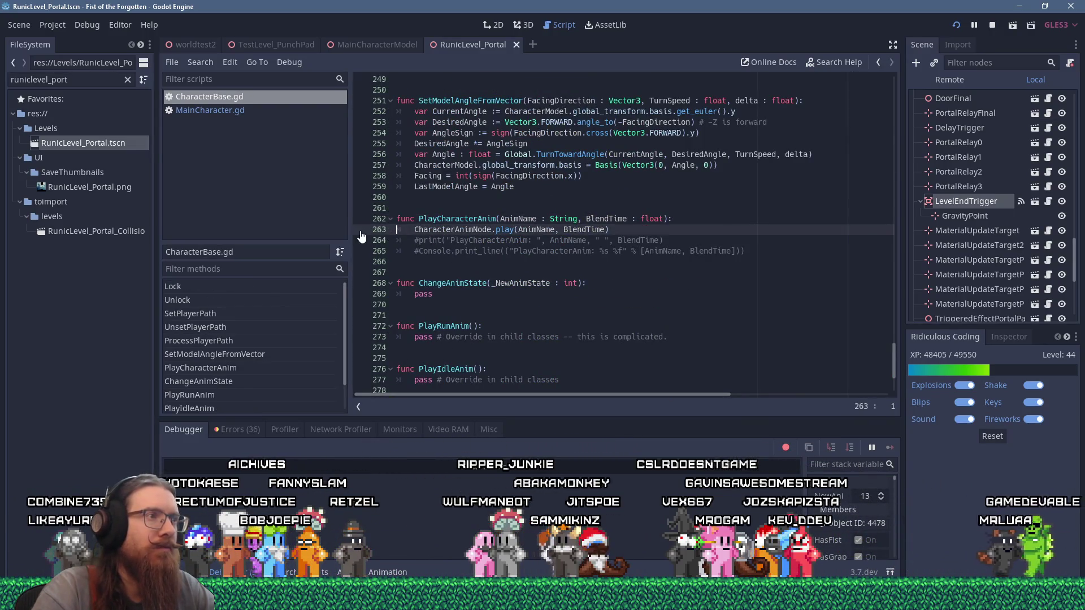
Step: Relaunch the game and resume through breakpoints until PlayCharacterAnim is hit again
{"action": "left_click", "coordinate": [957, 23]}
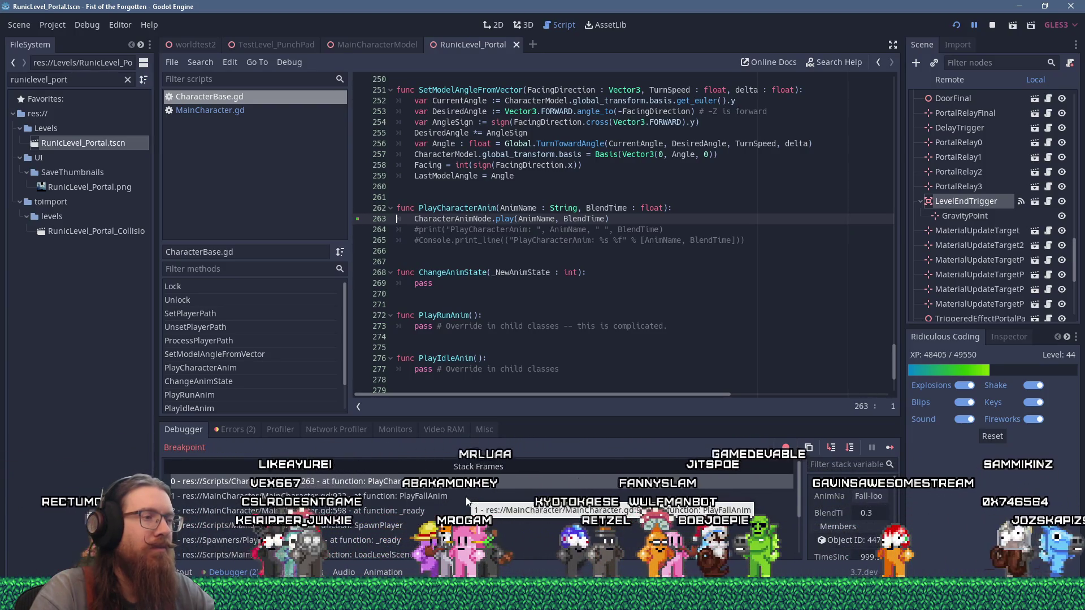
{"action": "left_click", "coordinate": [889, 449]}
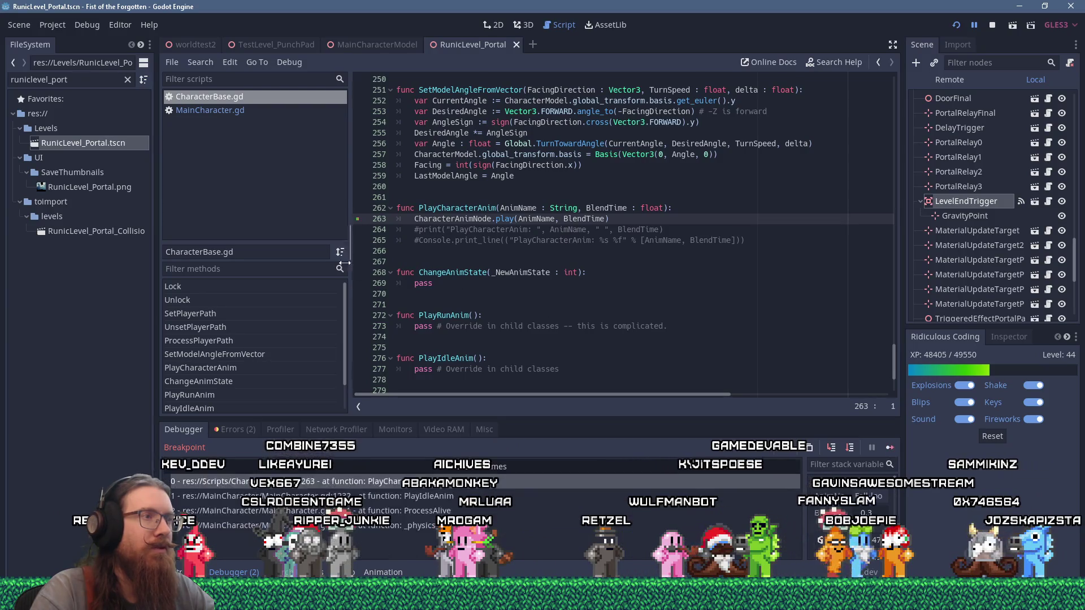
{"action": "mouse_move", "coordinate": [519, 203]}
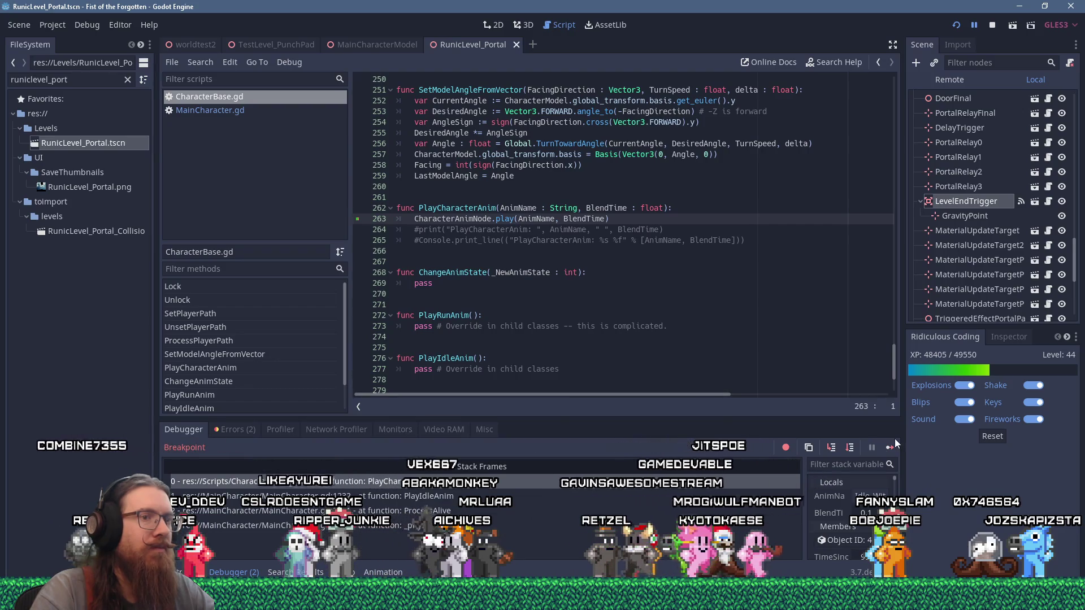
{"action": "key", "text": "F12"}
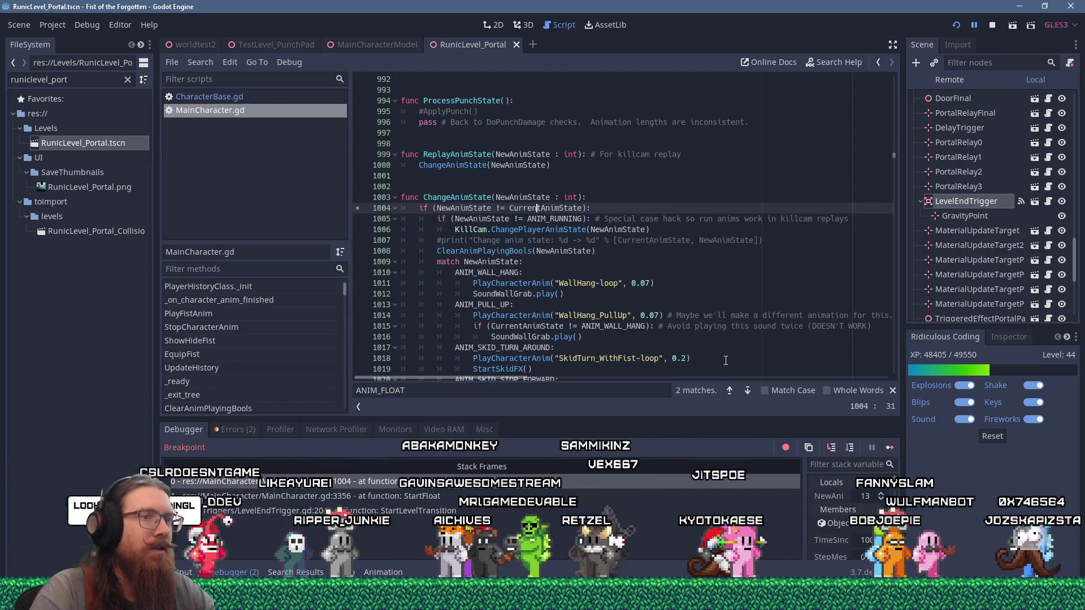
{"action": "left_click", "coordinate": [893, 448]}
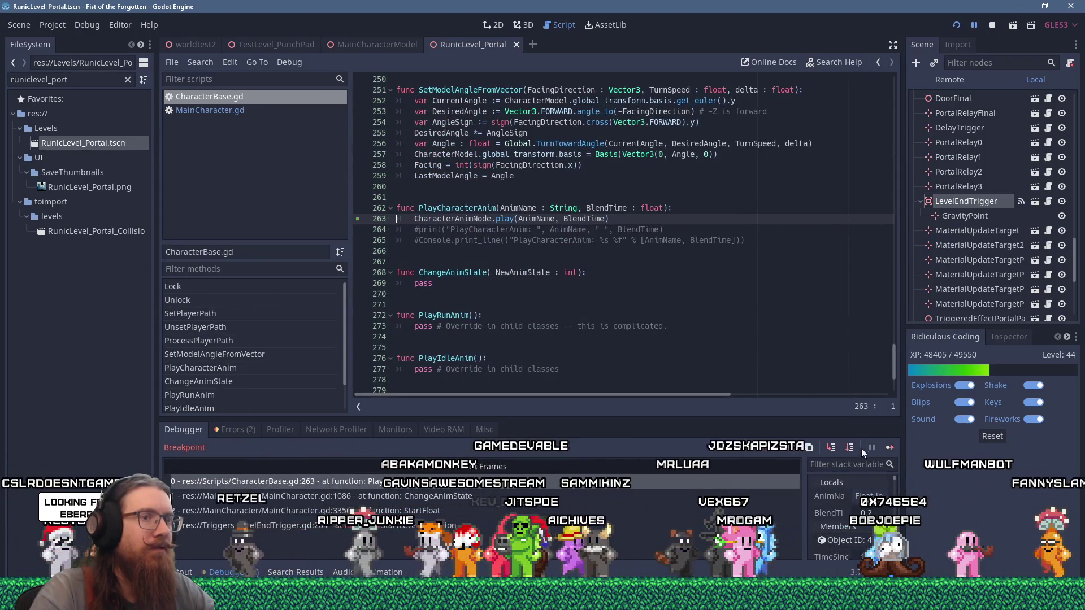
{"action": "key", "text": "F12"}
{"action": "key", "text": "F12"}
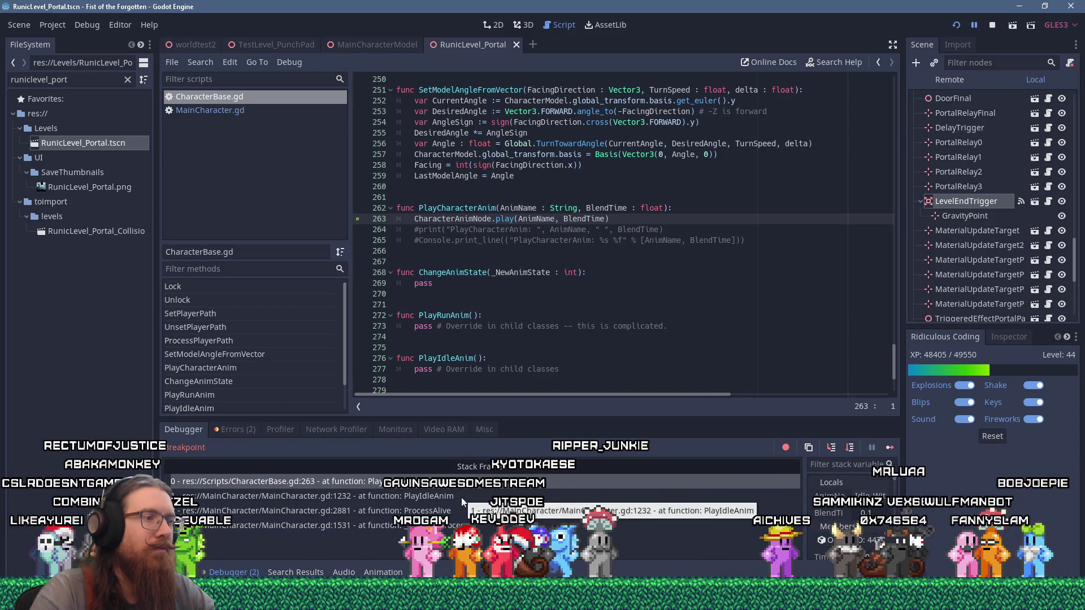
Step: From the PlayIdleAnim frame, insert a blank line 1225 above elif (!OnEdge):
{"action": "left_click", "coordinate": [425, 498]}
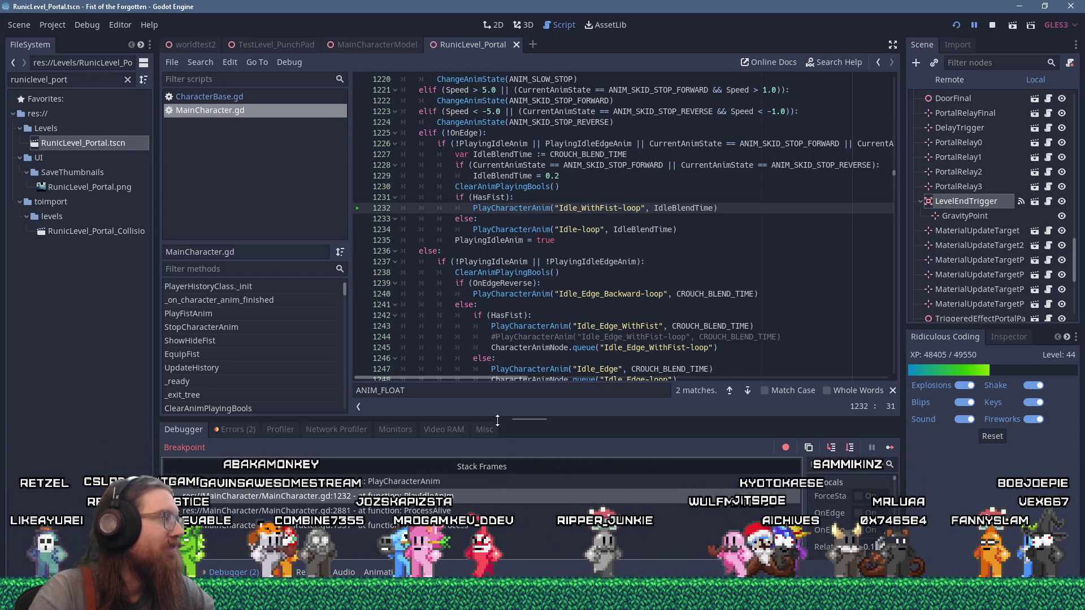
{"action": "scroll", "coordinate": [603, 323], "scroll_direction": "up", "scroll_amount": 2}
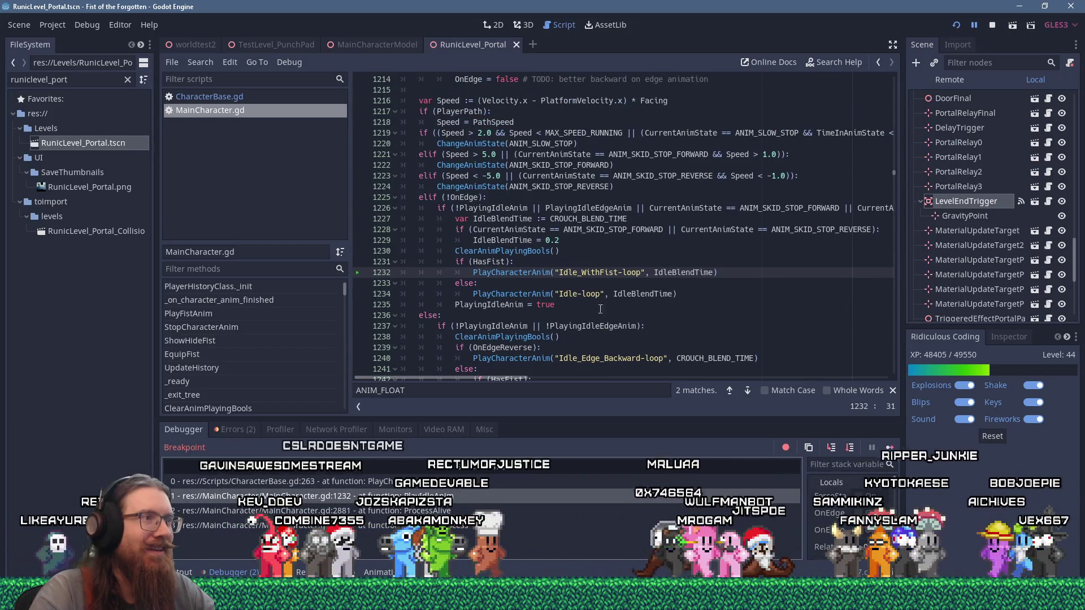
{"action": "mouse_move", "coordinate": [512, 232]}
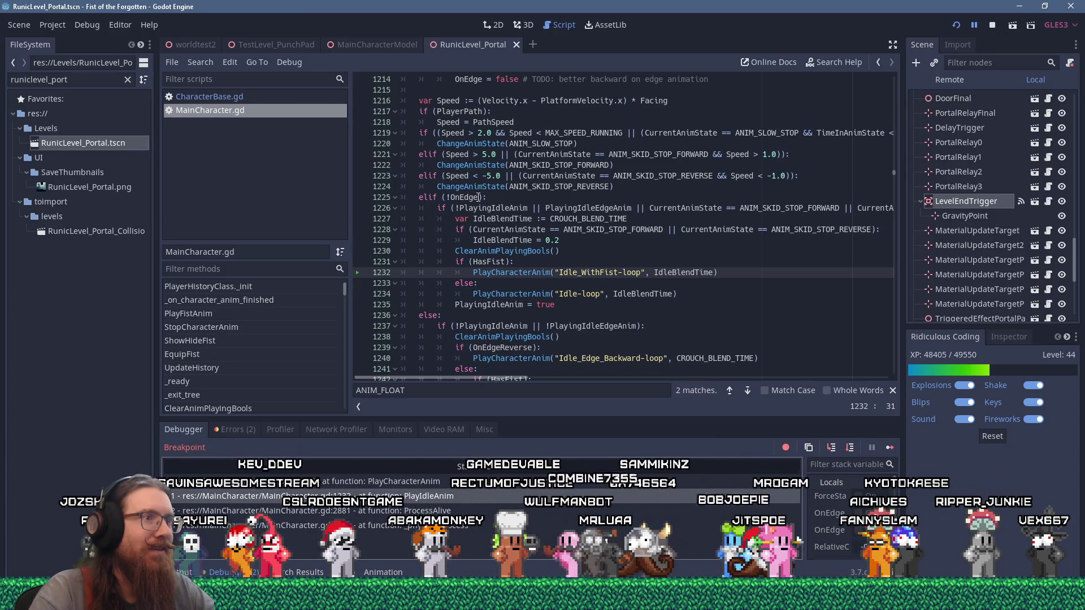
{"action": "left_click", "coordinate": [479, 197]}
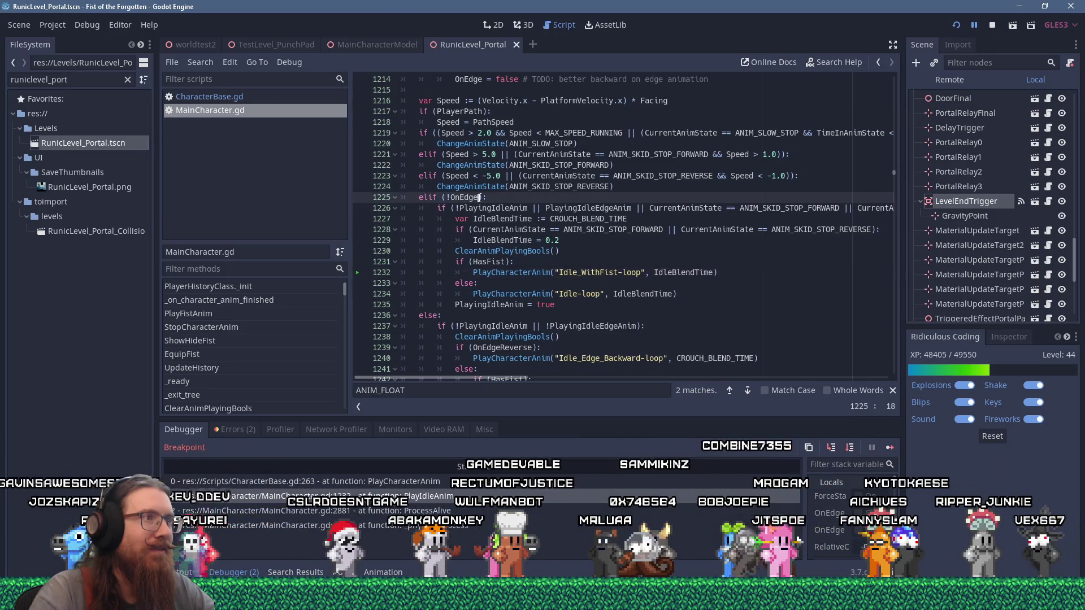
{"action": "scroll", "coordinate": [582, 338], "scroll_direction": "down", "scroll_amount": 3}
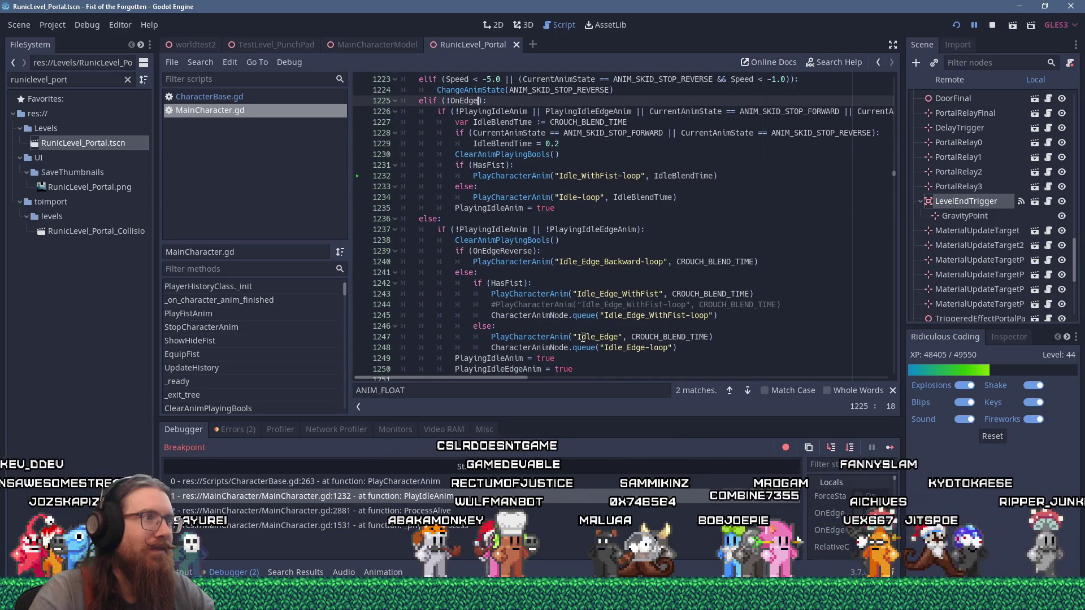
{"action": "scroll", "coordinate": [582, 338], "scroll_direction": "down", "scroll_amount": 3}
{"action": "scroll", "coordinate": [582, 337], "scroll_direction": "up", "scroll_amount": 3}
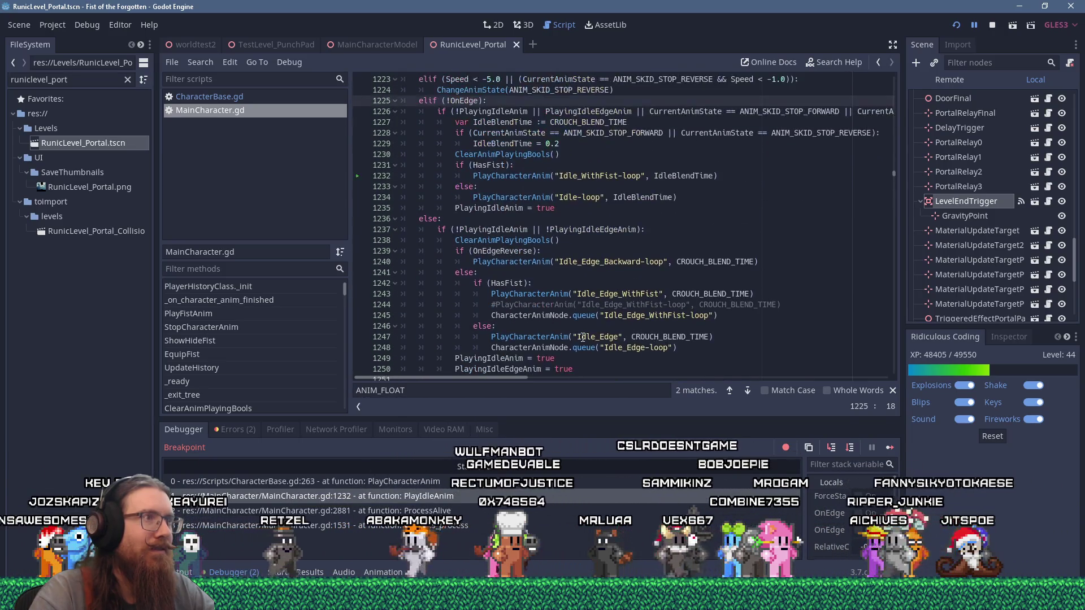
{"action": "scroll", "coordinate": [583, 337], "scroll_direction": "up", "scroll_amount": 2}
{"action": "scroll", "coordinate": [583, 338], "scroll_direction": "up", "scroll_amount": 5}
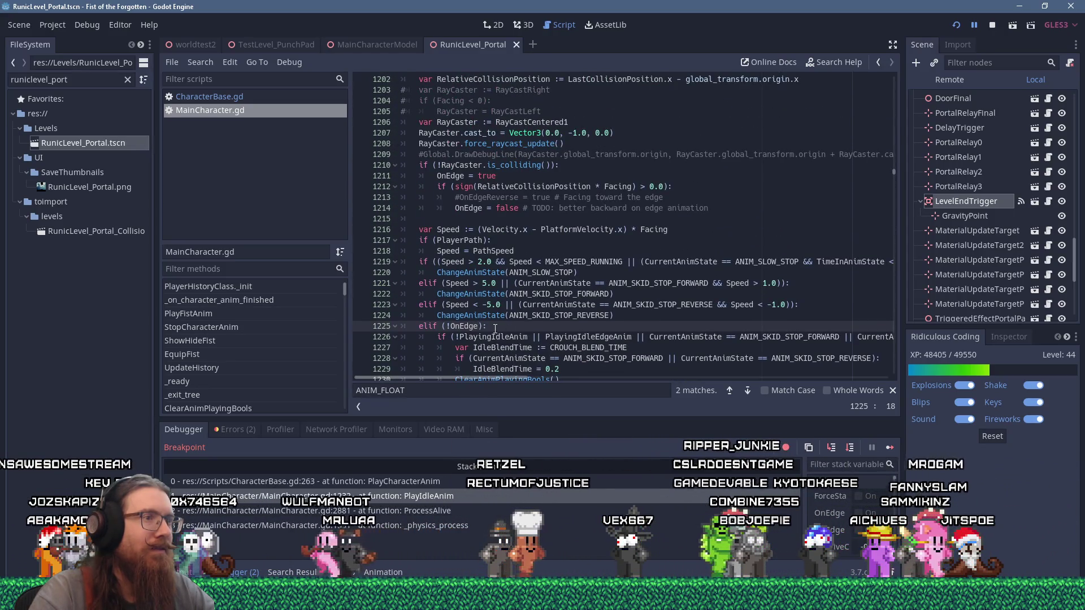
{"action": "scroll", "coordinate": [494, 329], "scroll_direction": "down", "scroll_amount": 1}
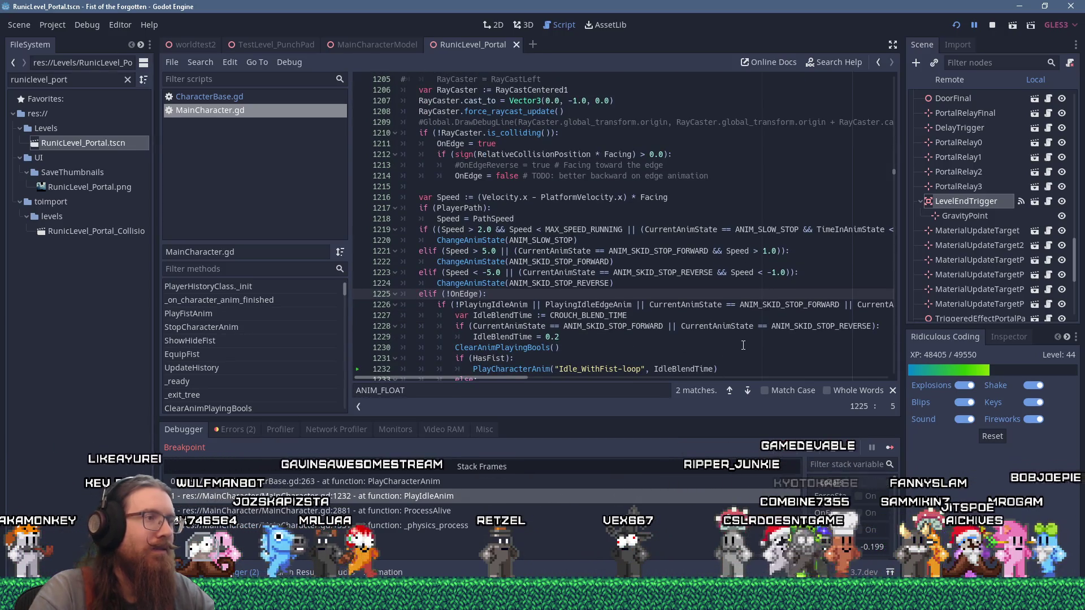
{"action": "key", "text": "ctrl+shift+Return"}
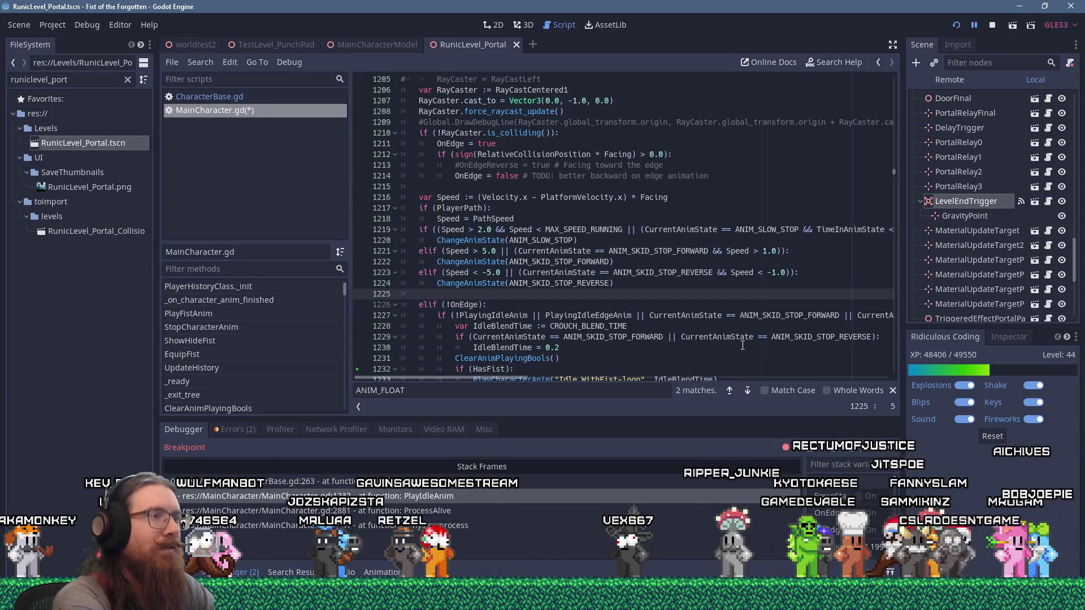
Step: Add elif (CurrentAnimState != ANIM_FLOAT): and indent the idle block beneath it
{"action": "type", "text": "elif (CurrentAnimSt"}
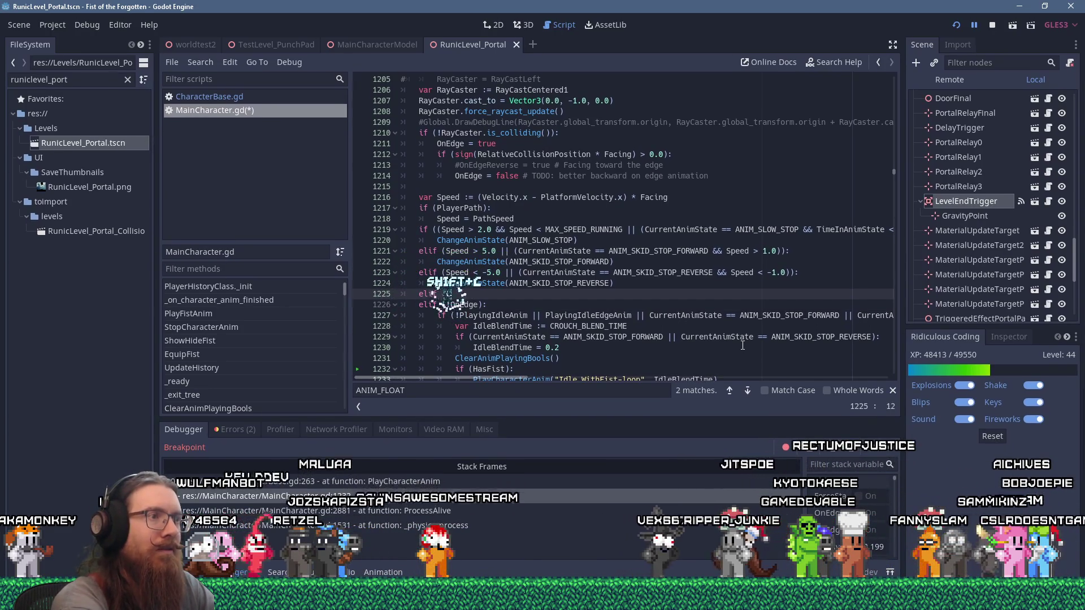
{"action": "type", "text": "ate "}
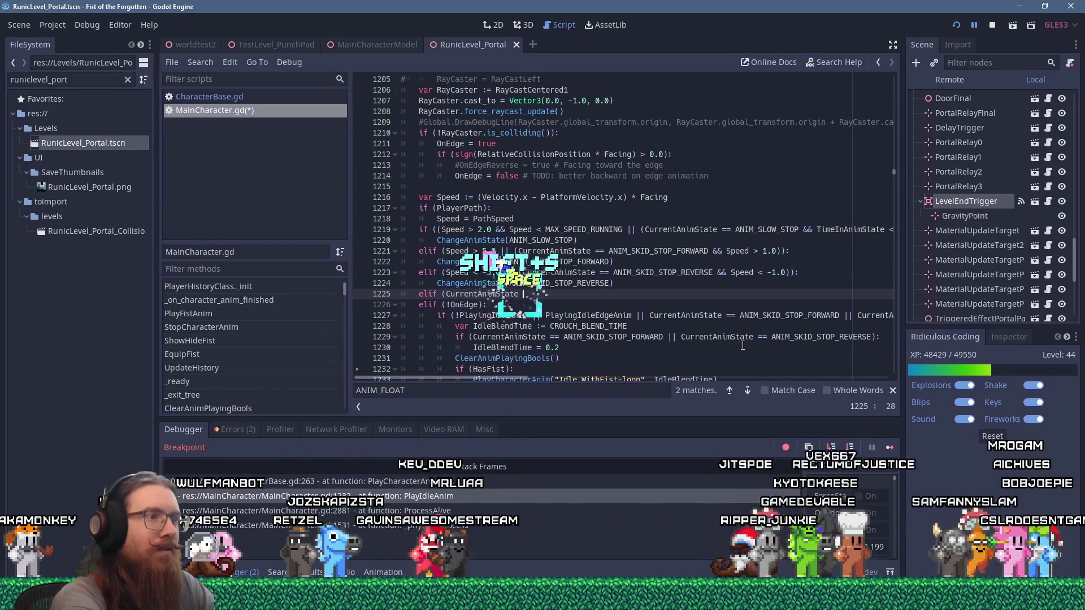
{"action": "type", "text": "!= ANI"}
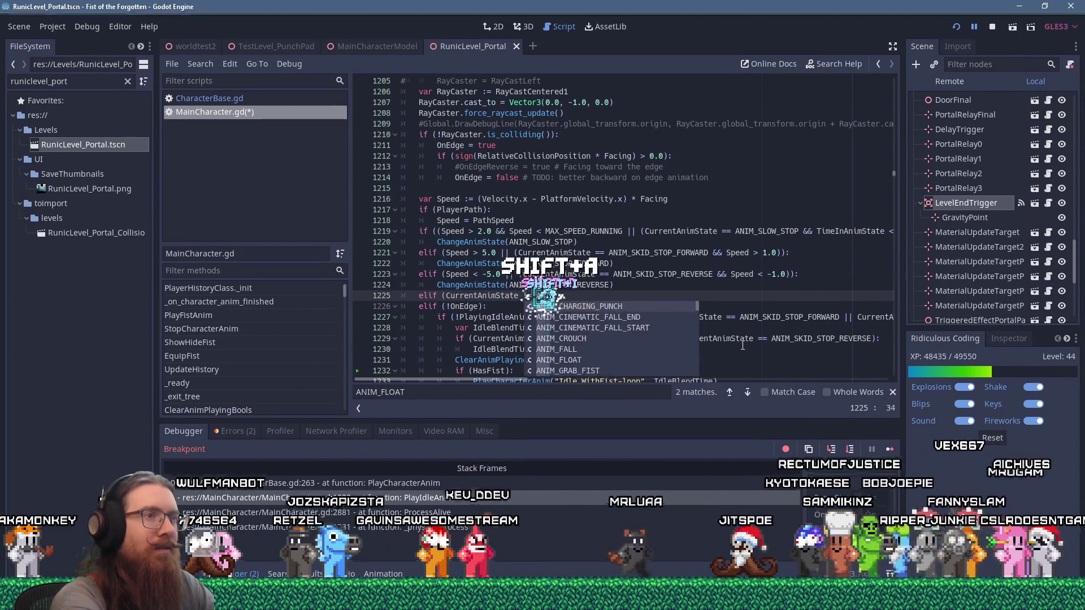
{"action": "type", "text": "M_"}
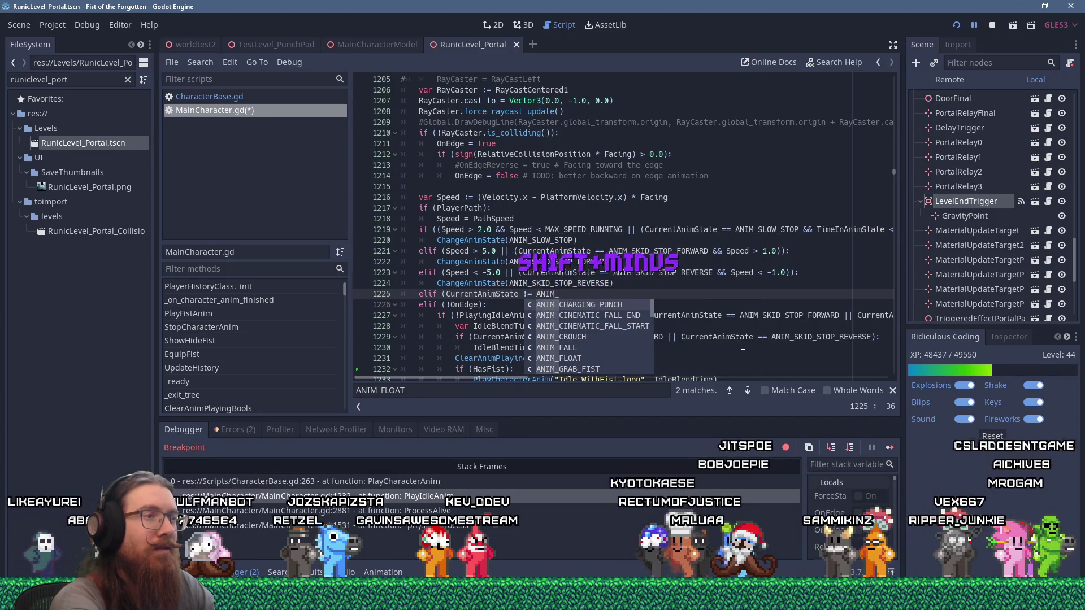
{"action": "type", "text": "FLOAT"}
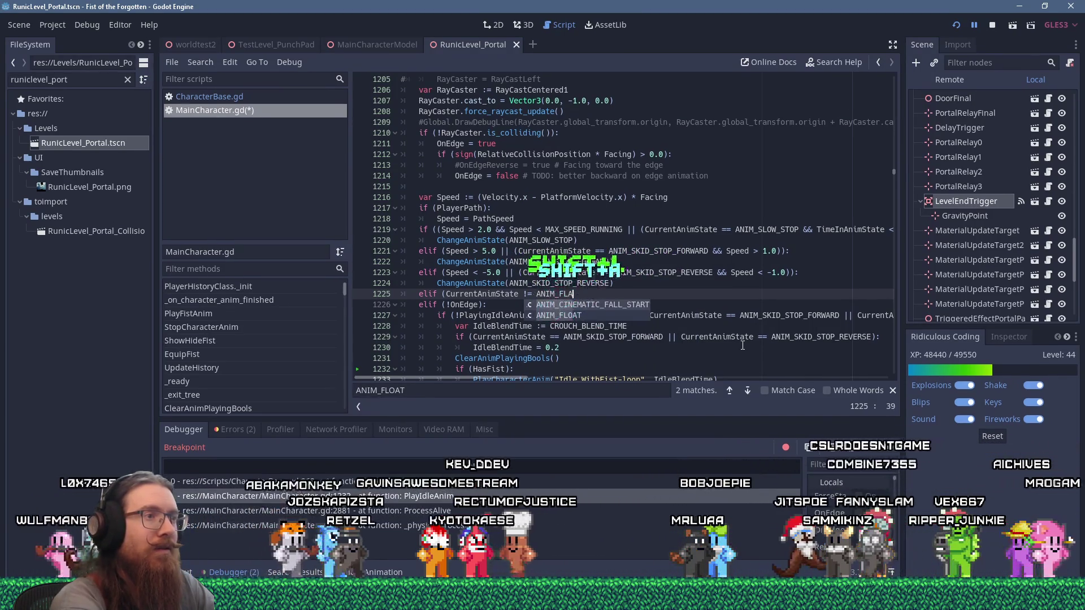
{"action": "type", "text": "):"}
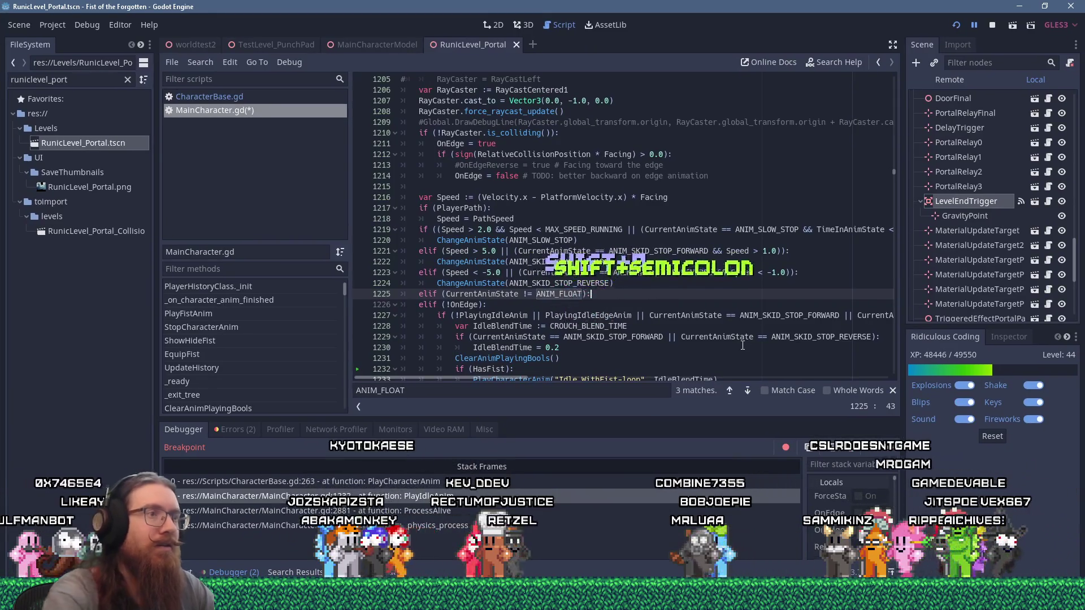
{"action": "left_click", "coordinate": [420, 305]}
{"action": "scroll", "coordinate": [452, 308], "scroll_direction": "down", "scroll_amount": 9}
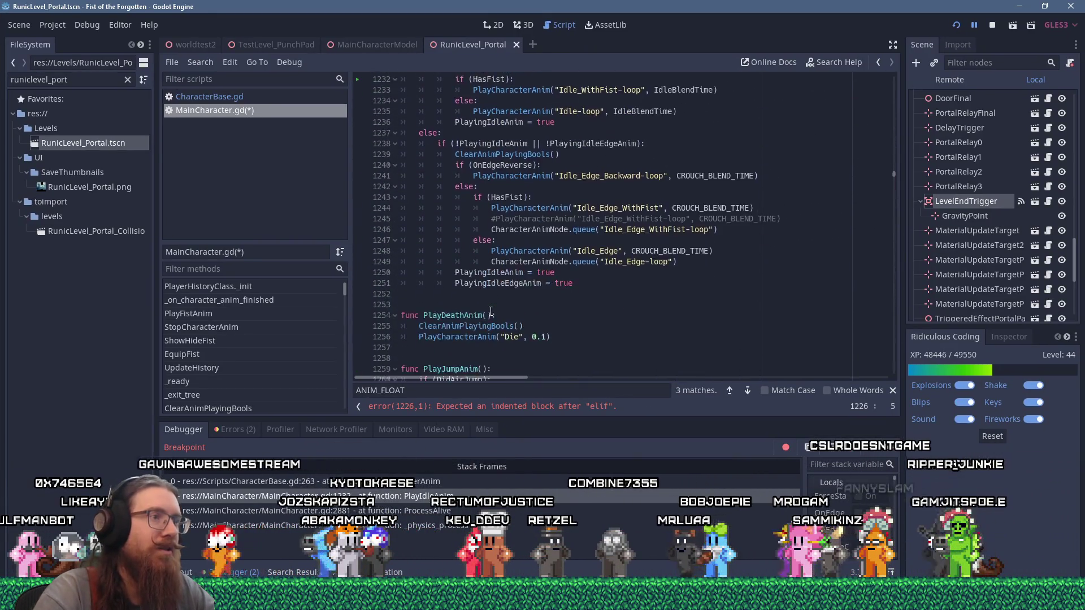
{"action": "left_click", "coordinate": [585, 287], "text": "shift"}
{"action": "key", "text": "Tab"}
{"action": "scroll", "coordinate": [516, 277], "scroll_direction": "up", "scroll_amount": 9}
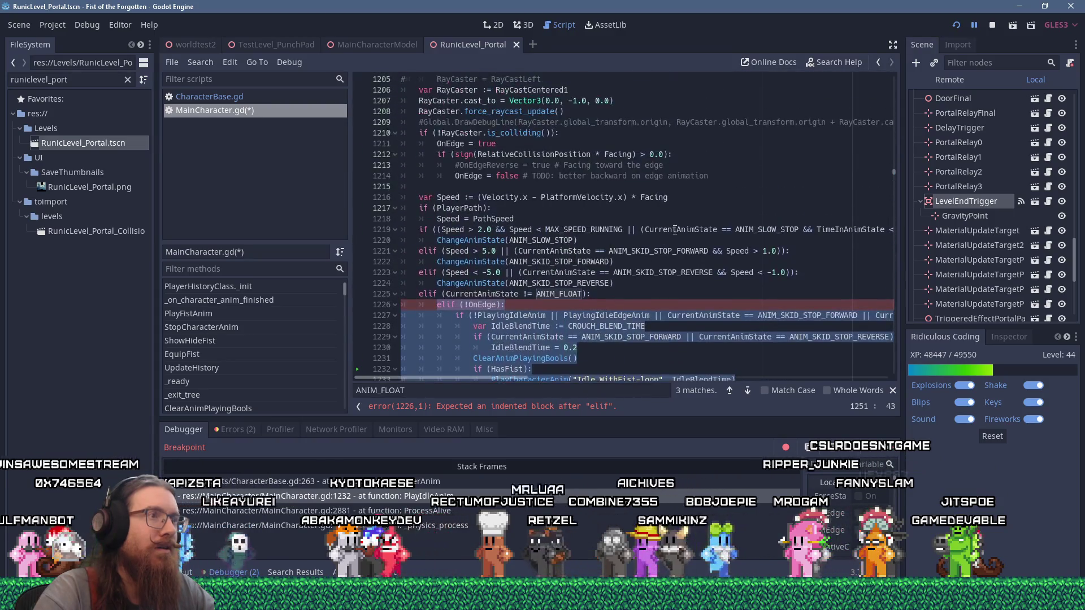
Step: Turn the nested elif (!OnEdge) into a plain if, clearing the error
{"action": "left_click", "coordinate": [673, 230]}
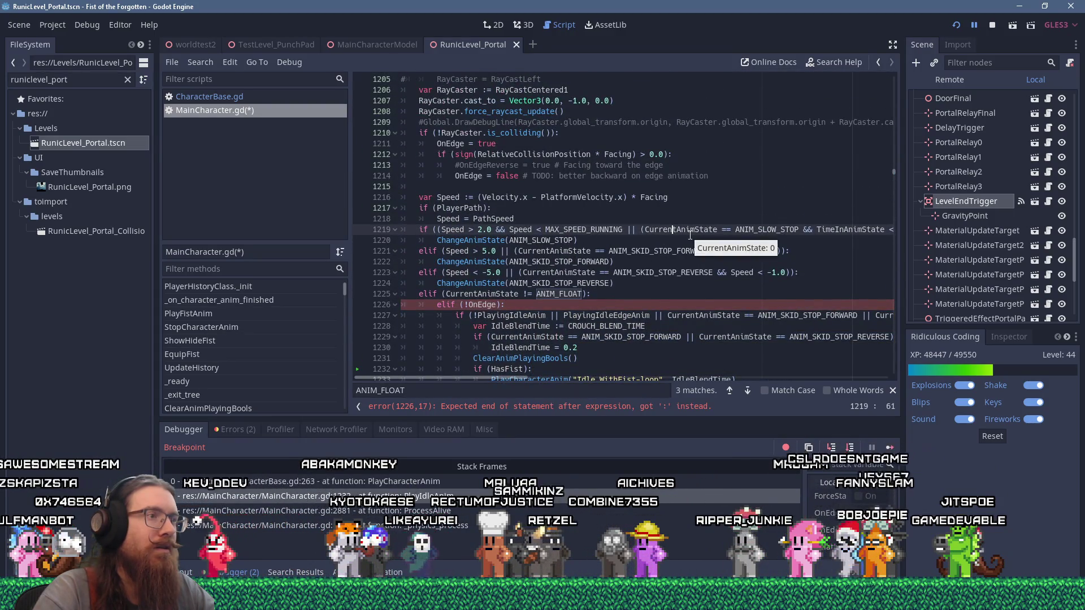
{"action": "left_click", "coordinate": [452, 305]}
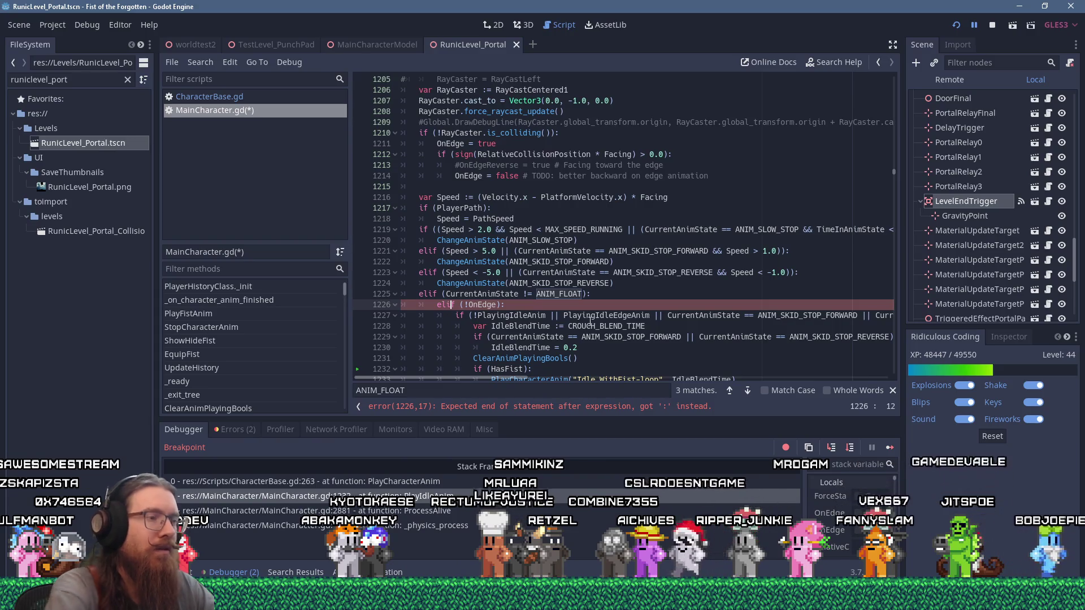
{"action": "key", "text": "BackSpace"}
{"action": "key", "text": "BackSpace"}
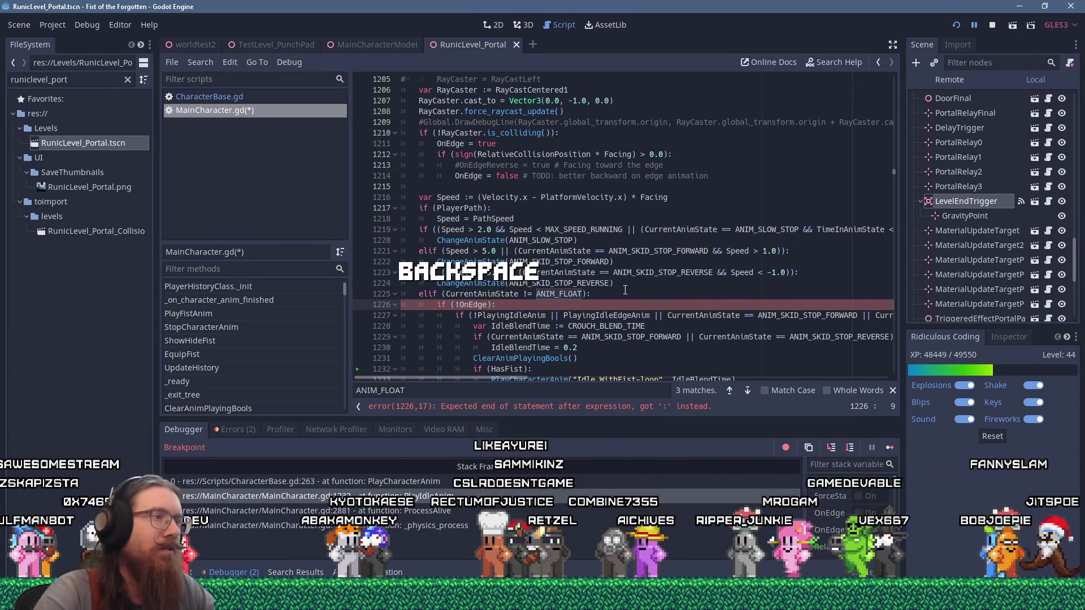
{"action": "scroll", "coordinate": [610, 305], "scroll_direction": "down", "scroll_amount": 2}
{"action": "scroll", "coordinate": [632, 286], "scroll_direction": "down", "scroll_amount": 1}
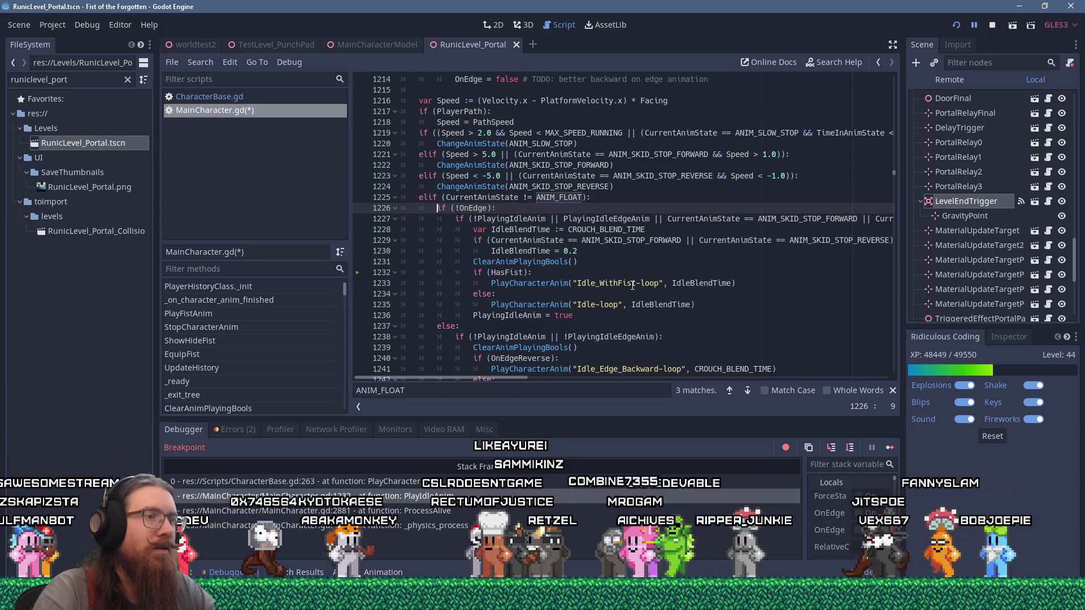
{"action": "scroll", "coordinate": [658, 298], "scroll_direction": "down", "scroll_amount": 5}
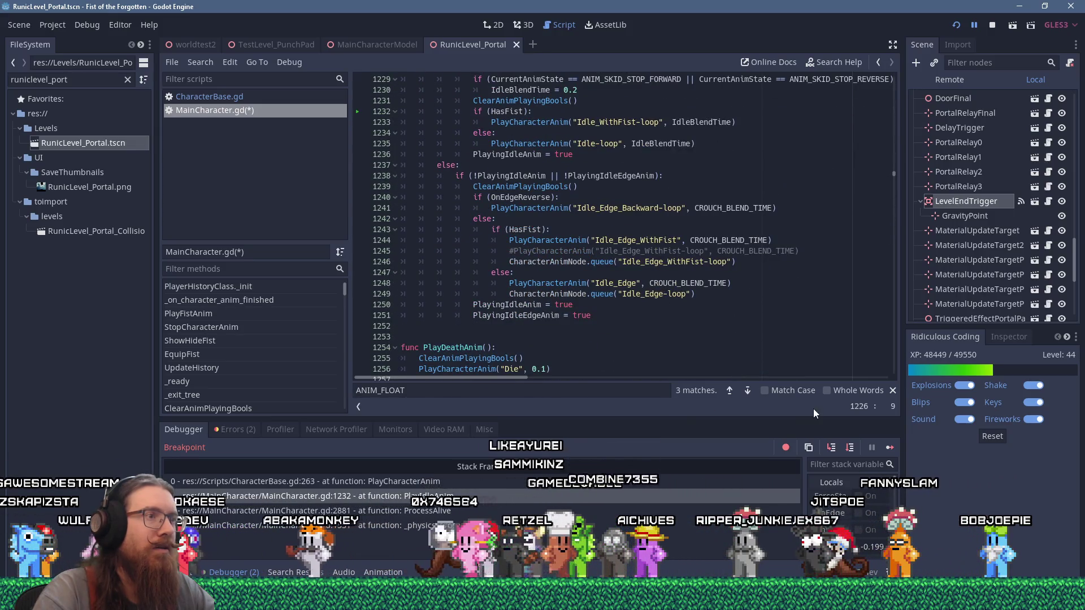
Step: Resume past the current breakpoints and relaunch the game with F5
{"action": "left_click", "coordinate": [889, 450]}
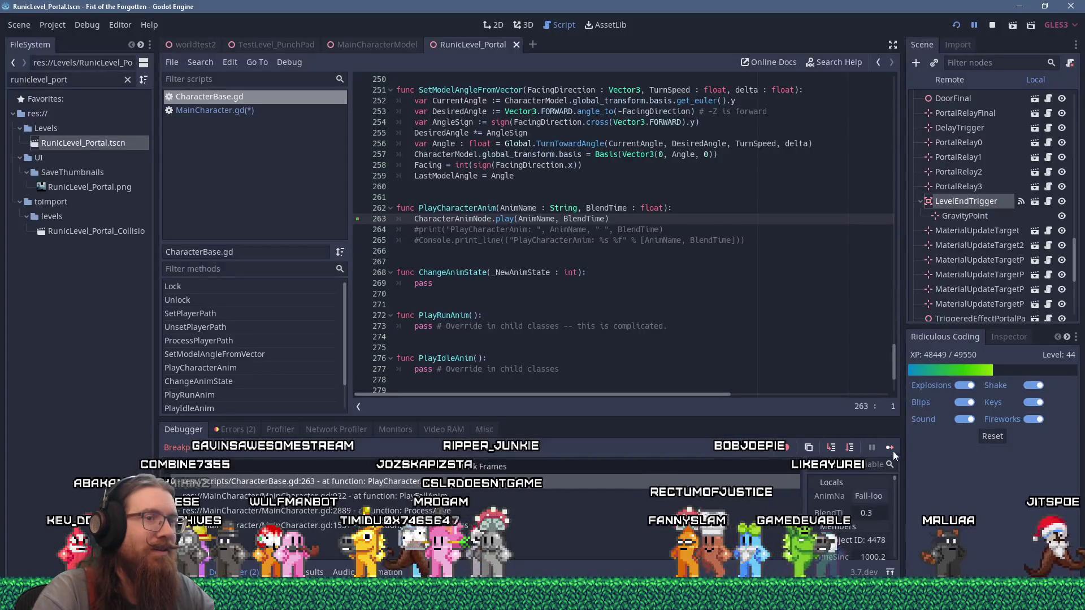
{"action": "left_click", "coordinate": [890, 448]}
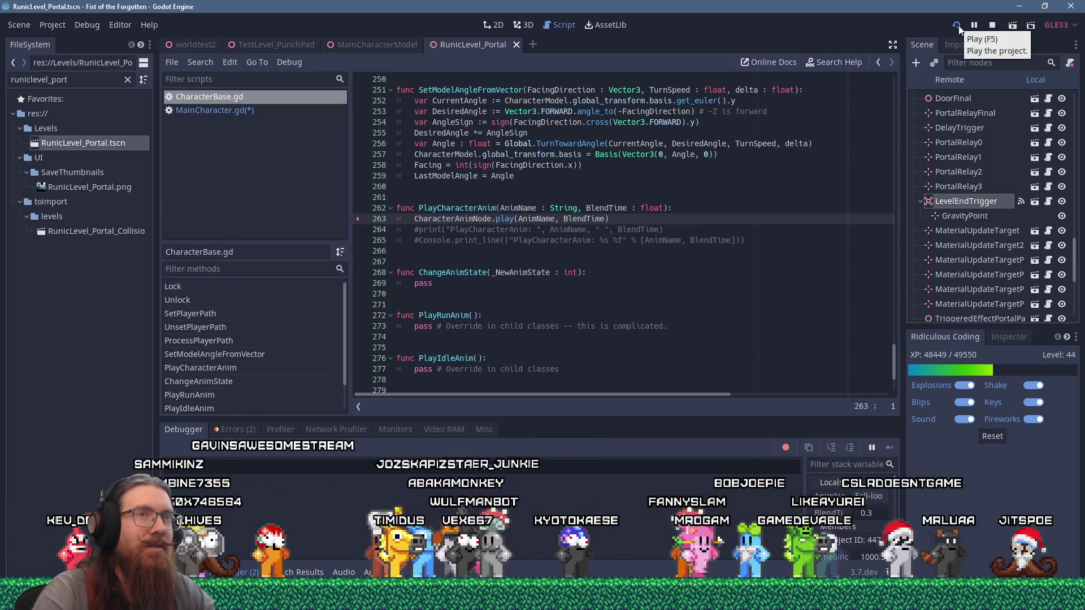
{"action": "key", "text": "F5"}
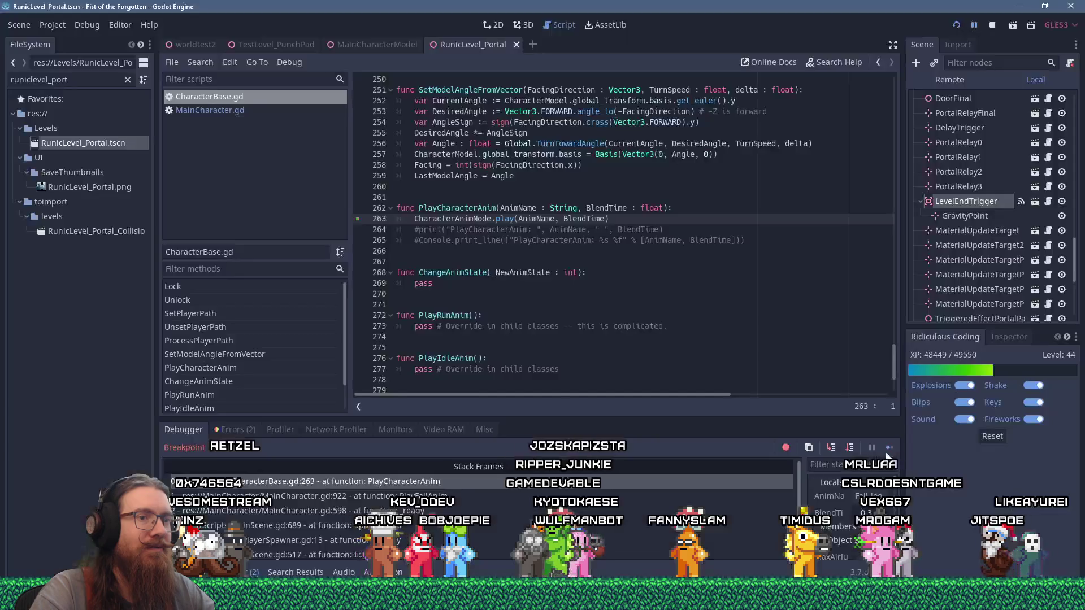
Step: Step through breakpoints and select the PlayFallAnim frame at MainCharacter.gd line 922
{"action": "left_click", "coordinate": [888, 447]}
{"action": "mouse_move", "coordinate": [515, 208]}
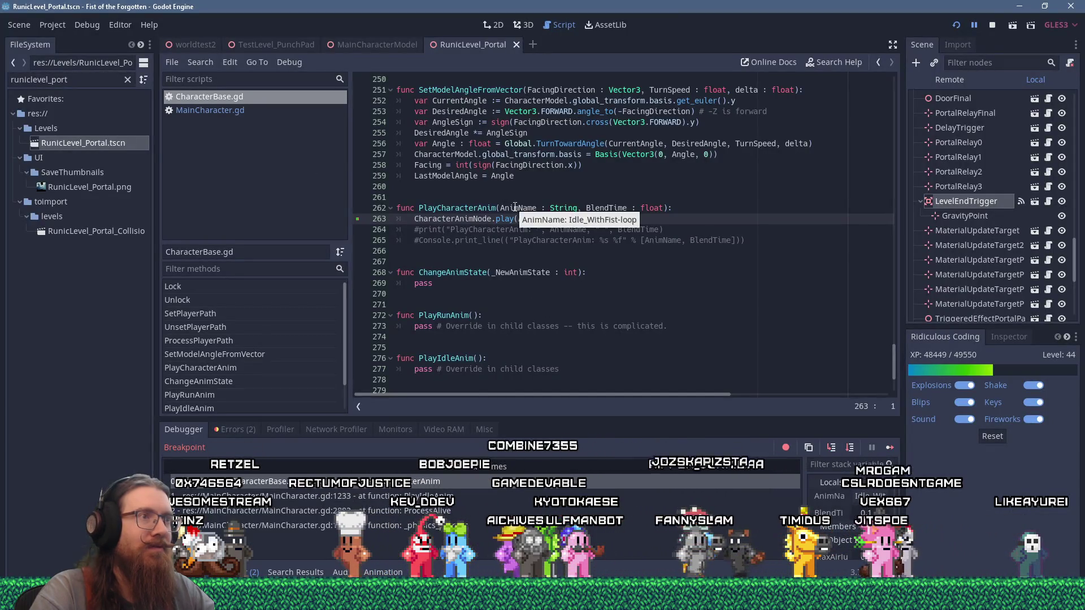
{"action": "left_click", "coordinate": [890, 447]}
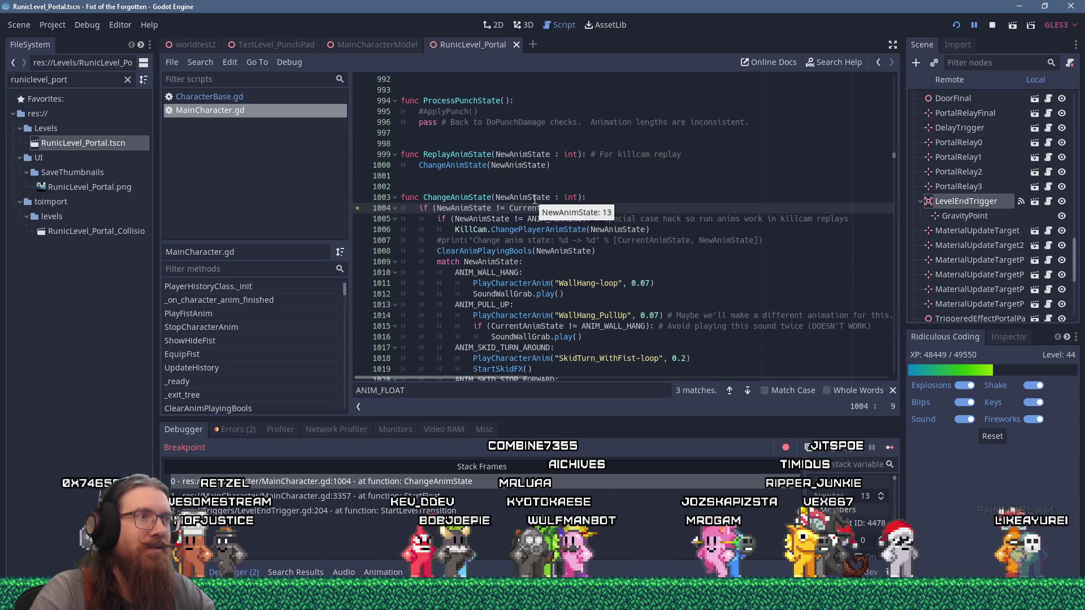
{"action": "key", "text": "F12"}
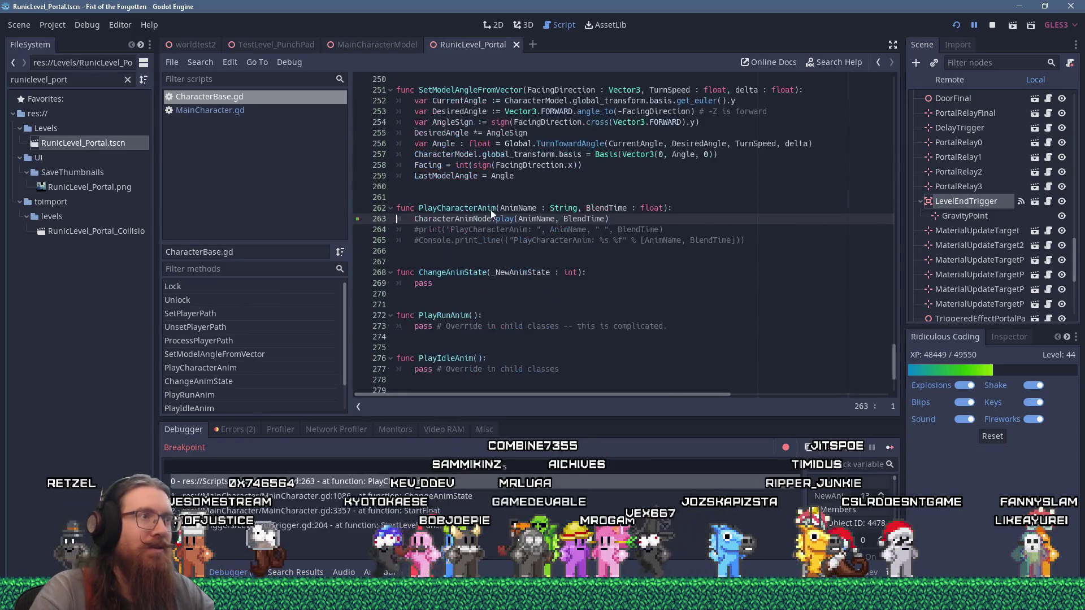
{"action": "left_click", "coordinate": [888, 449]}
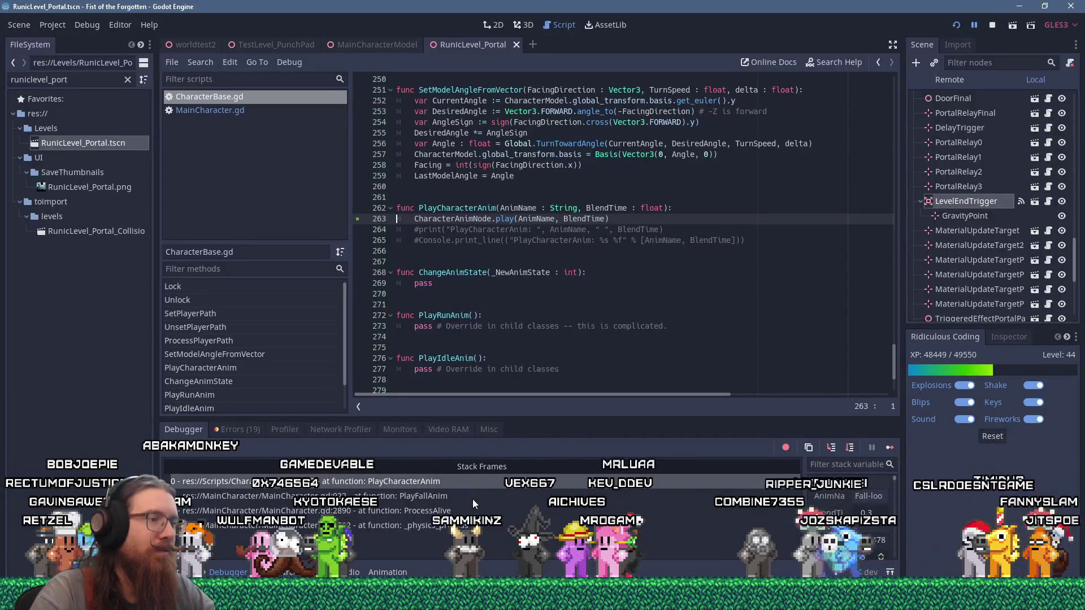
{"action": "left_click", "coordinate": [469, 497]}
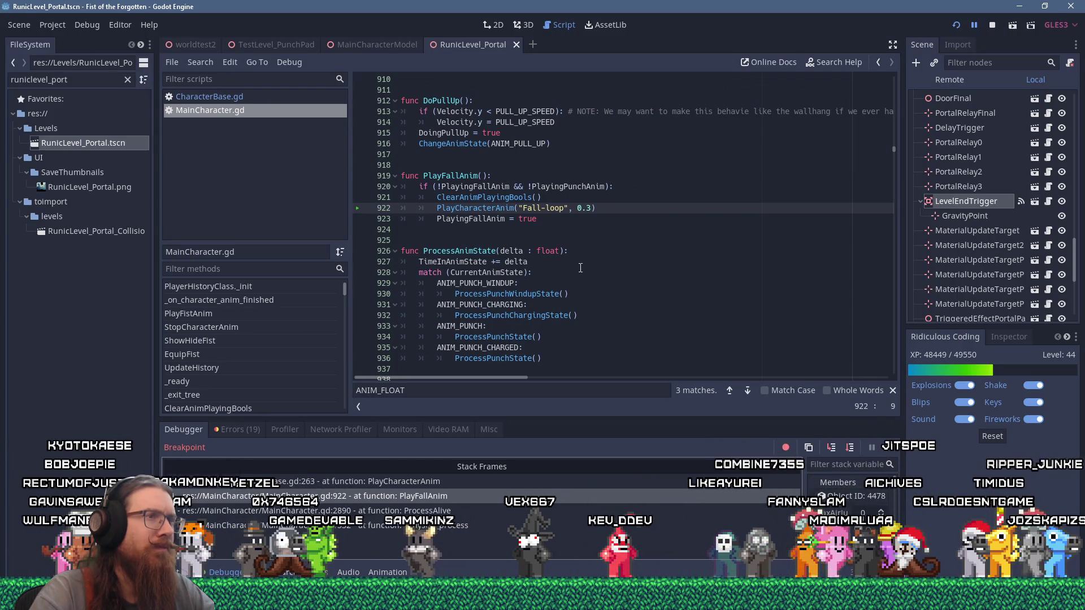
Step: Append && CurrentAnimState != ANIM_FLOAT to PlayFallAnim's condition on line 920
{"action": "left_click", "coordinate": [602, 187]}
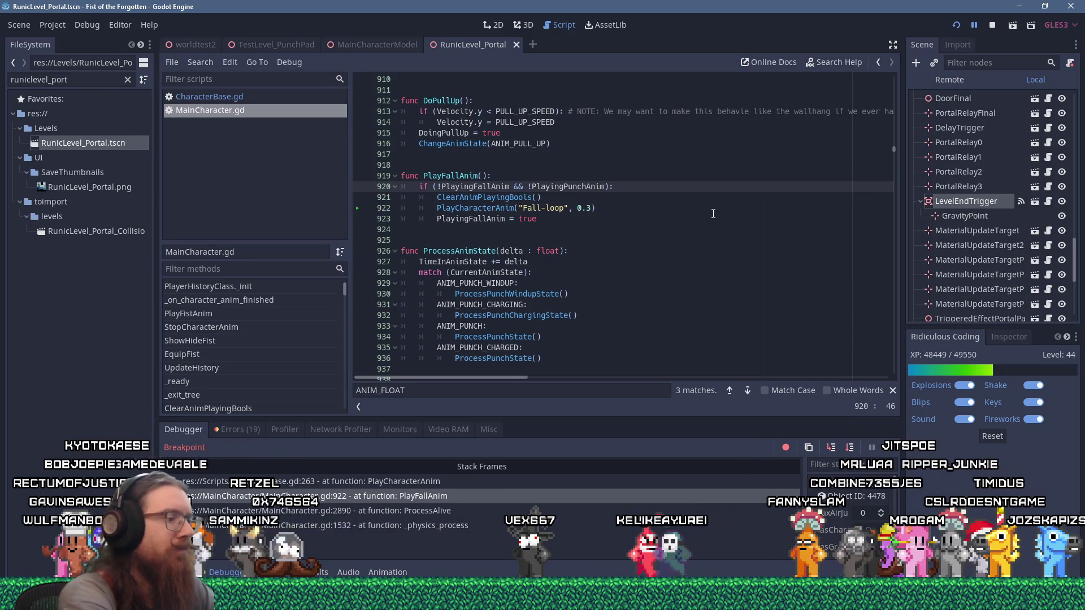
{"action": "type", "text": "&& An"}
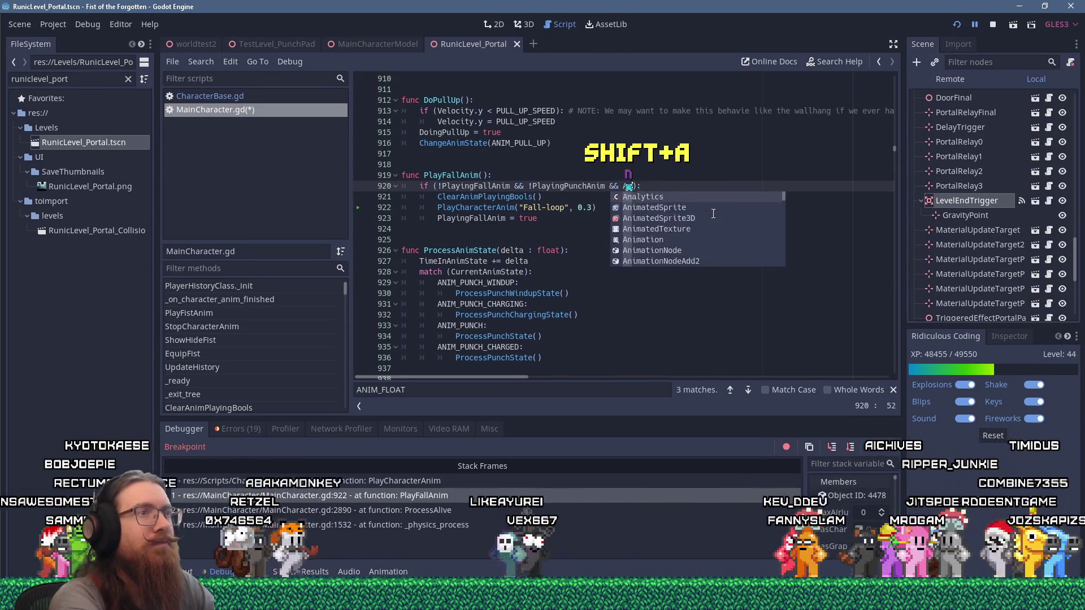
{"action": "key", "text": "BackSpace"}
{"action": "key", "text": "BackSpace"}
{"action": "type", "text": "CurrentAnimS"}
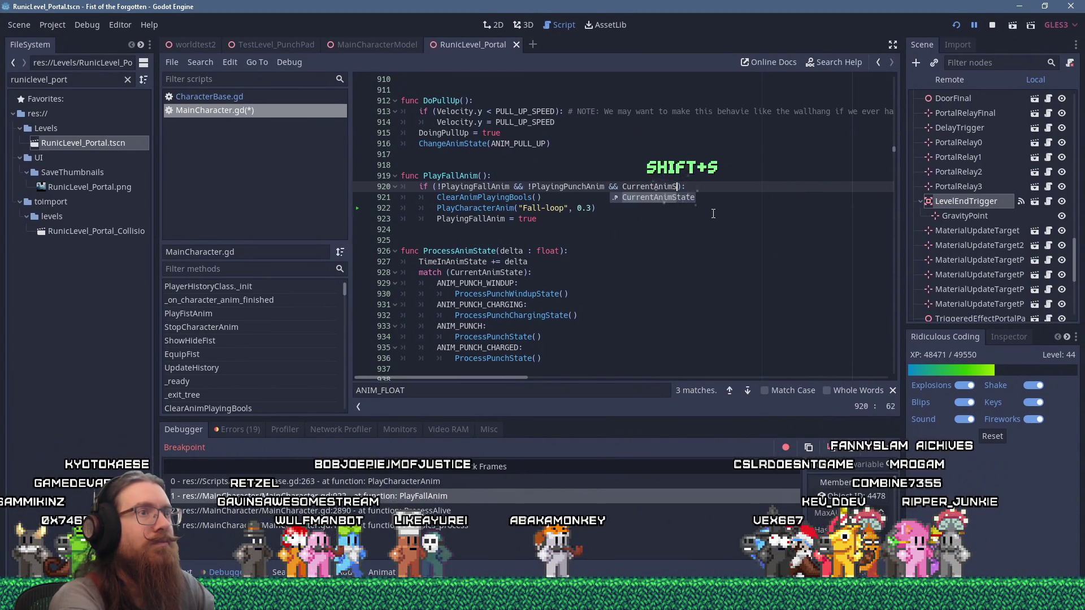
{"action": "key", "text": "Return"}
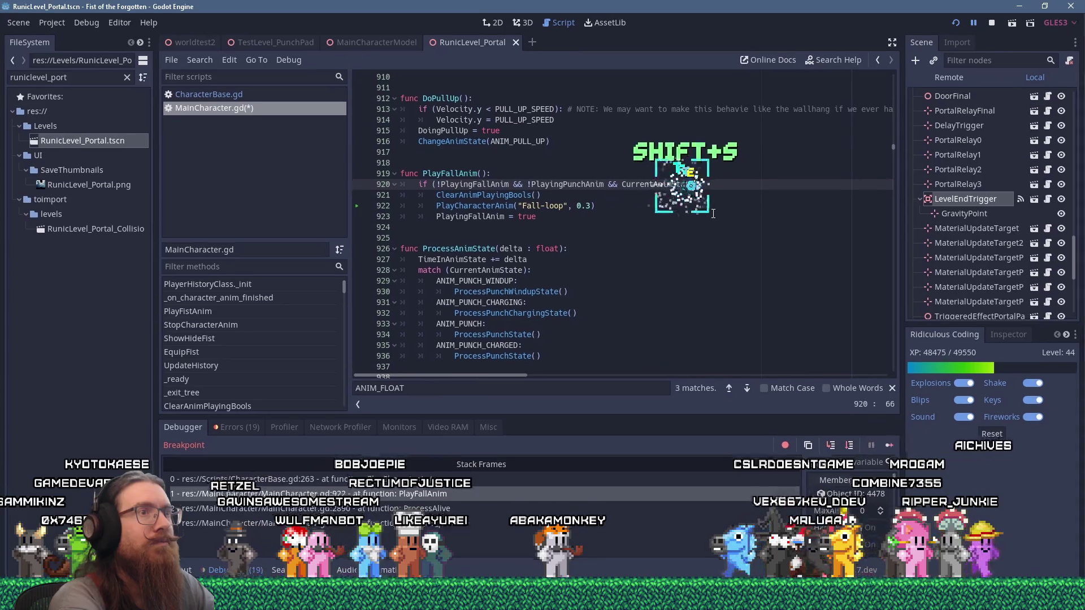
{"action": "type", "text": "!= "}
{"action": "type", "text": "ANI"}
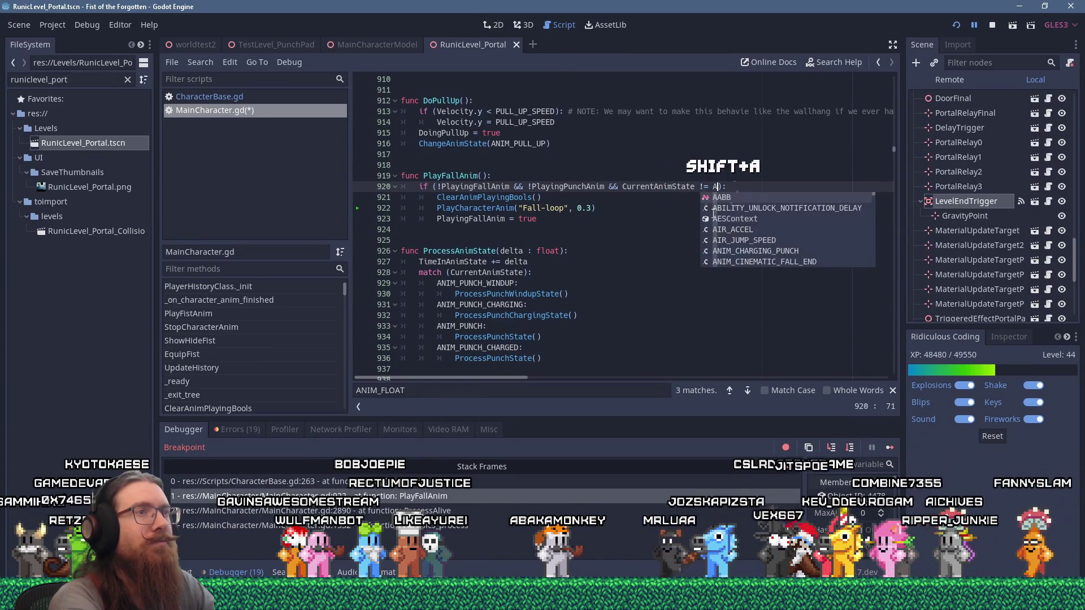
{"action": "type", "text": "M_FL"}
{"action": "key", "text": "Return"}
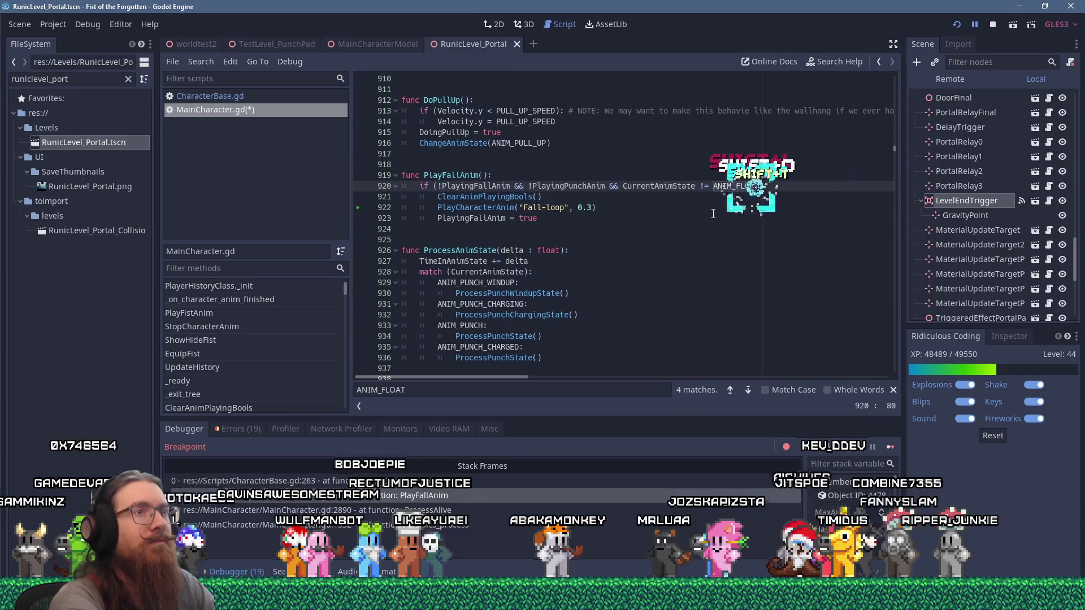
{"action": "type", "text": "):"}
{"action": "key", "text": "Down"}
{"action": "key", "text": "Down"}
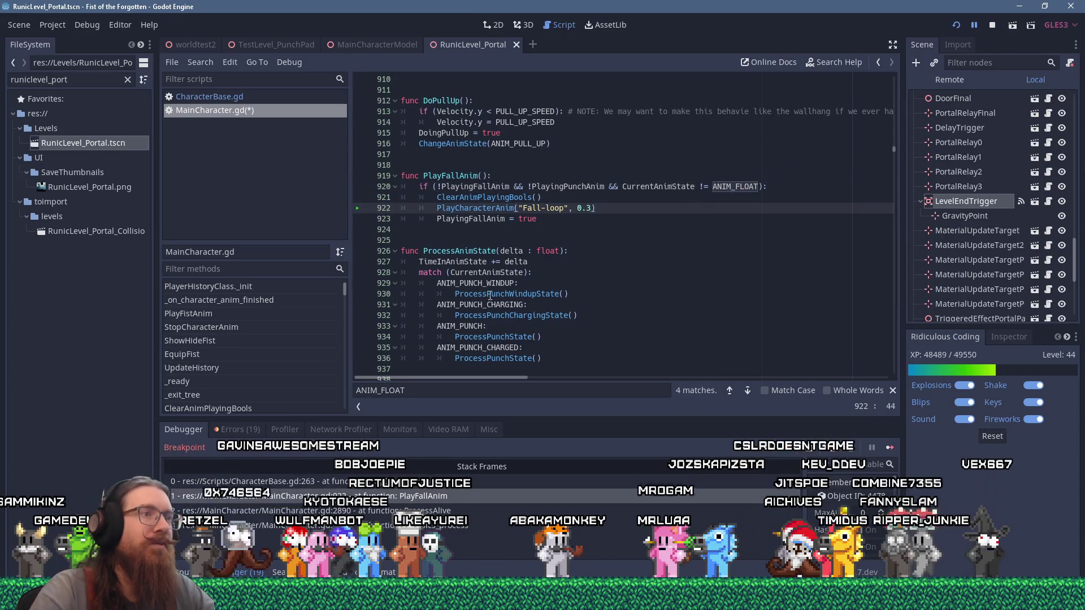
{"action": "left_click", "coordinate": [519, 218]}
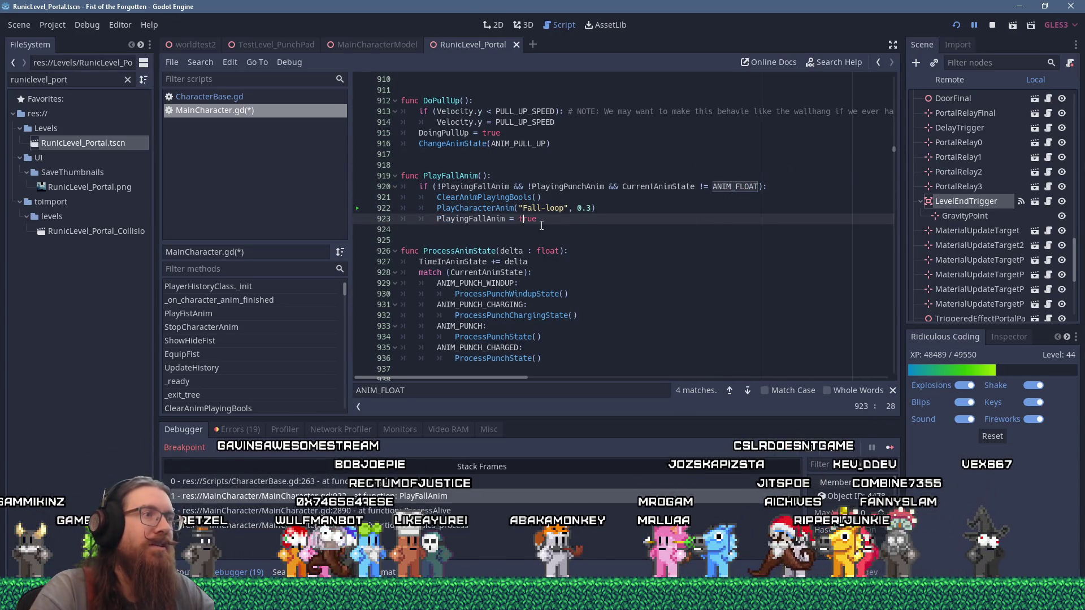
Step: Save the MainCharacter.gd fix, relaunch with the debugger and continue past the breakpoint to the title menu
{"action": "left_click", "coordinate": [957, 30]}
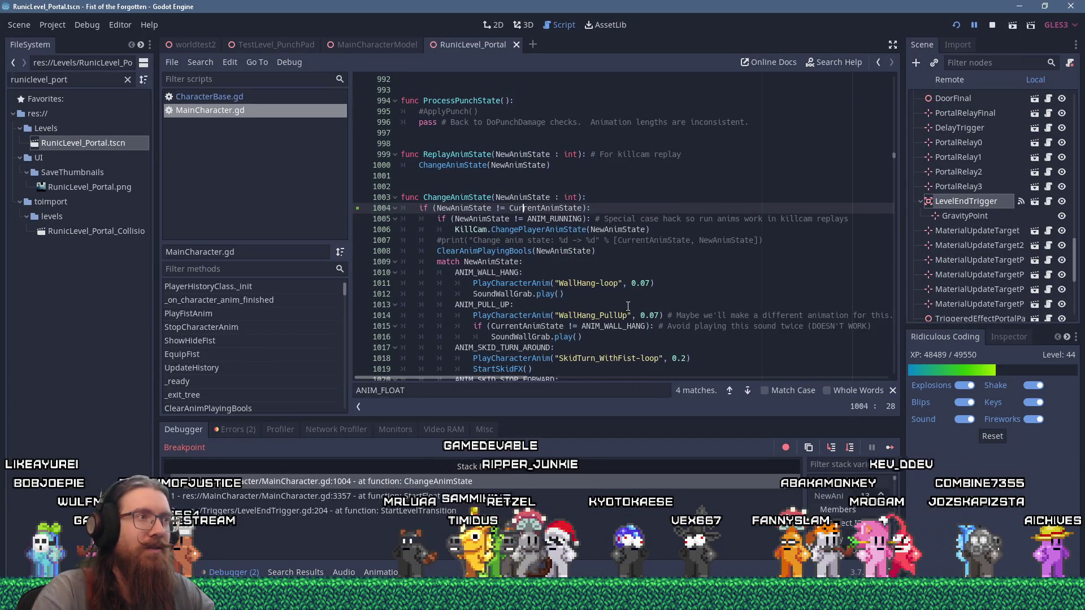
{"action": "key", "text": "F12"}
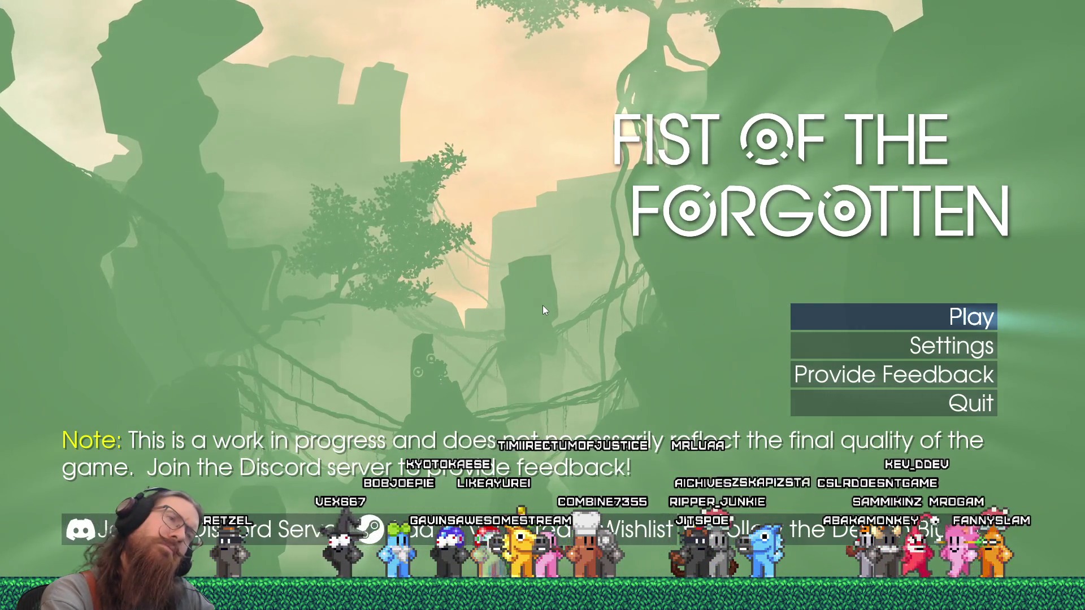
Step: Try the 'map RunicLevel_Portal' and 'rmap R' commands in the game's dev console
{"action": "key", "text": "grave"}
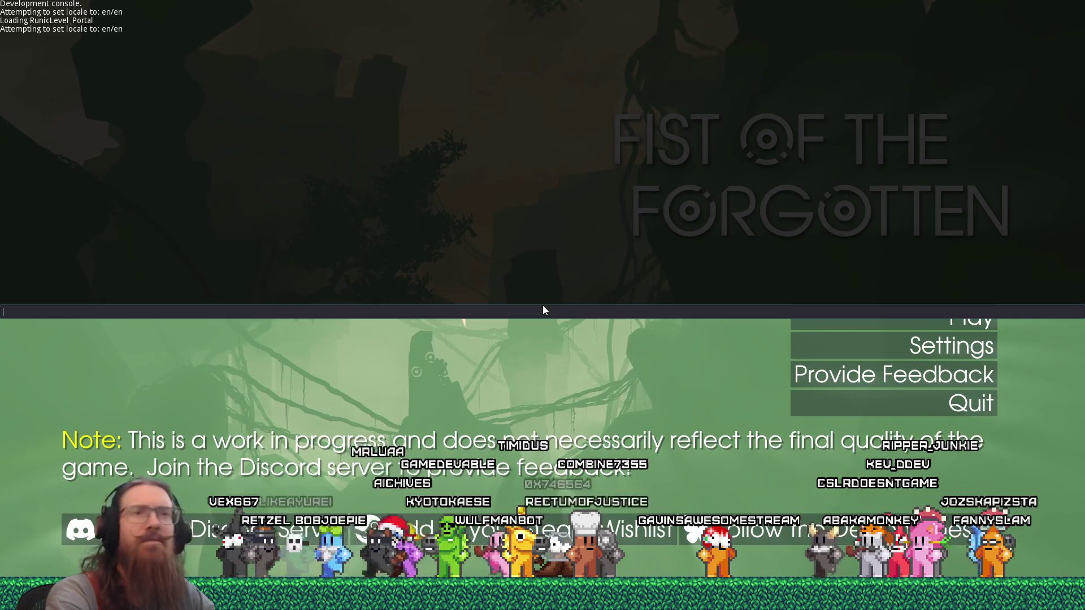
{"action": "key", "text": "grave"}
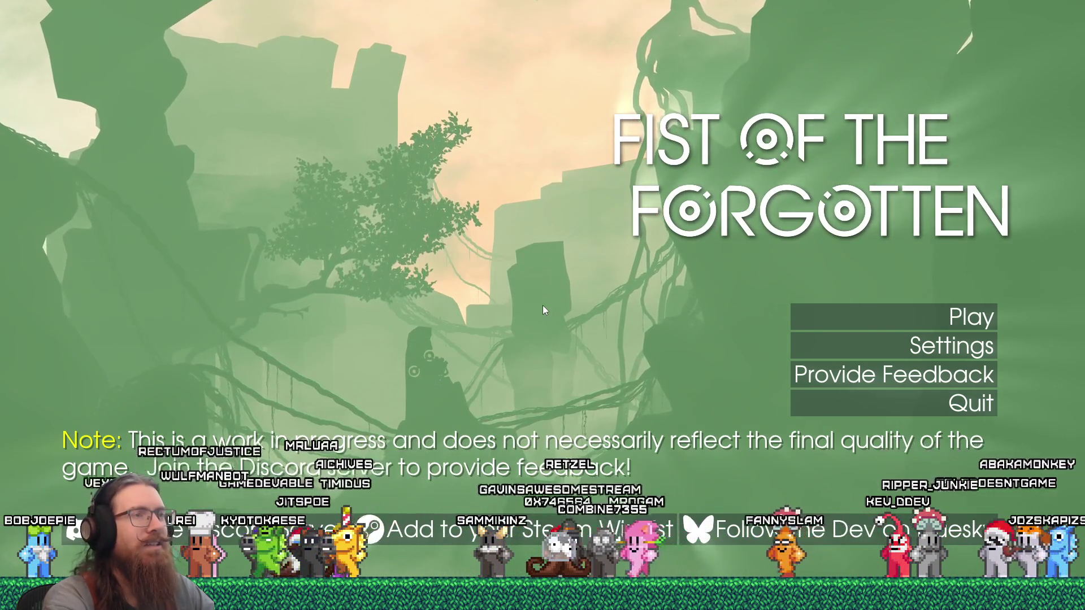
{"action": "key", "text": "grave"}
{"action": "type", "text": "map RunicLevel_Portal"}
{"action": "key", "text": "Return"}
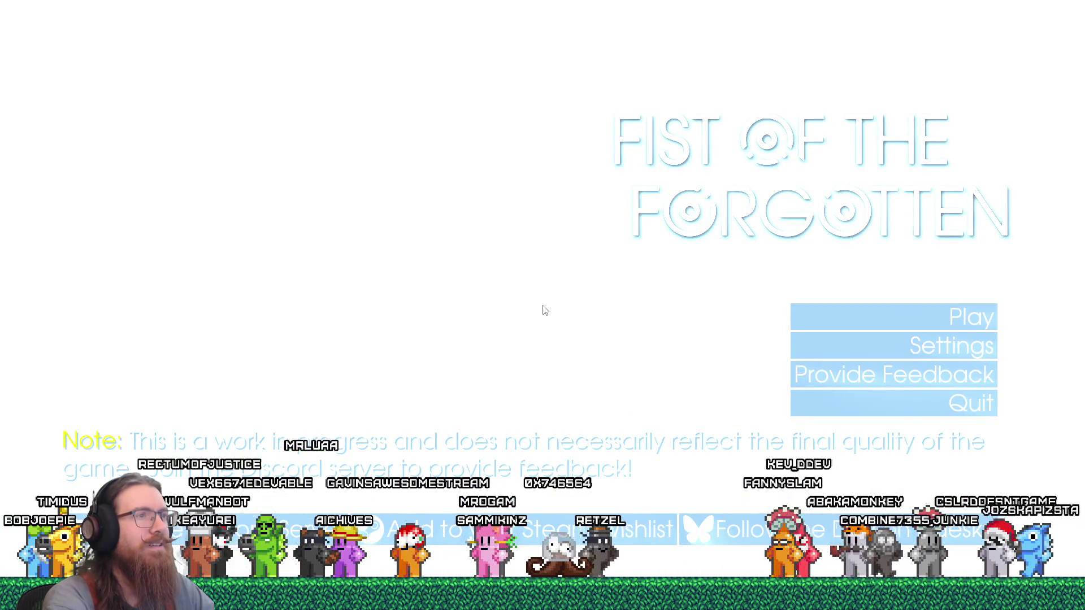
{"action": "key", "text": "grave"}
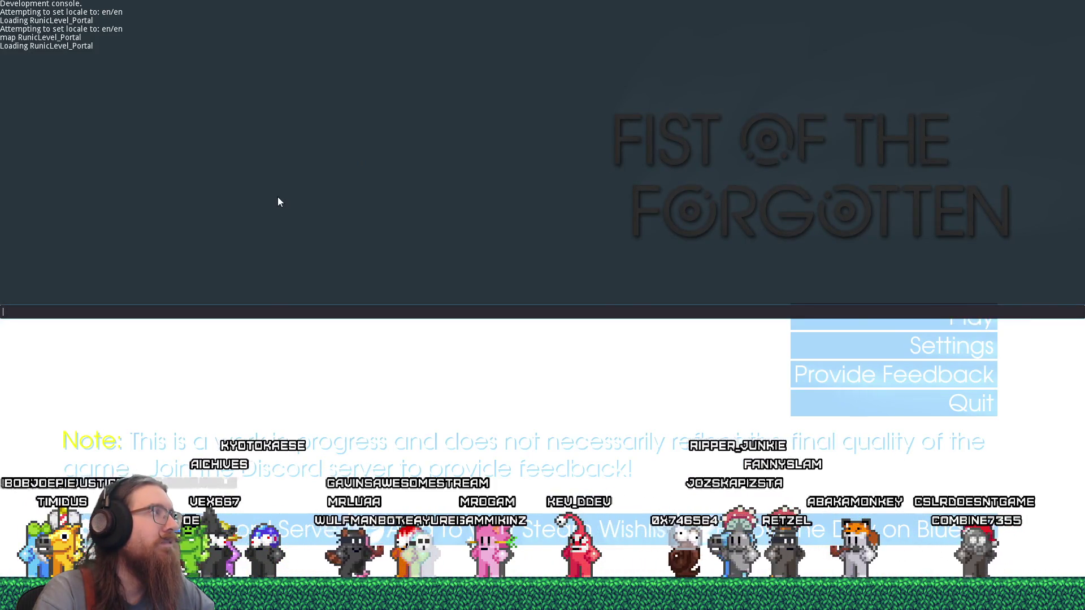
{"action": "key", "text": "grave"}
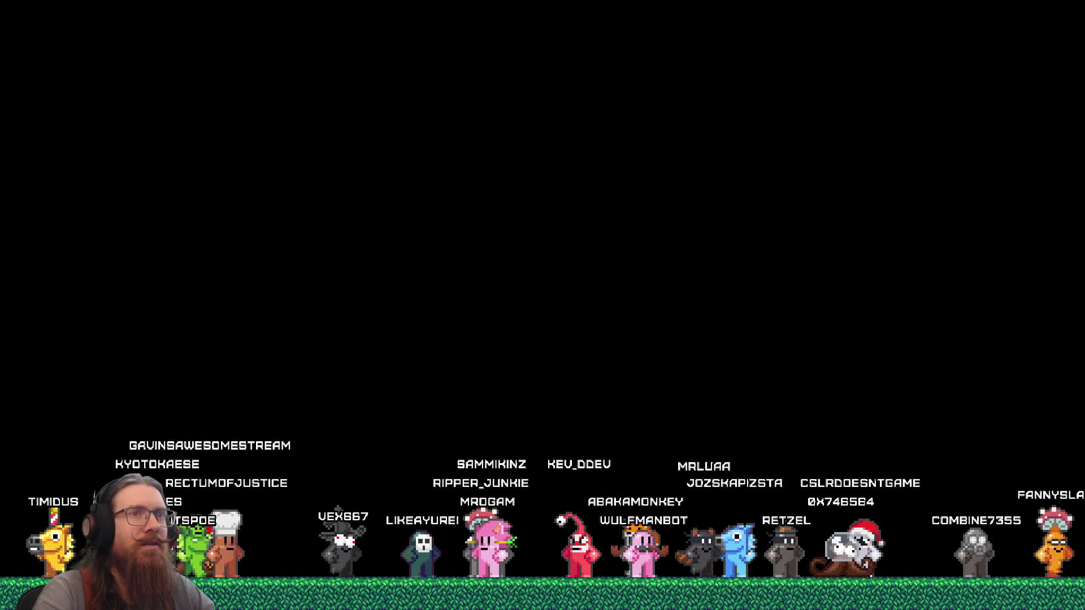
{"action": "key", "text": "alt+Tab"}
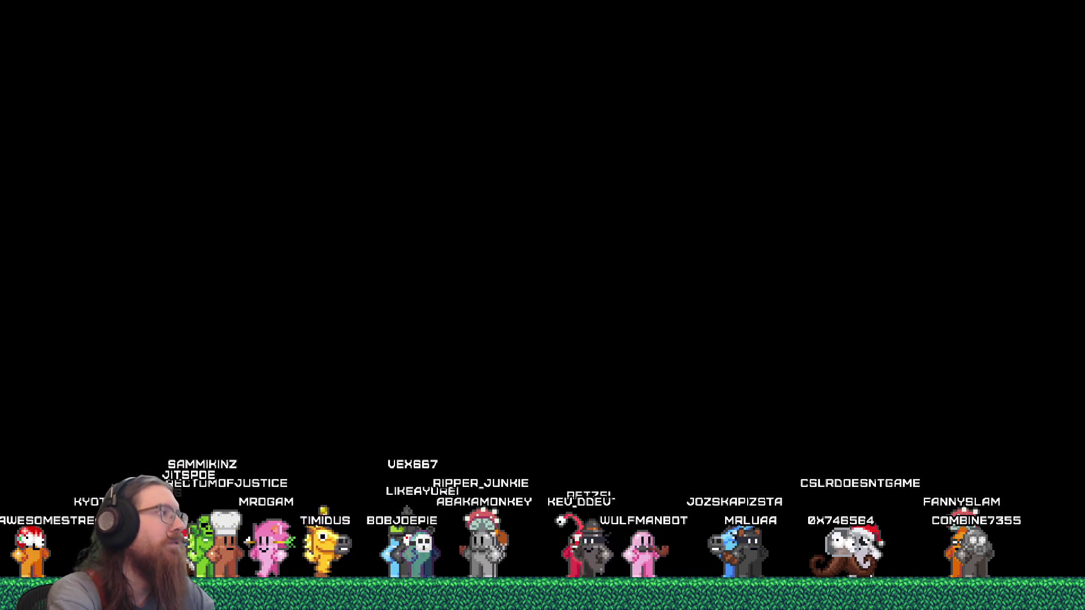
{"action": "key", "text": "grave"}
{"action": "key", "text": "grave"}
{"action": "type", "text": "r"}
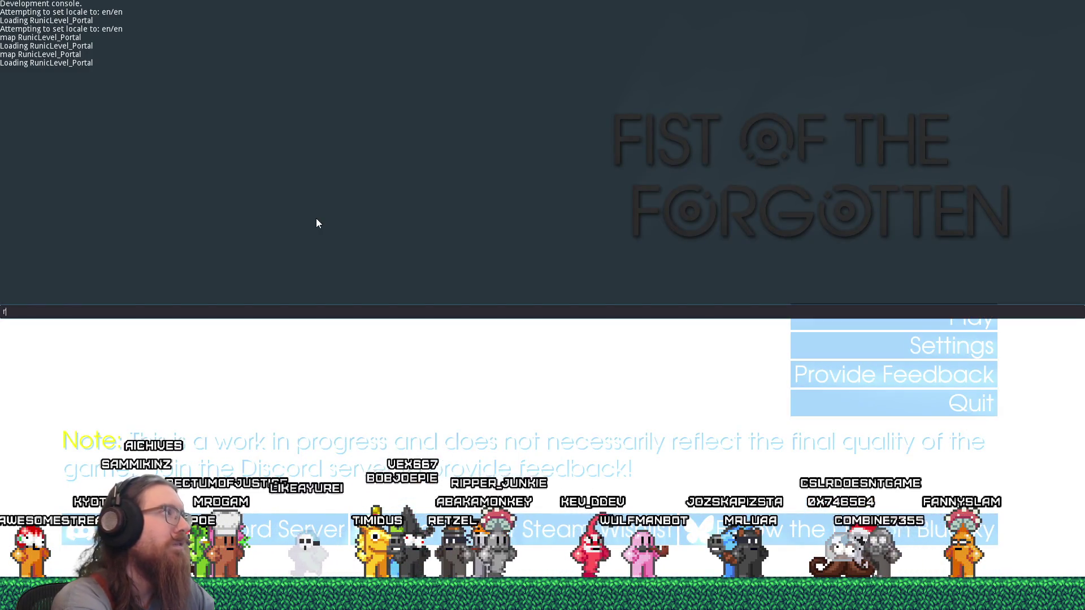
{"action": "type", "text": "map RunicLevel_Port"}
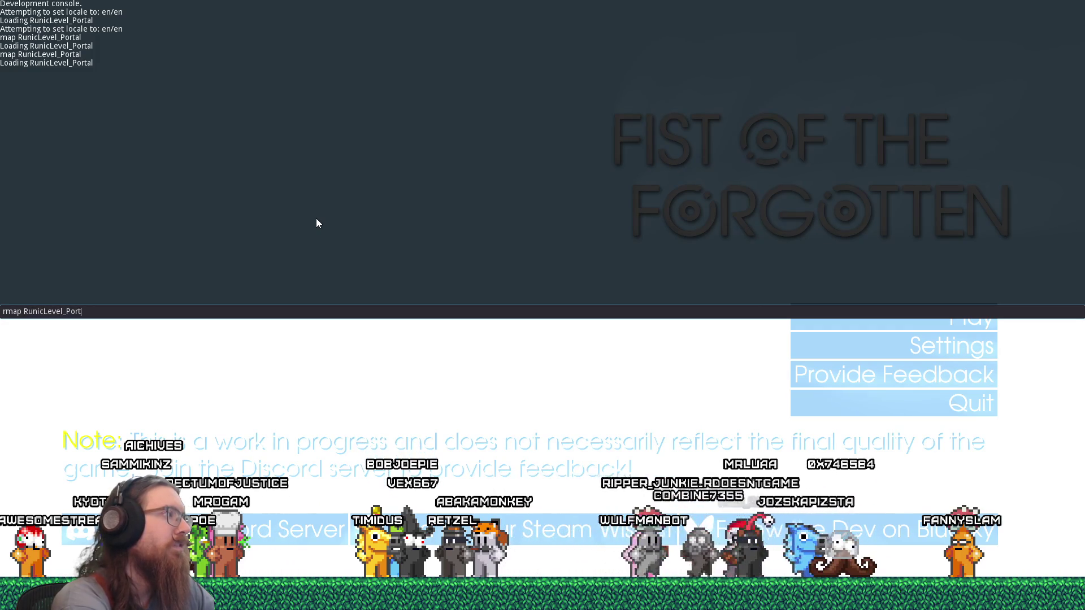
{"action": "key", "text": "grave"}
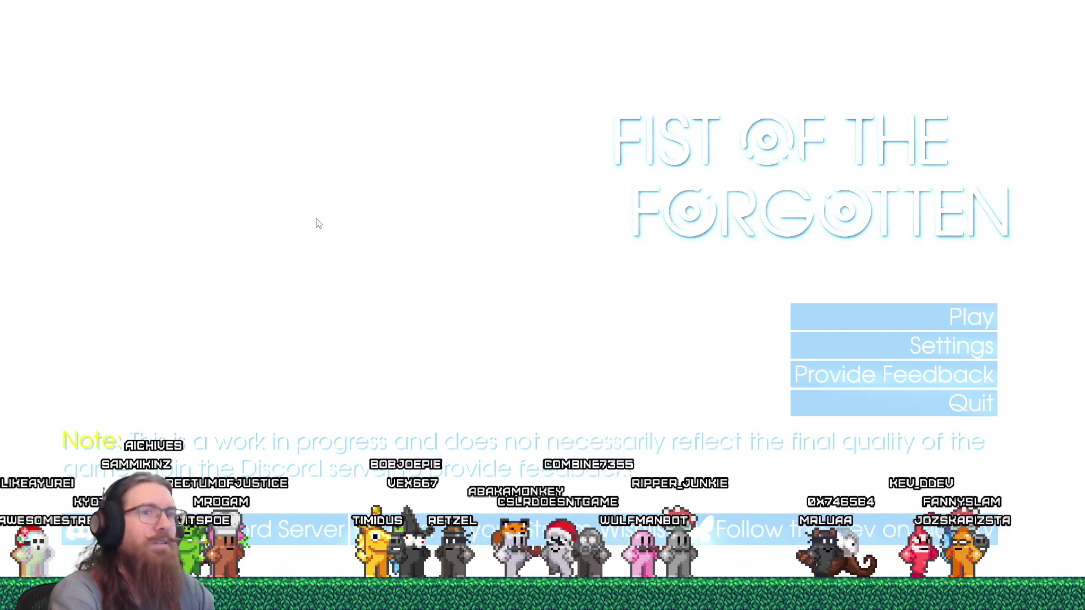
Step: Load the first save slot from the Play menu
{"action": "left_click", "coordinate": [926, 317]}
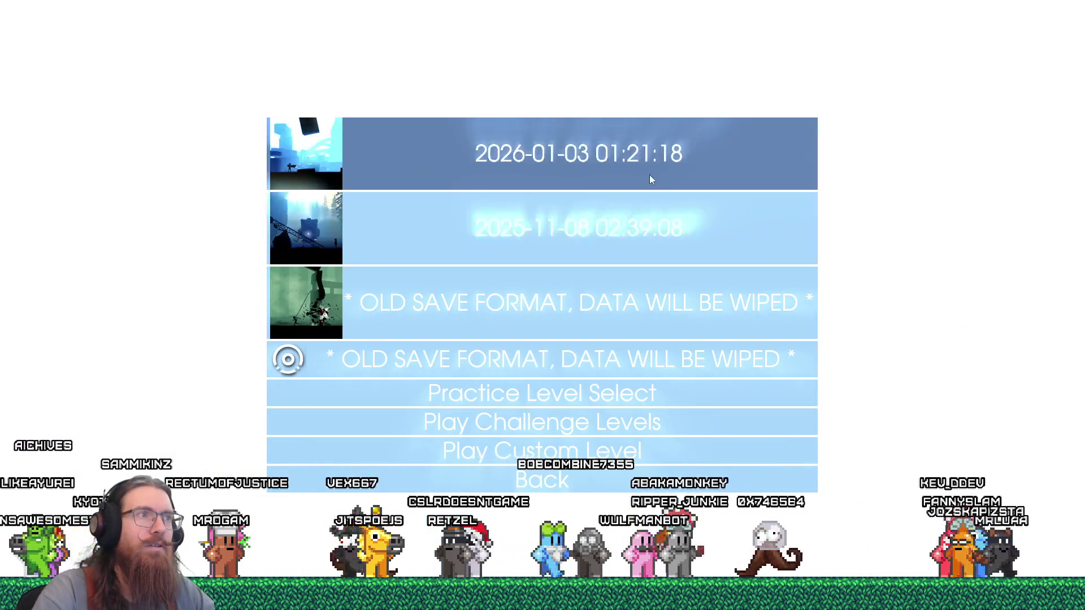
{"action": "left_click", "coordinate": [649, 179]}
{"action": "left_click", "coordinate": [499, 188]}
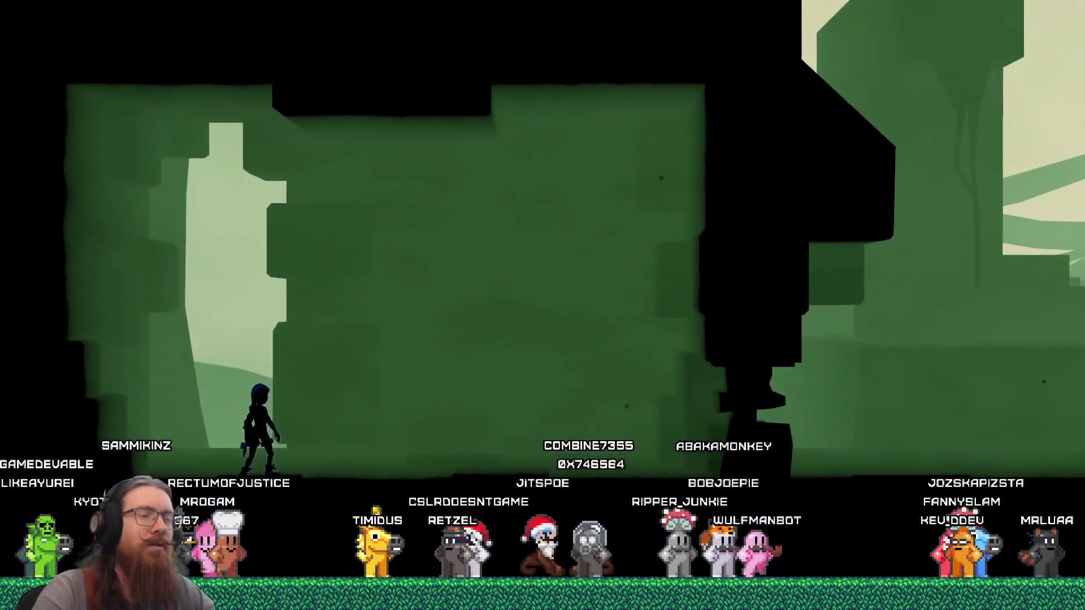
Step: Give the character the fist weapon with the givefist console command
{"action": "key", "text": "grave"}
{"action": "type", "text": "givefist"}
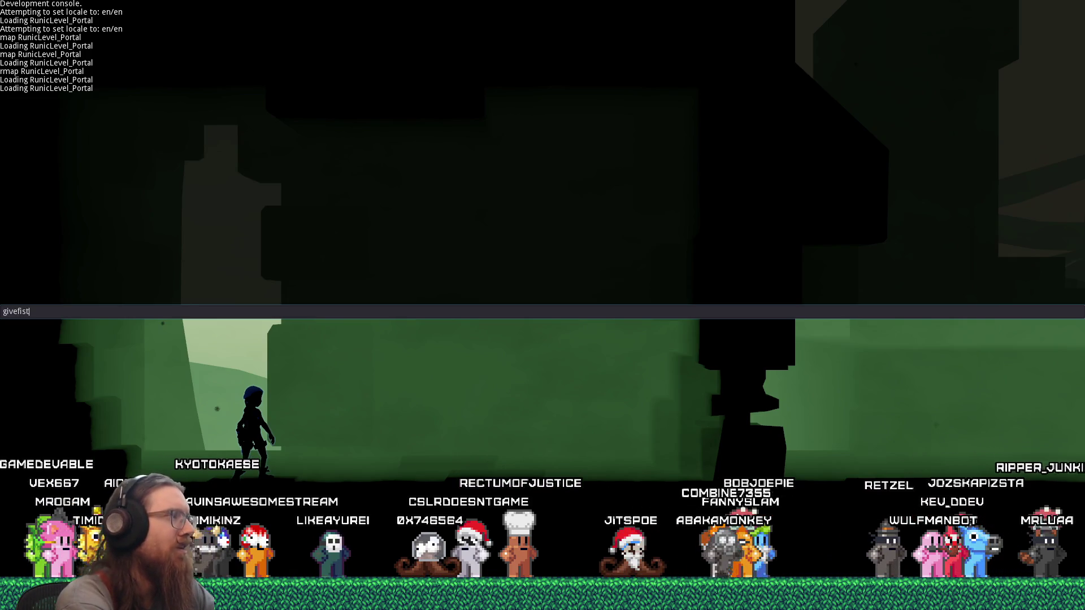
{"action": "key", "text": "Return"}
{"action": "key", "text": "grave"}
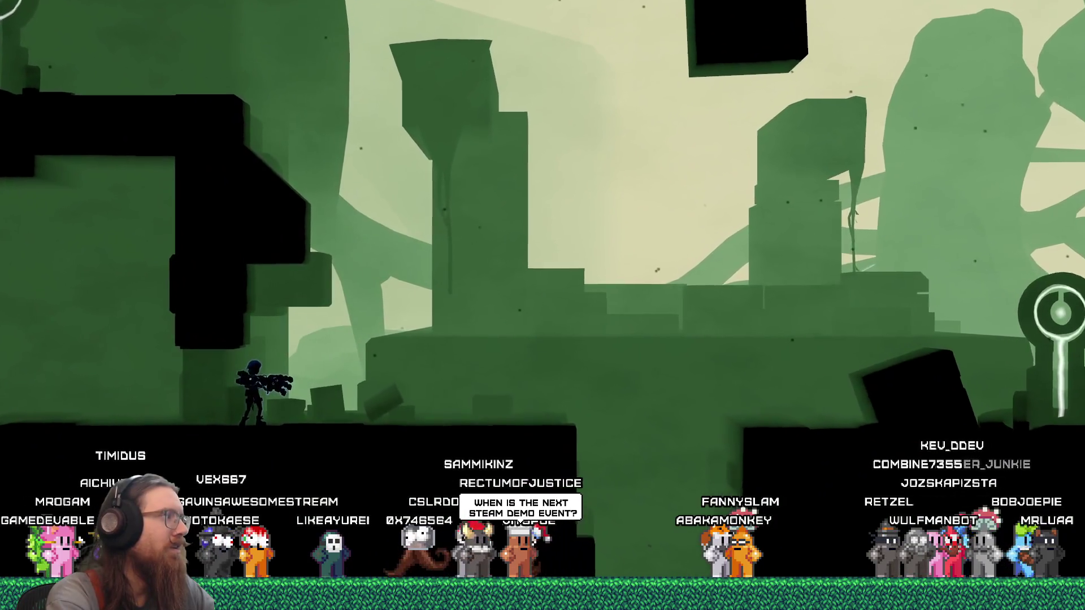
Step: Run and jump right past the checkpoints to the swirling end portal
{"action": "key", "text": "d"}
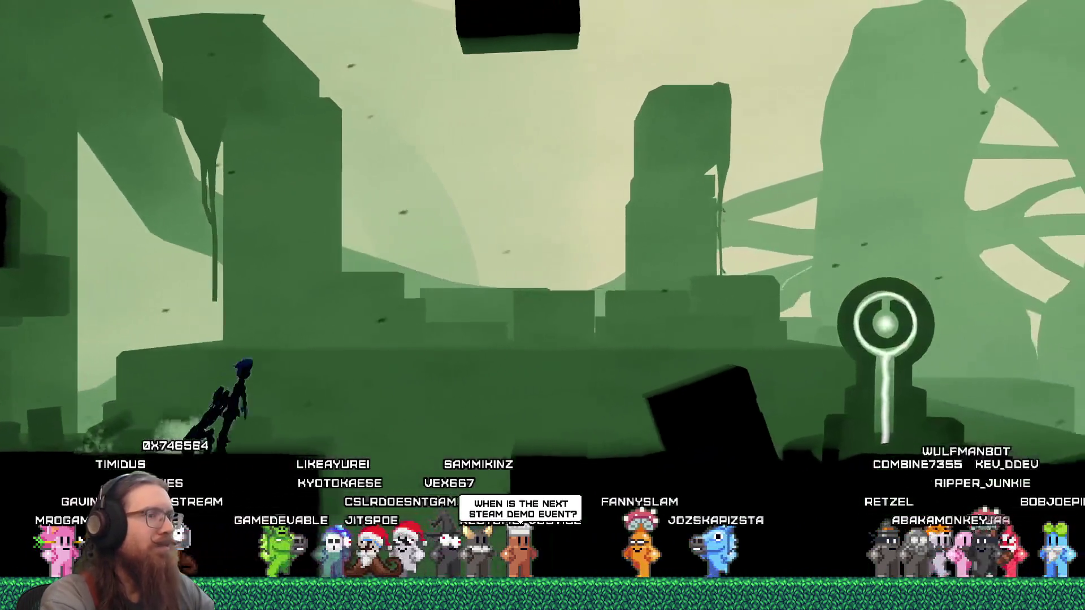
{"action": "key", "text": "space"}
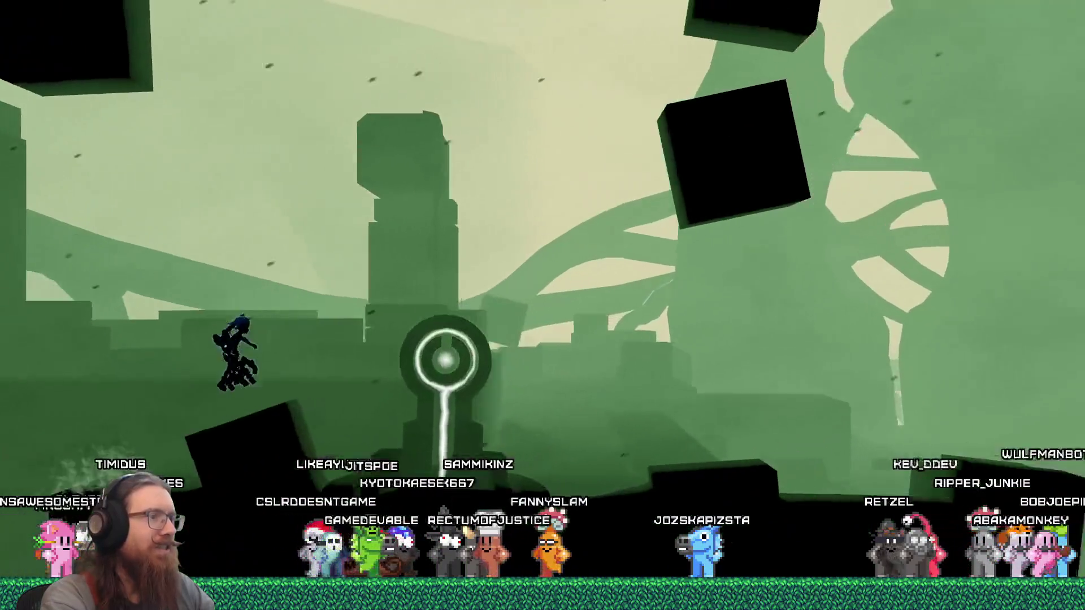
{"action": "key", "text": "d"}
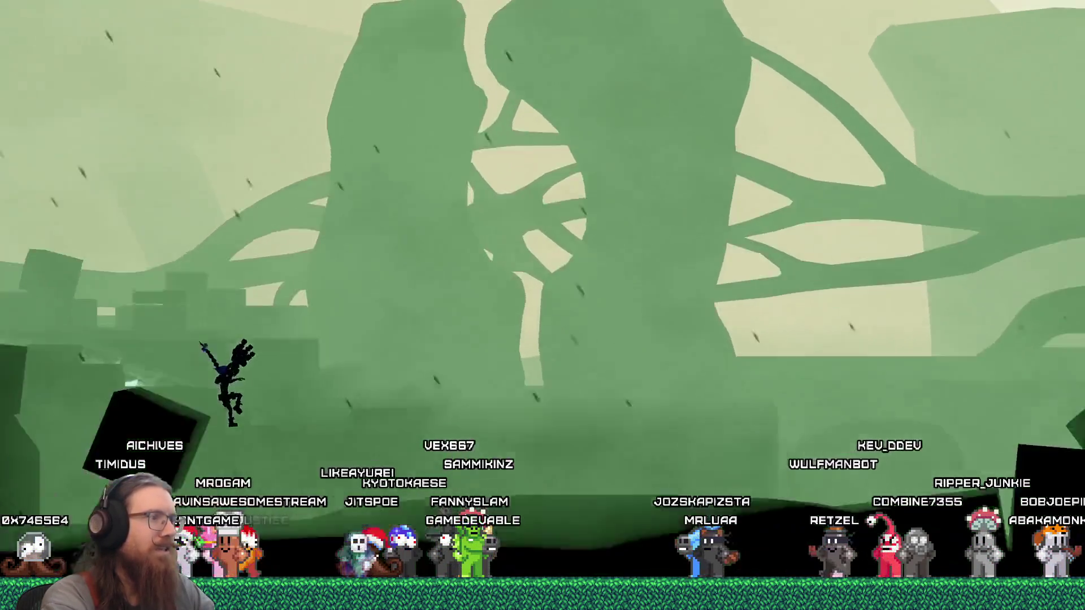
{"action": "key", "text": "d"}
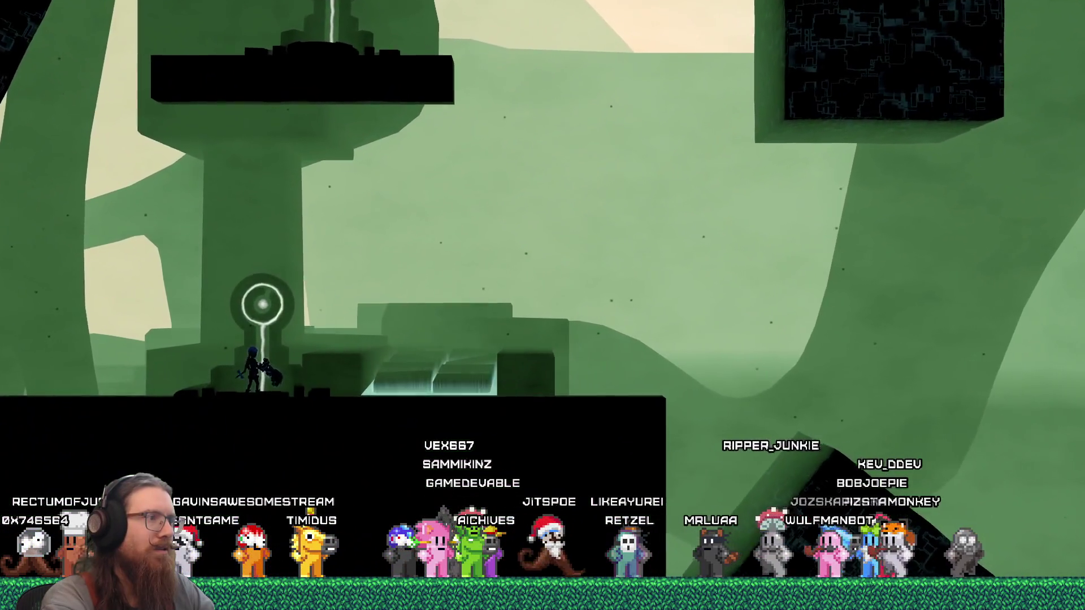
{"action": "key", "text": "d"}
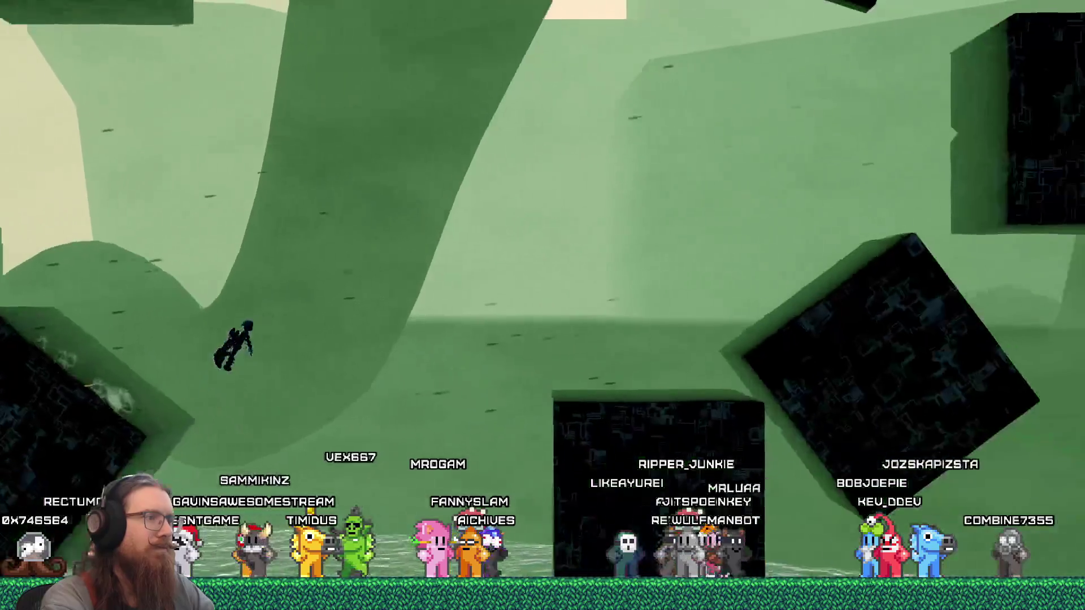
{"action": "key", "text": "space"}
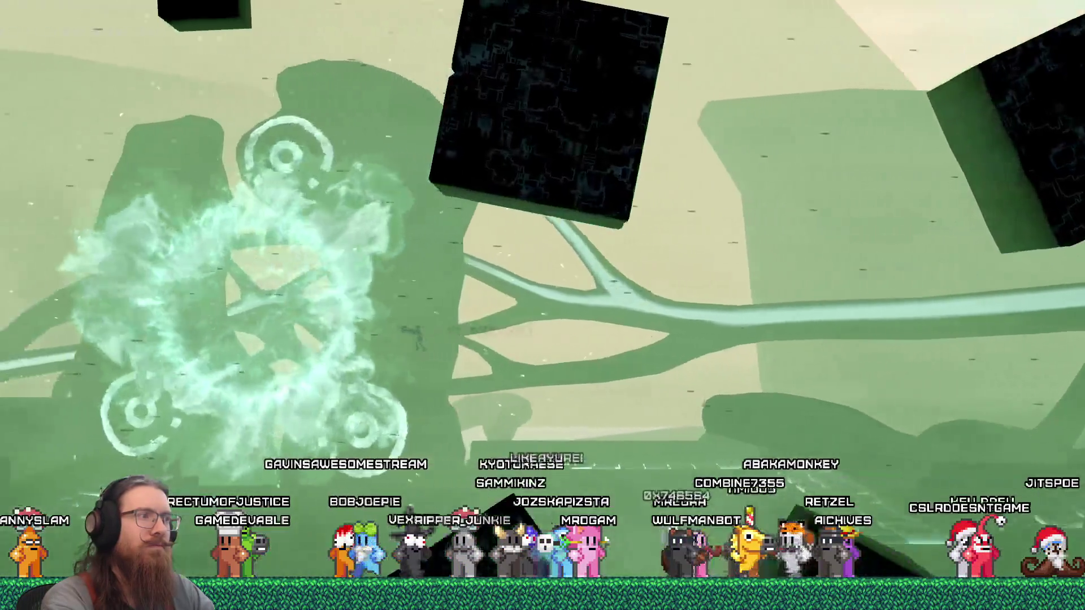
{"action": "key", "text": "grave"}
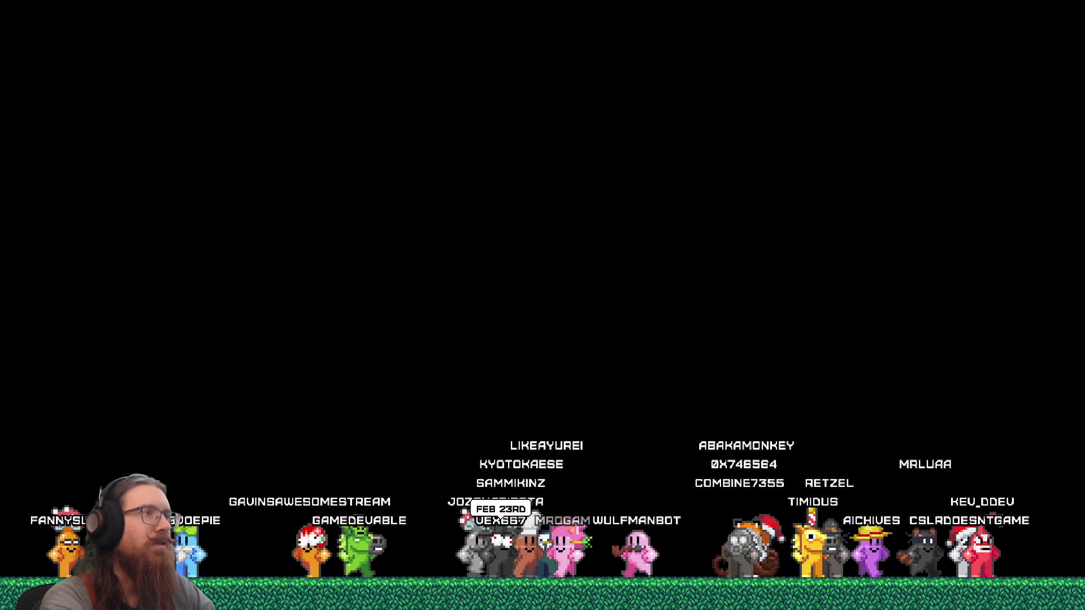
{"action": "key", "text": "alt+Tab"}
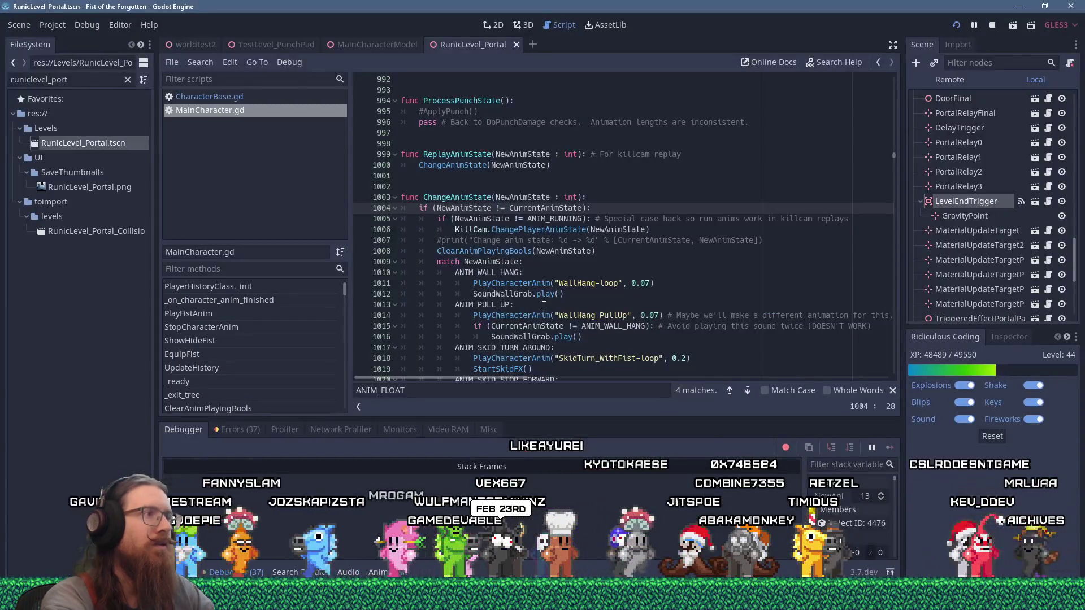
Step: Back in the game, reload RunicLevel_Portal and rerun givefist from the console
{"action": "key", "text": "alt+Tab"}
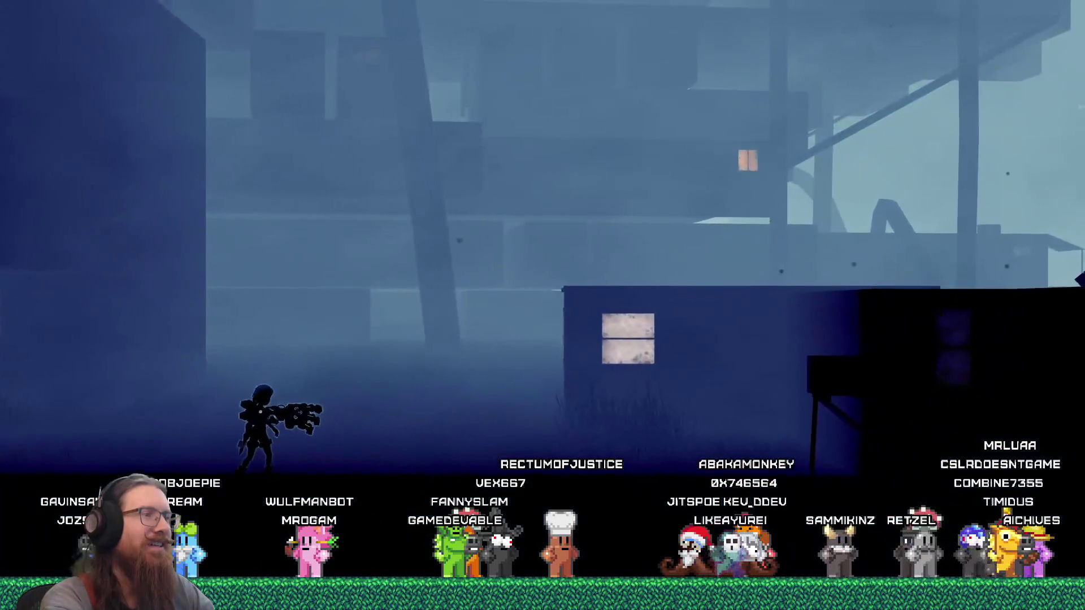
{"action": "key", "text": "space"}
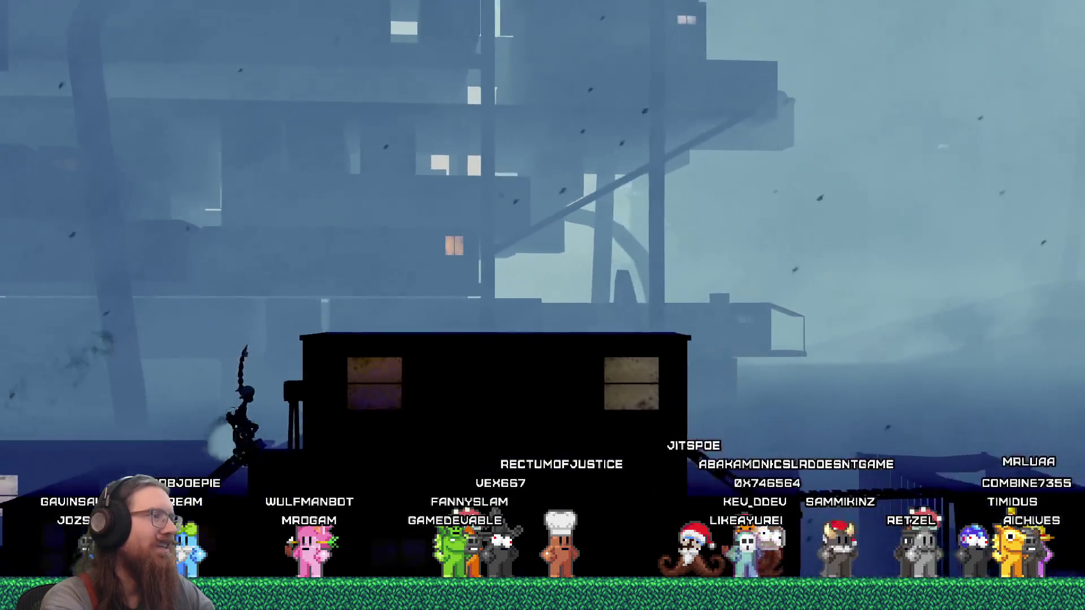
{"action": "key", "text": "grave"}
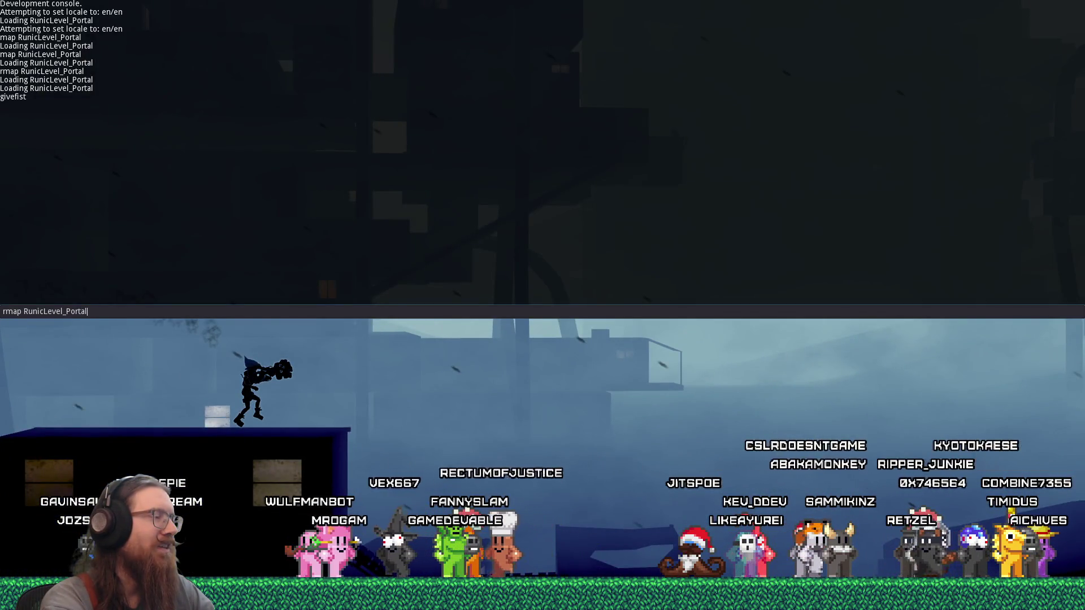
{"action": "key", "text": "Return"}
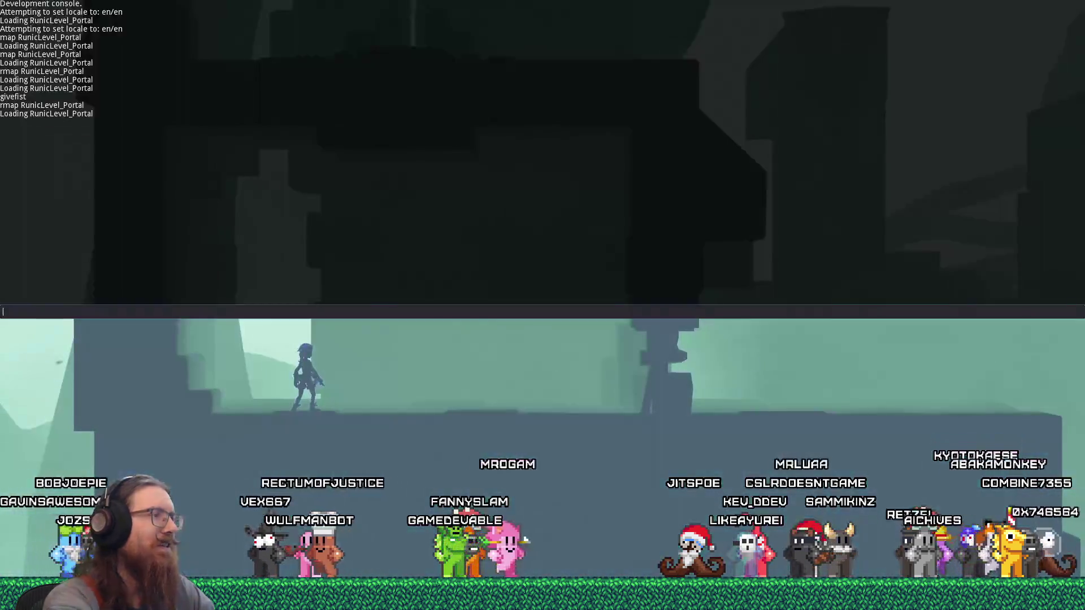
{"action": "type", "text": "givefist"}
{"action": "key", "text": "Return"}
{"action": "key", "text": "grave"}
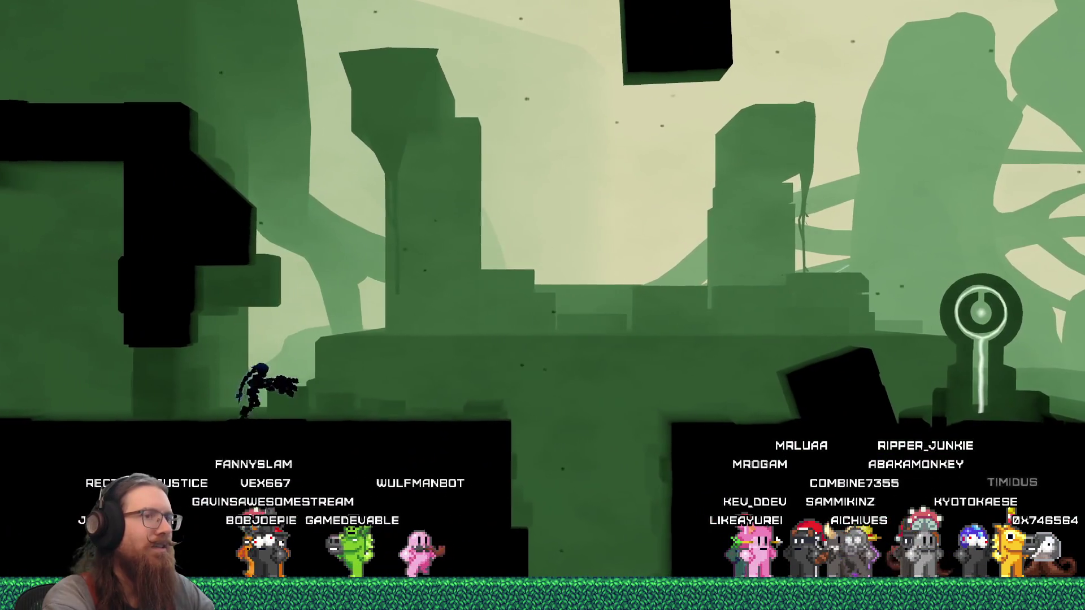
Step: Run and leap right past the checkpoint until landing on the black ledge
{"action": "key", "text": "d"}
{"action": "key", "text": "space"}
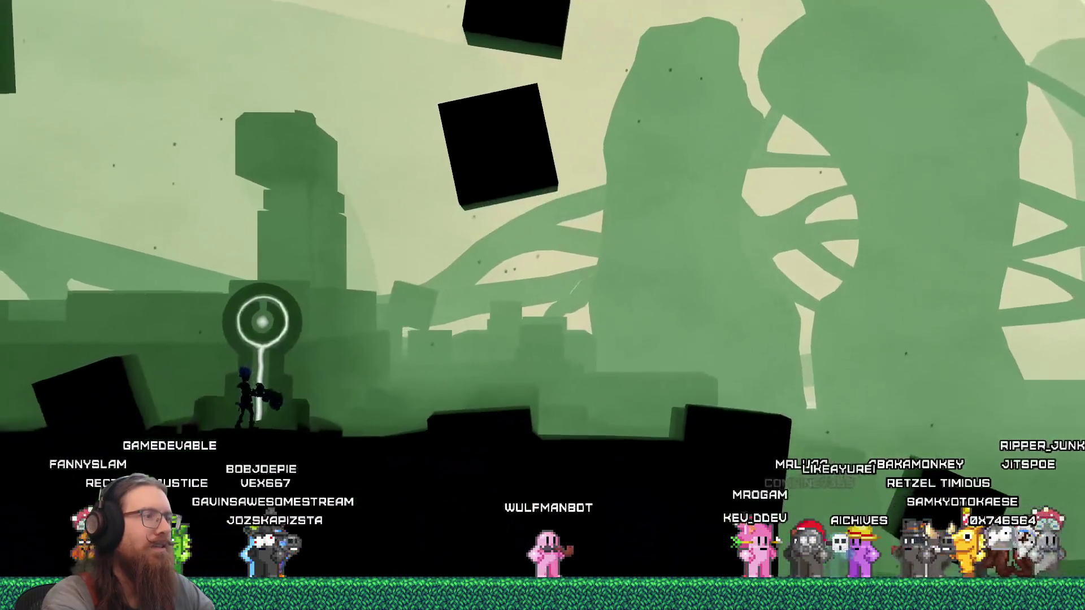
{"action": "key", "text": "d"}
{"action": "key", "text": "space"}
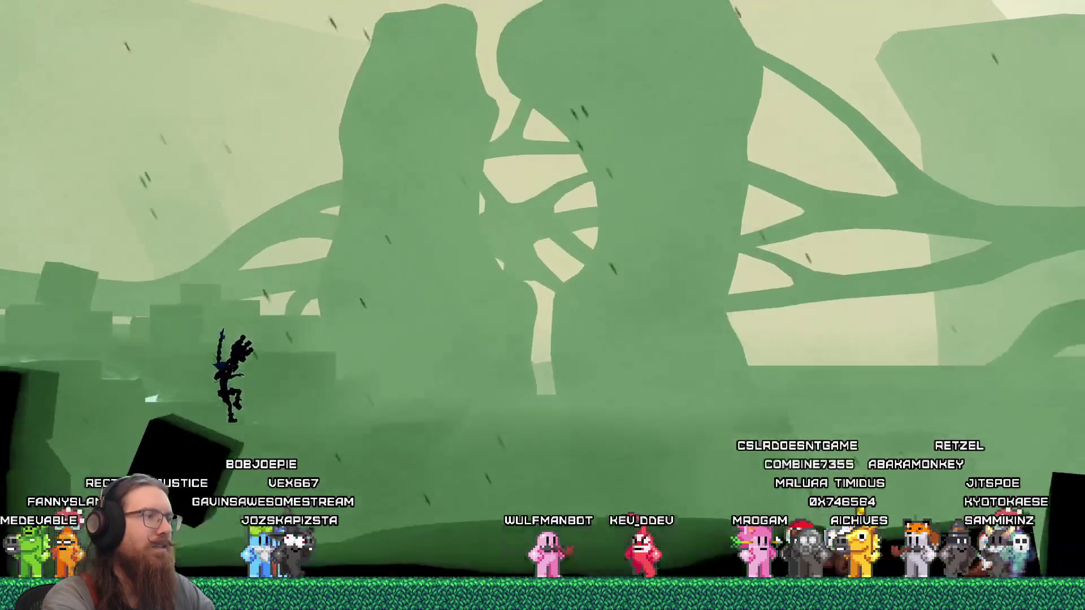
{"action": "key", "text": "d"}
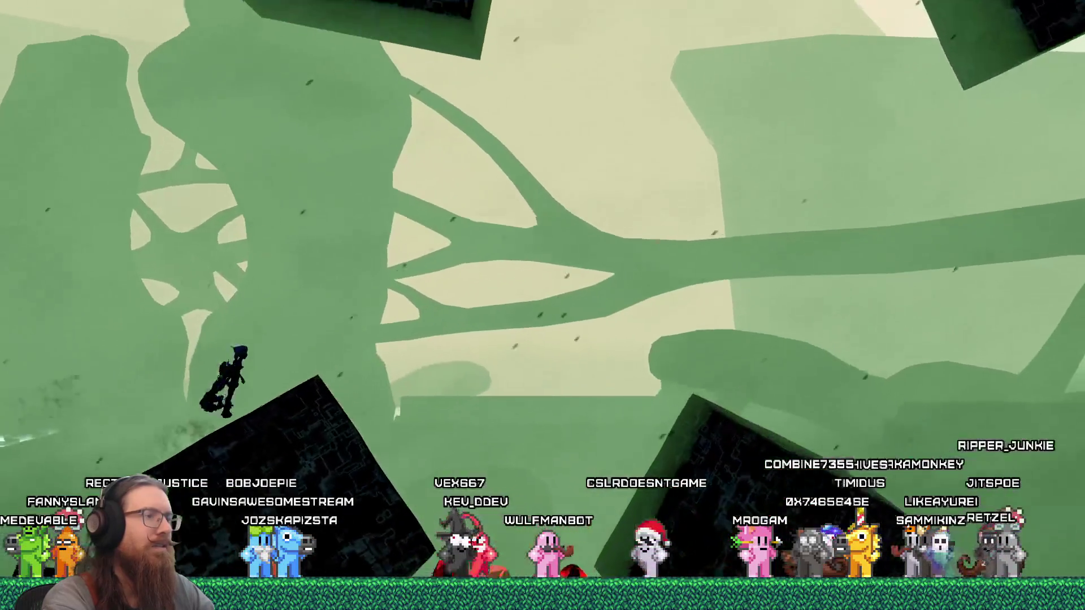
{"action": "key", "text": "d"}
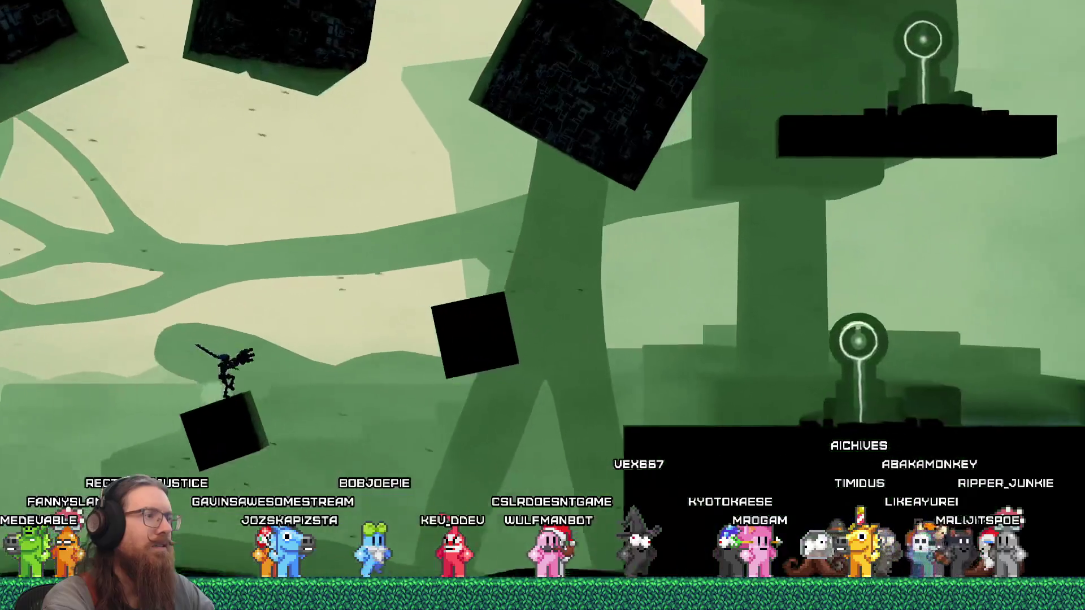
{"action": "key", "text": "d"}
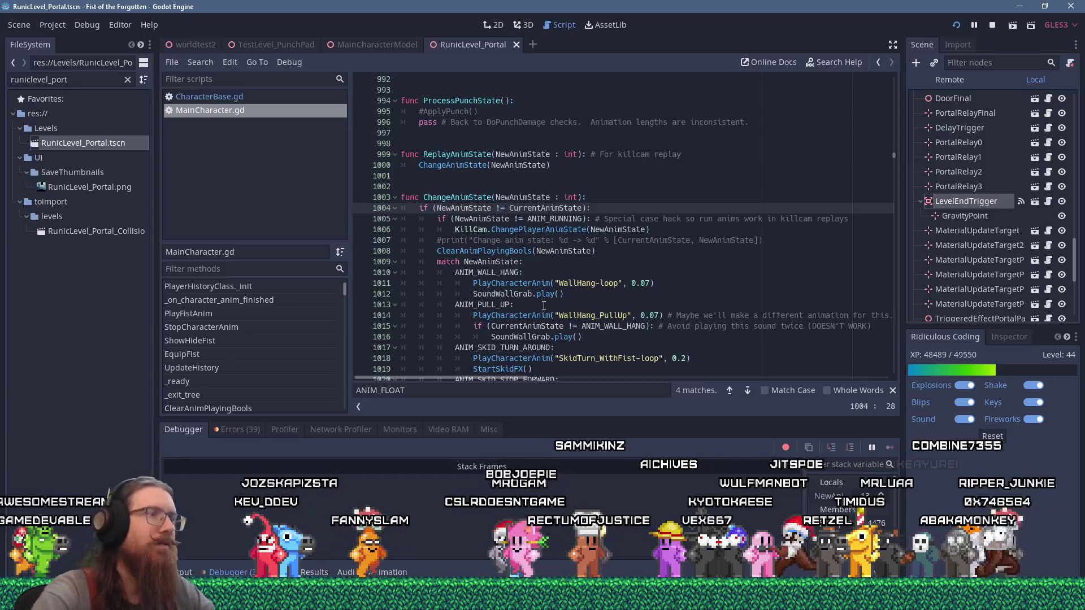
Step: Jump to PlayCharacterAnim's definition, resume the game with F5, and run right across the level
{"action": "left_click", "coordinate": [543, 283], "text": "ctrl"}
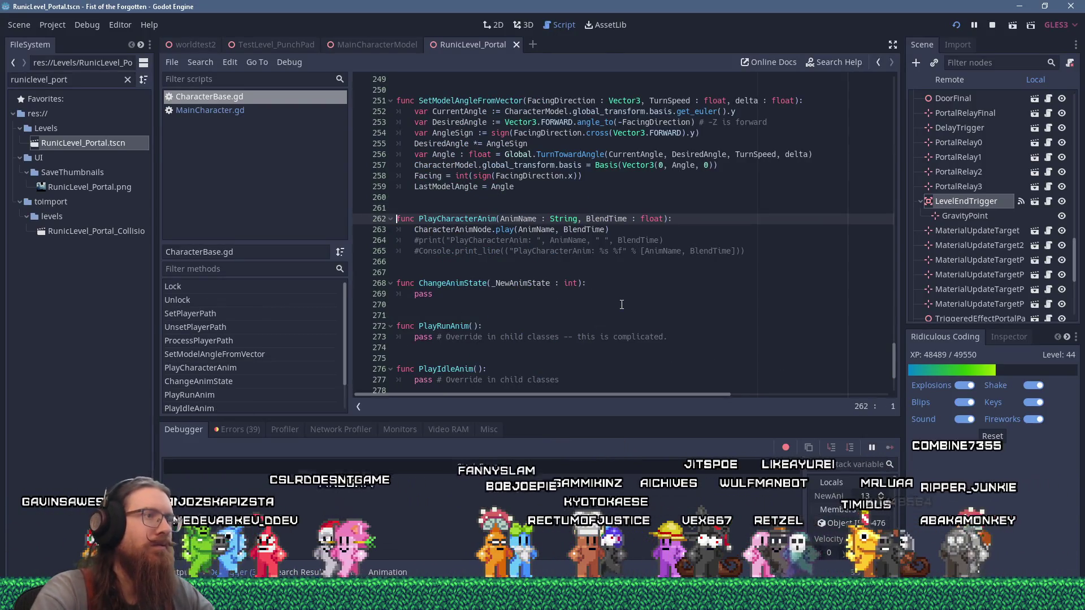
{"action": "key", "text": "F5"}
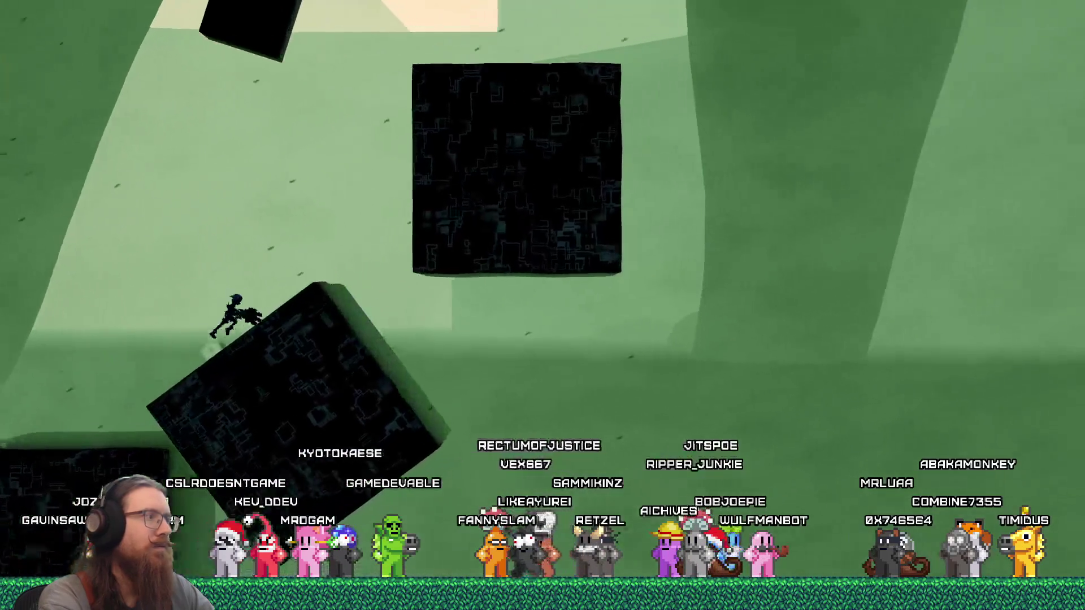
{"action": "key", "text": "d"}
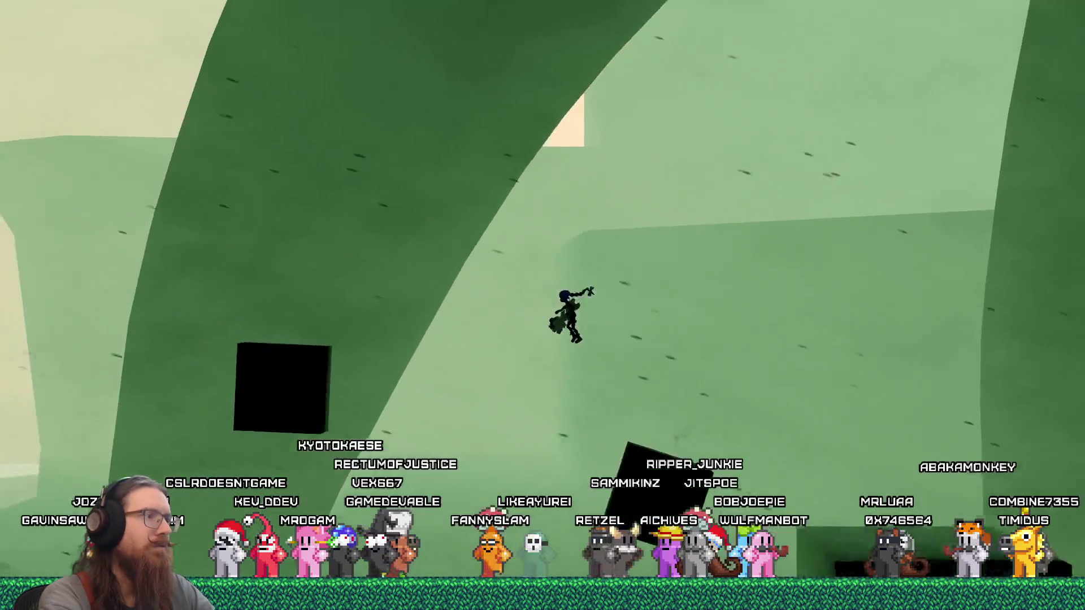
{"action": "key", "text": "d"}
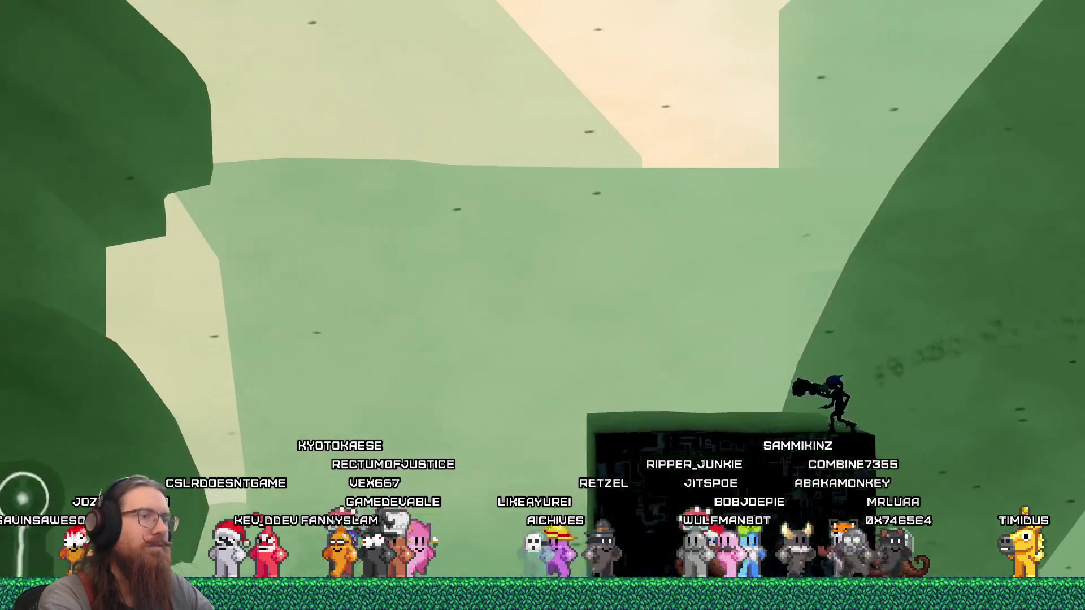
Step: Fly left to the glowing marker on the gate and enter the portal with J
{"action": "key", "text": "a"}
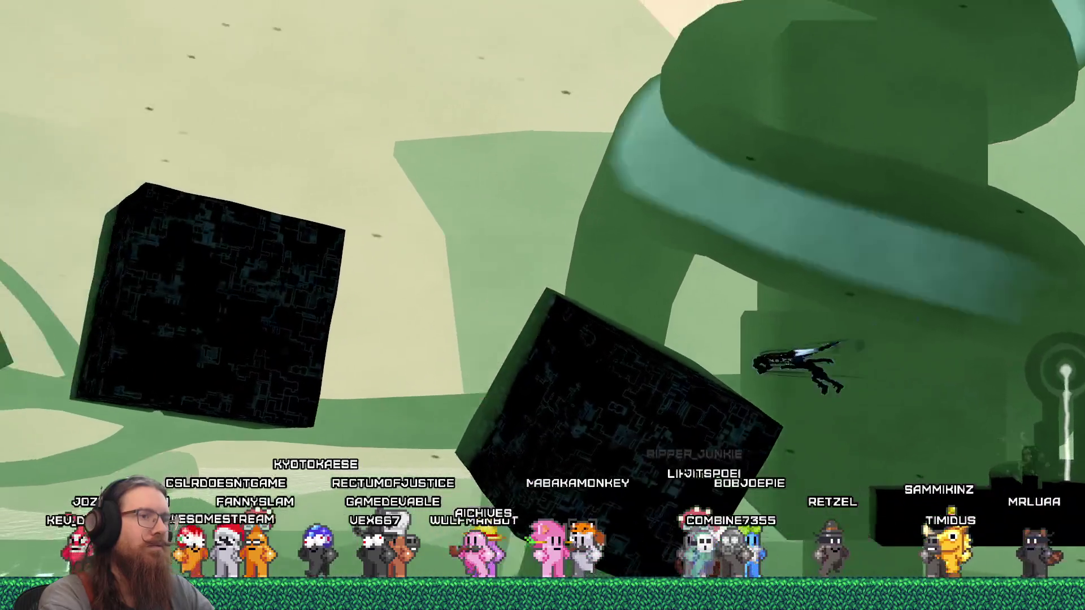
{"action": "key", "text": "a"}
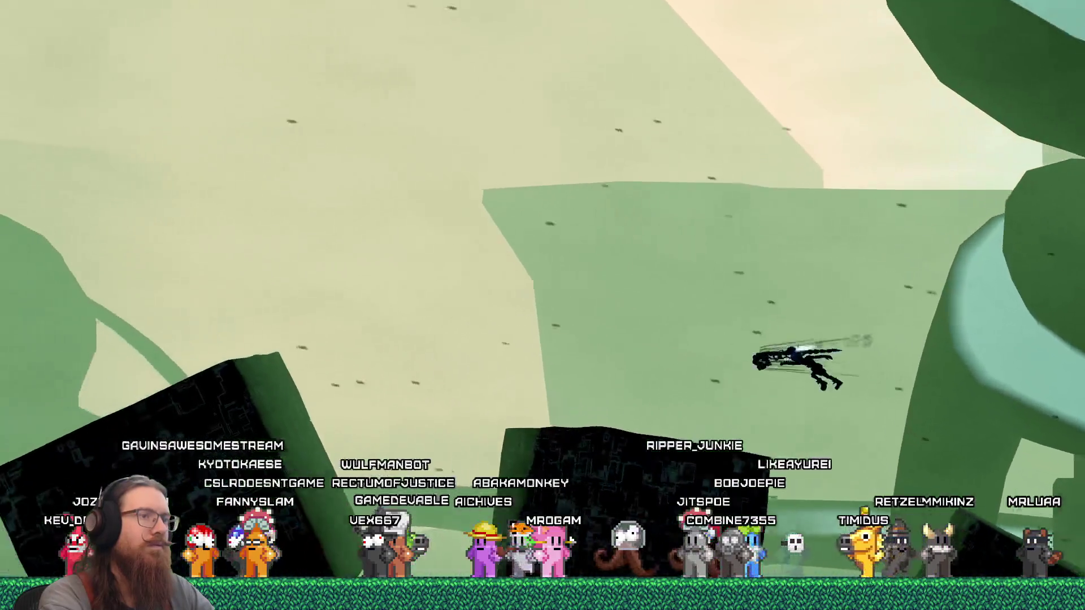
{"action": "key", "text": "a"}
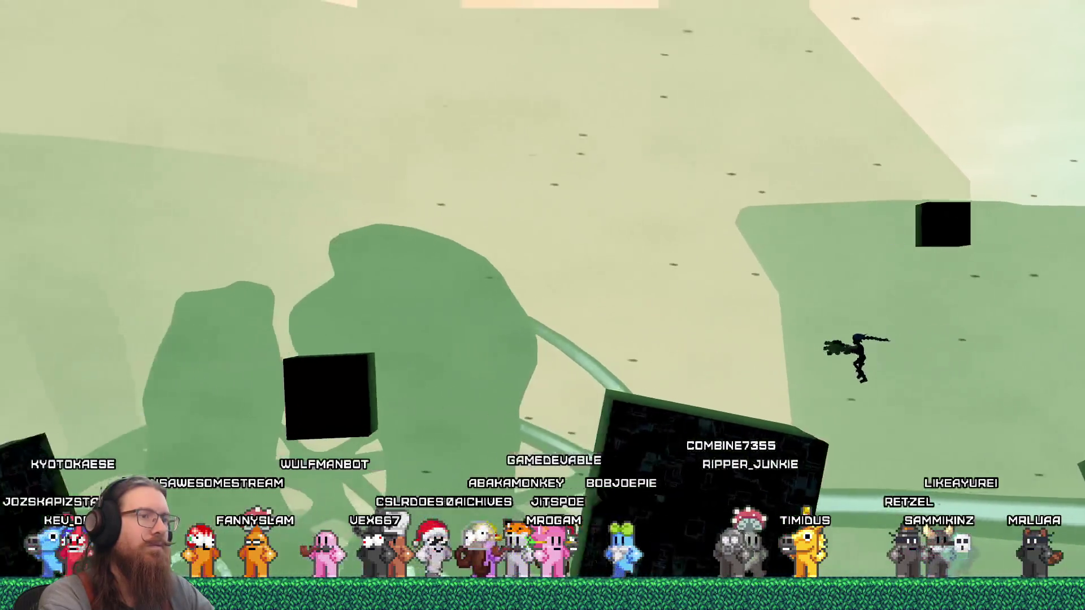
{"action": "key", "text": "a"}
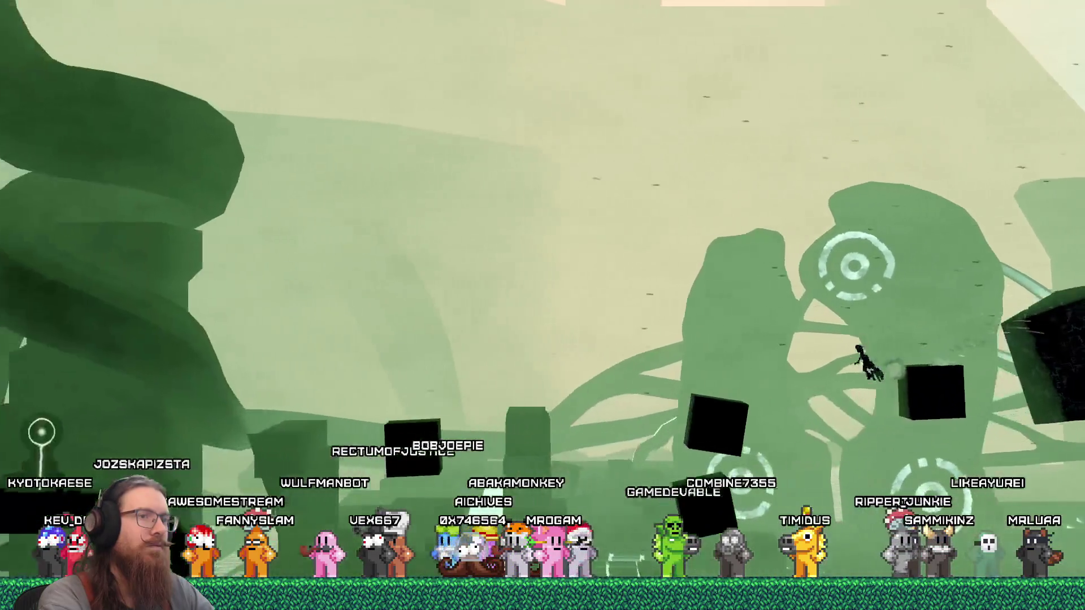
{"action": "key", "text": "a"}
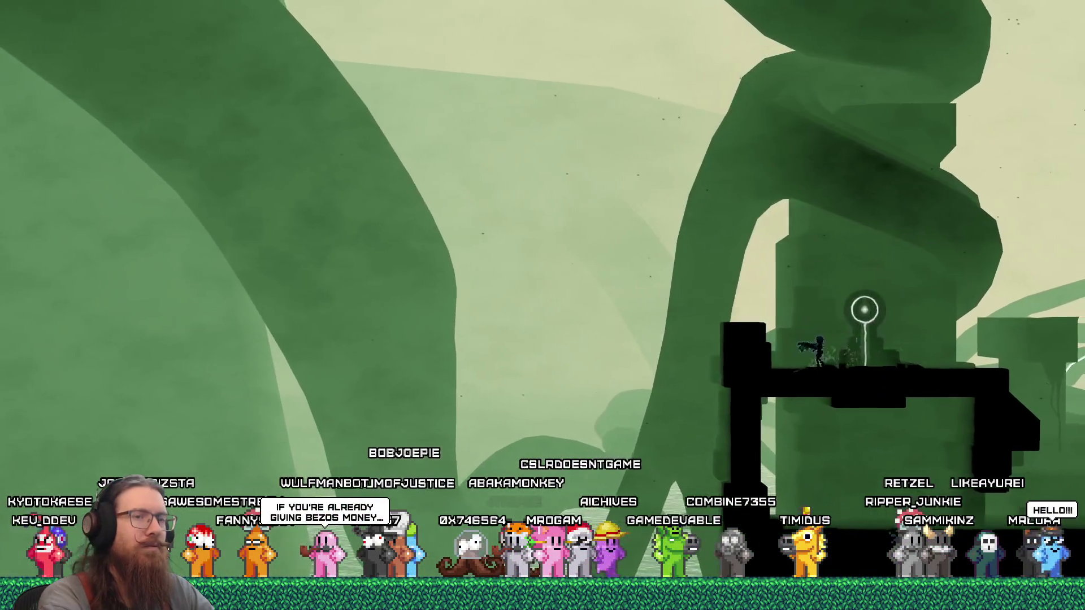
{"action": "key", "text": "j"}
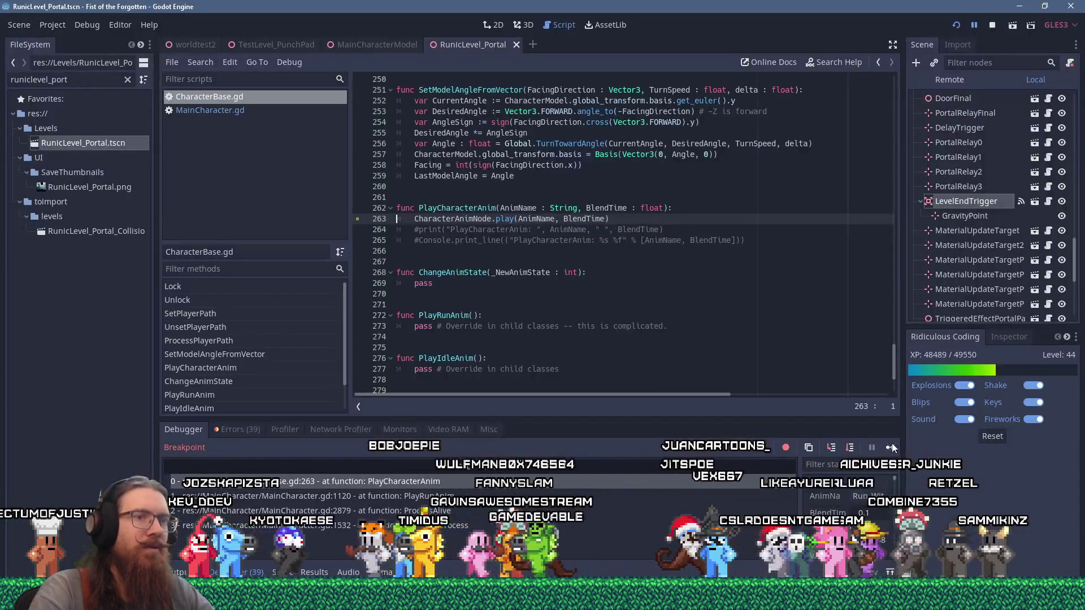
Step: Continue four times until PlayCharacterAnim halts at line 263, called from PlayLandAnim
{"action": "left_click", "coordinate": [892, 447]}
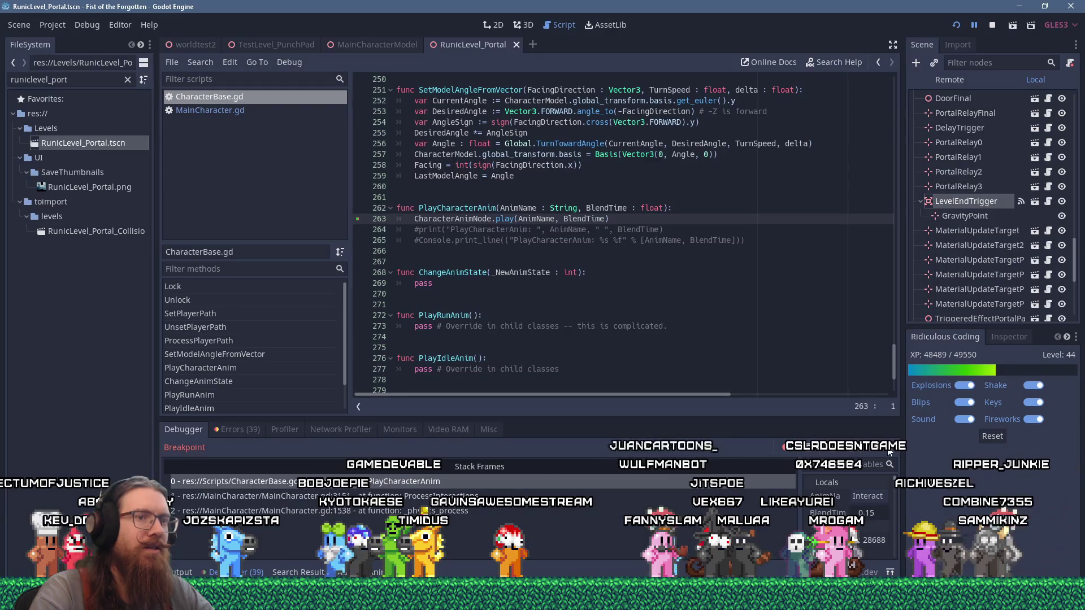
{"action": "left_click", "coordinate": [889, 450]}
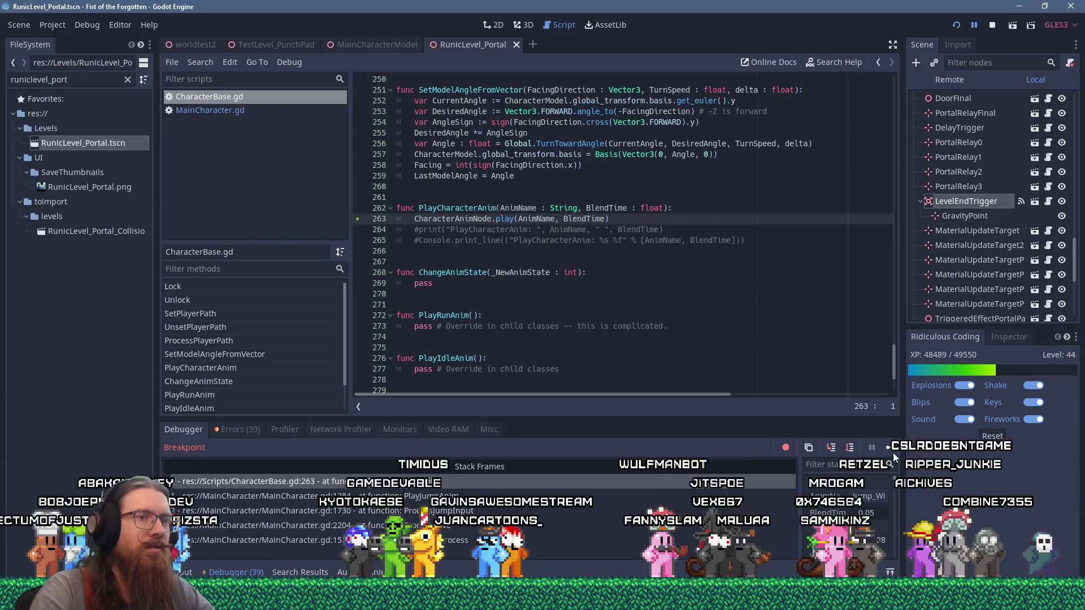
{"action": "left_click", "coordinate": [892, 452]}
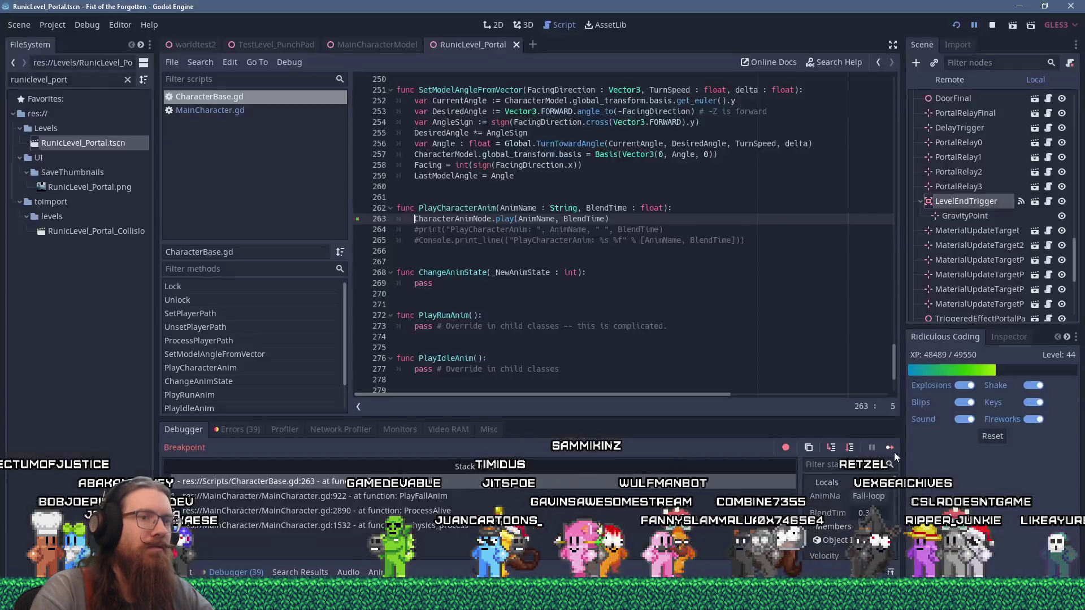
{"action": "left_click", "coordinate": [894, 452]}
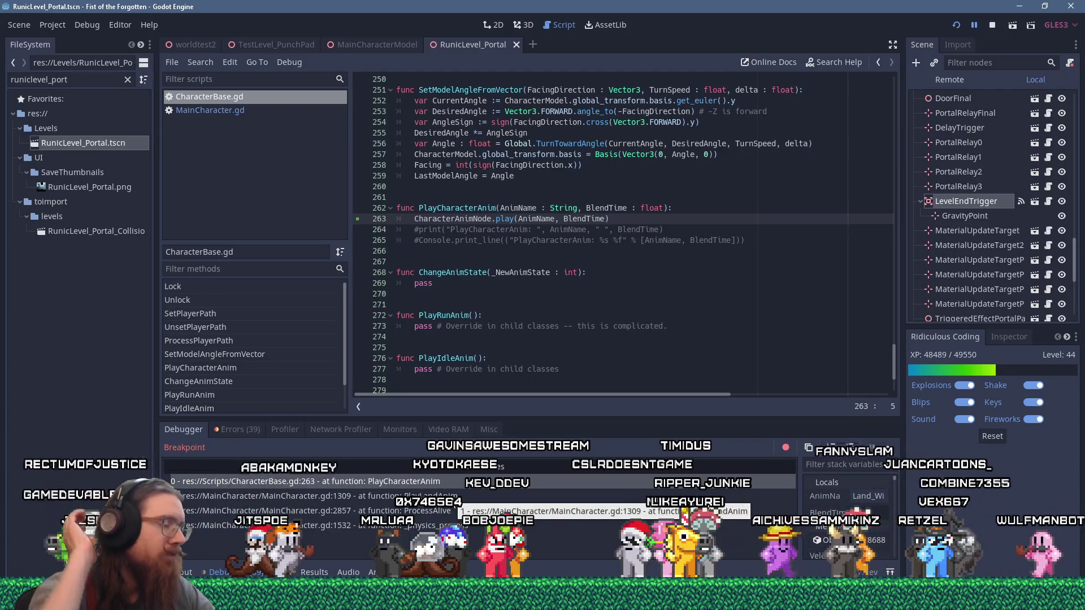
Step: Select the PlayLandAnim stack frame and place the cursor after PlayingLandAnim on line 1306
{"action": "left_click", "coordinate": [450, 498]}
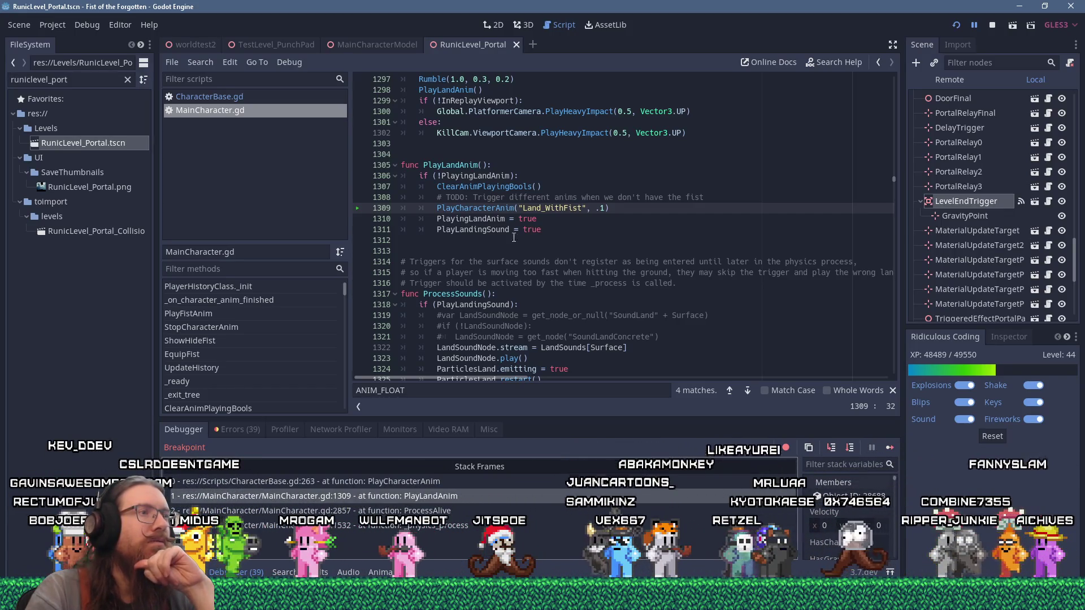
{"action": "left_click", "coordinate": [510, 175]}
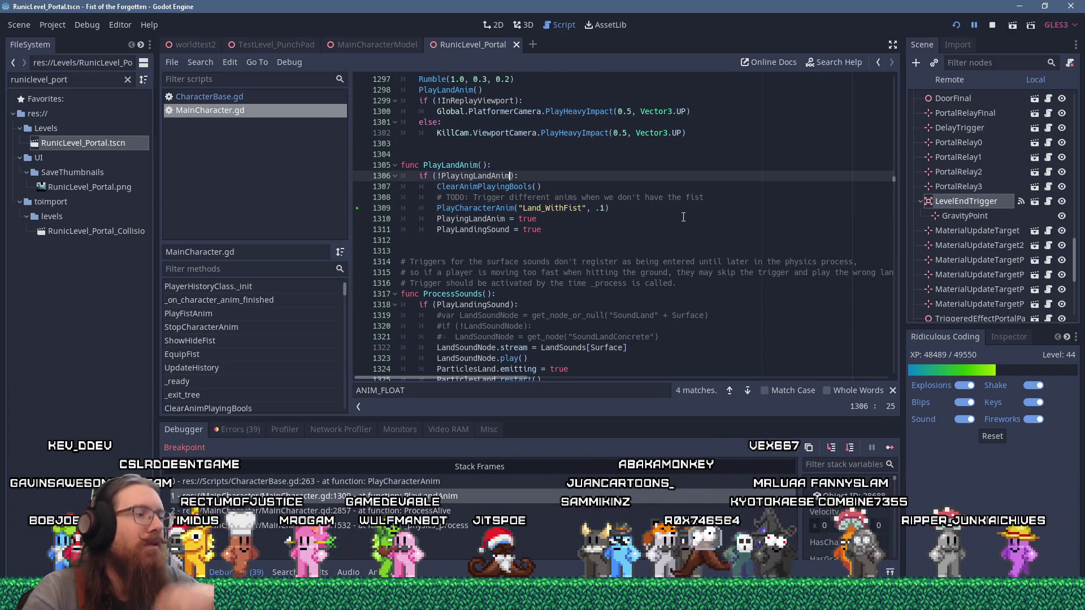
Step: Append '&& CurrentAnimState != ANIM_FLOAT' to line 1306's condition and save the script
{"action": "type", "text": "&& "}
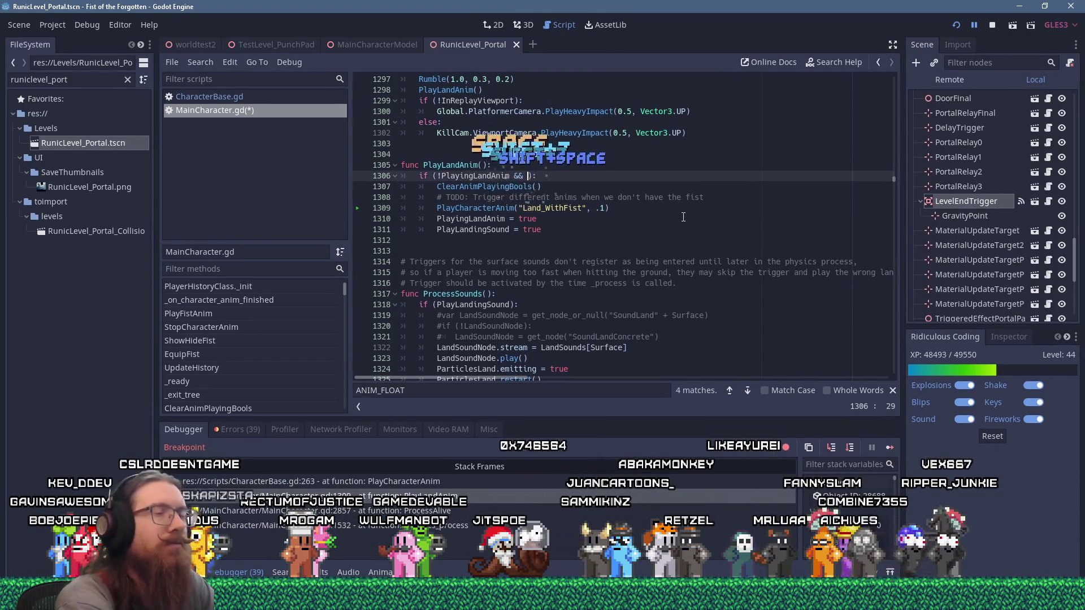
{"action": "type", "text": "CurrentAnimState !+"}
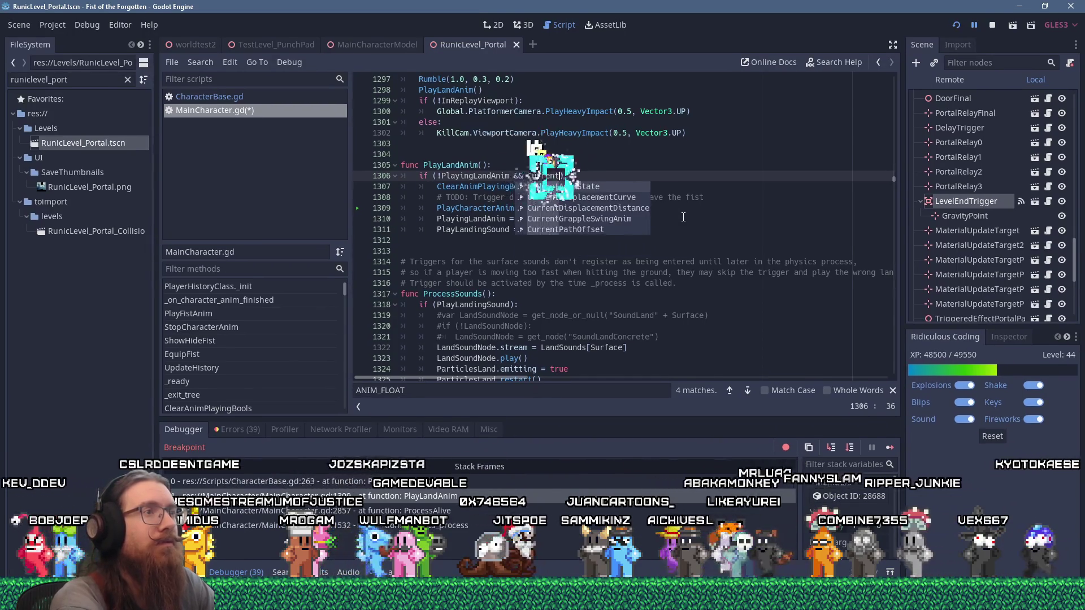
{"action": "key", "text": "Return"}
{"action": "type", "text": "=="}
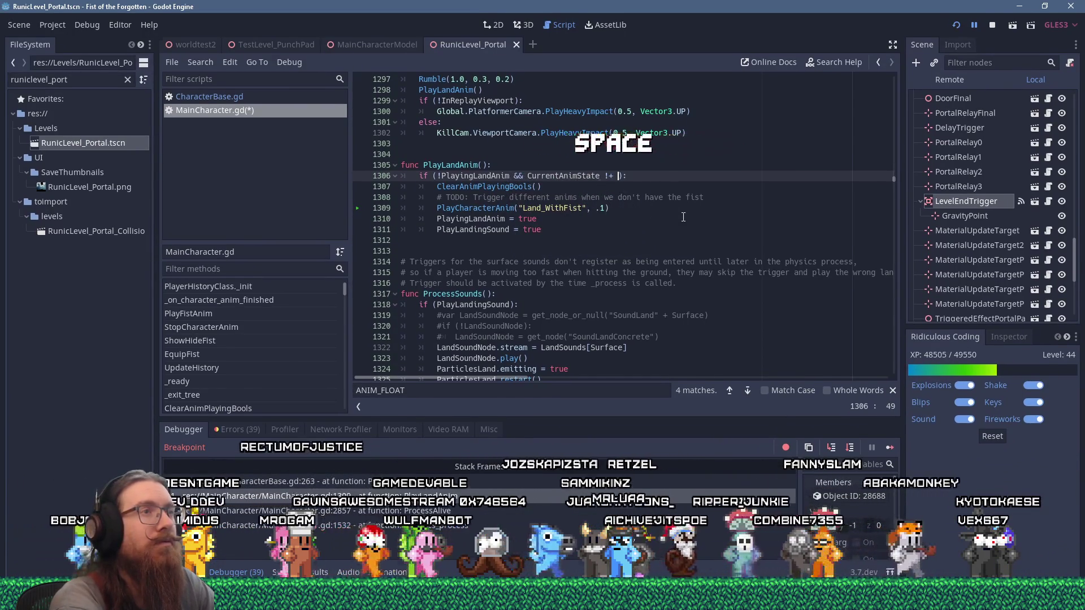
{"action": "key", "text": "BackSpace"}
{"action": "type", "text": "= "}
{"action": "type", "text": "C"}
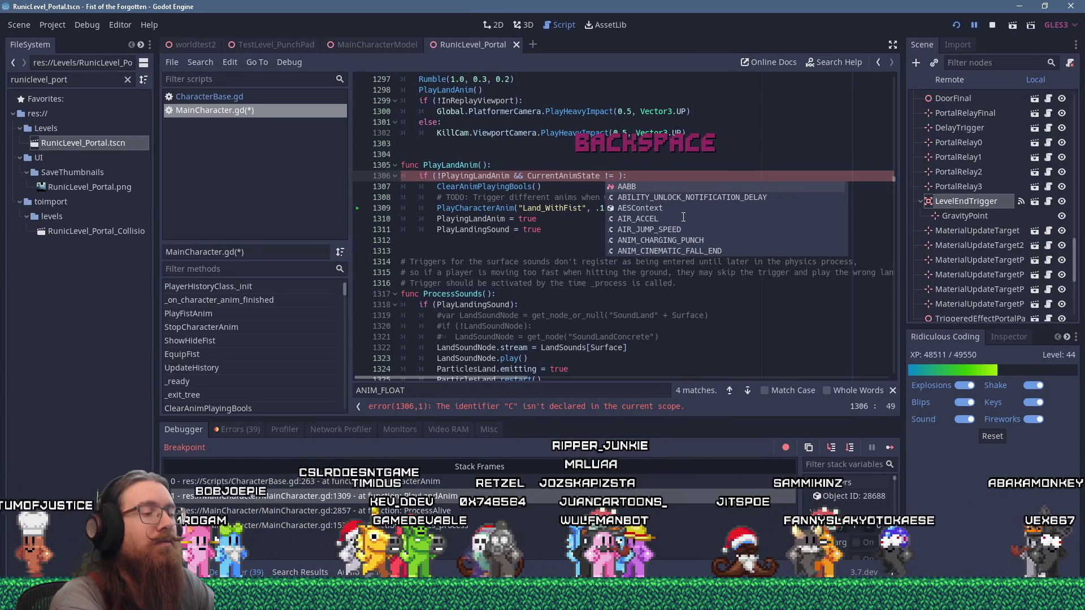
{"action": "type", "text": "S"}
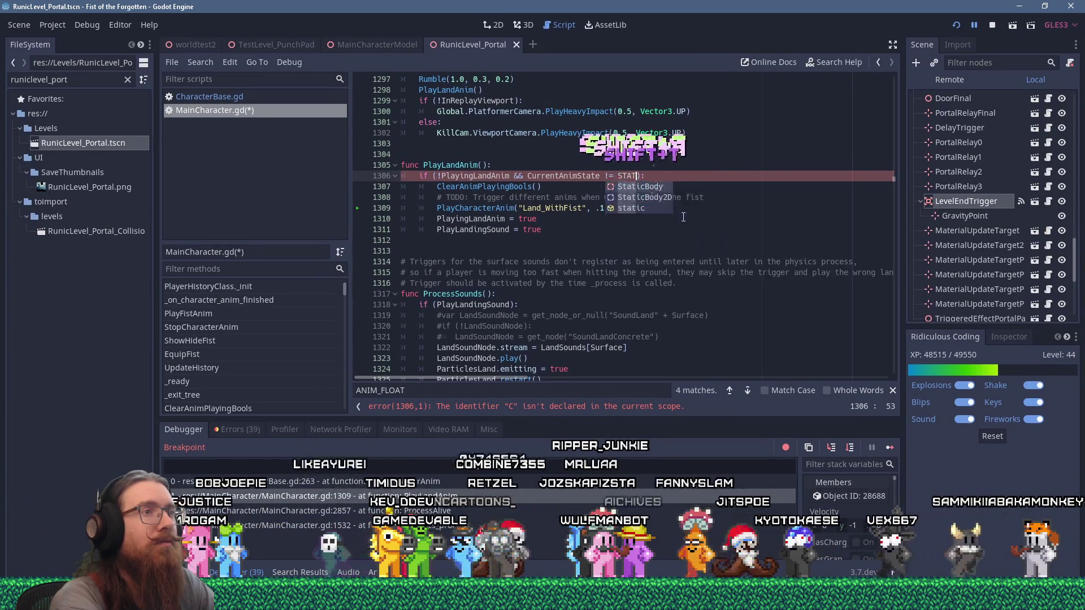
{"action": "key", "text": "BackSpace"}
{"action": "type", "text": "ANIM_FLOA"}
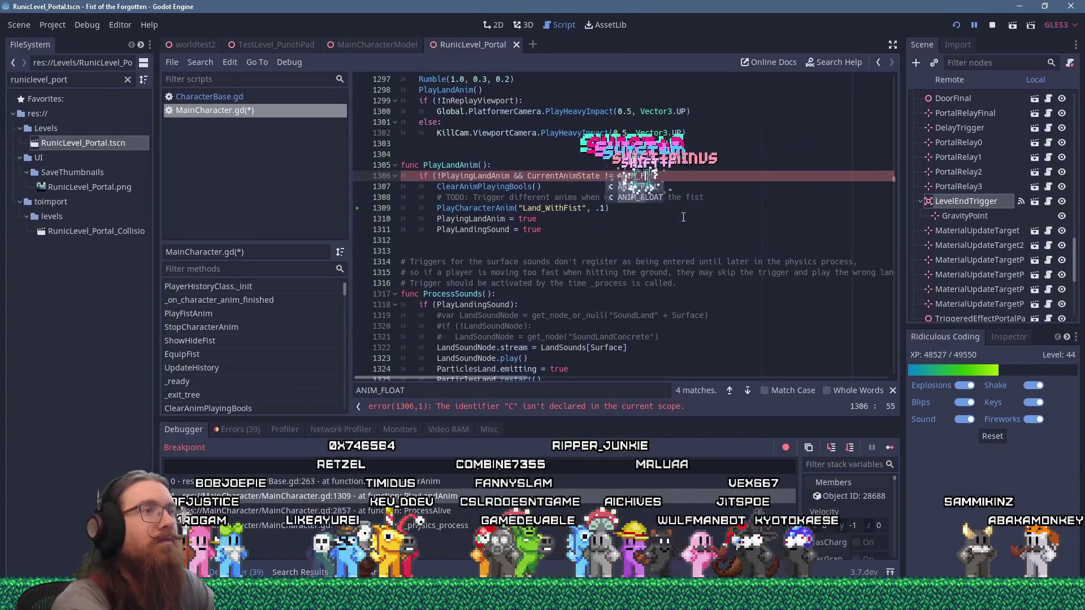
{"action": "type", "text": "T"}
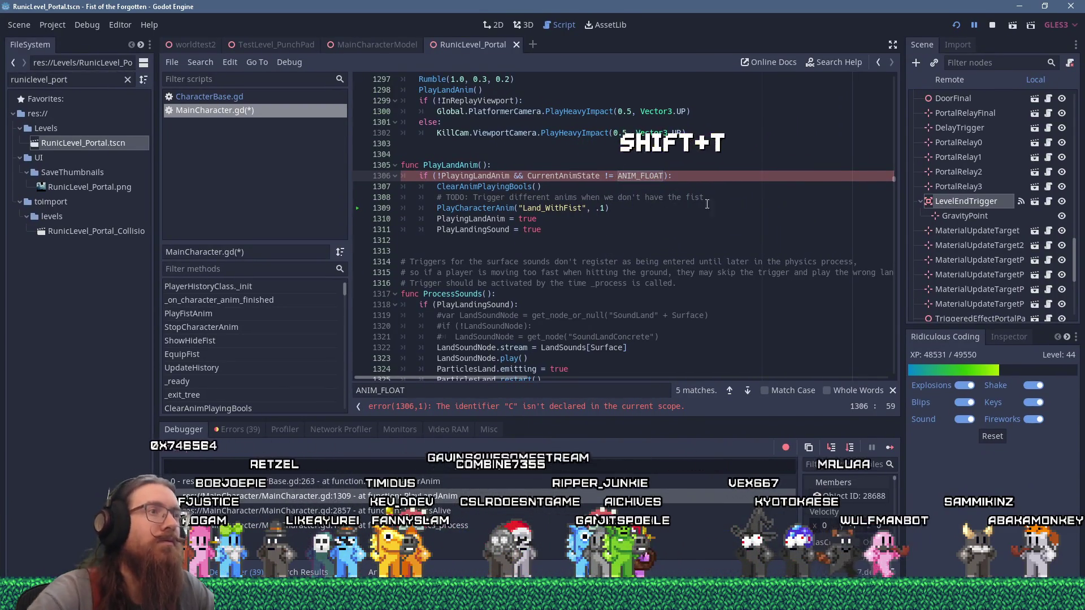
{"action": "left_click", "coordinate": [654, 230]}
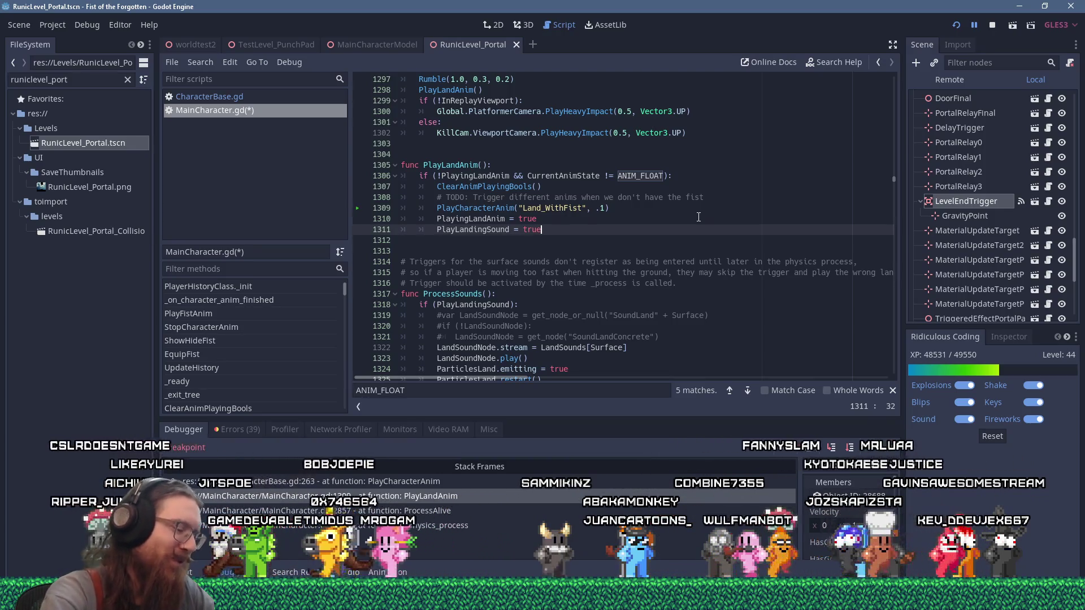
{"action": "left_click", "coordinate": [692, 217]}
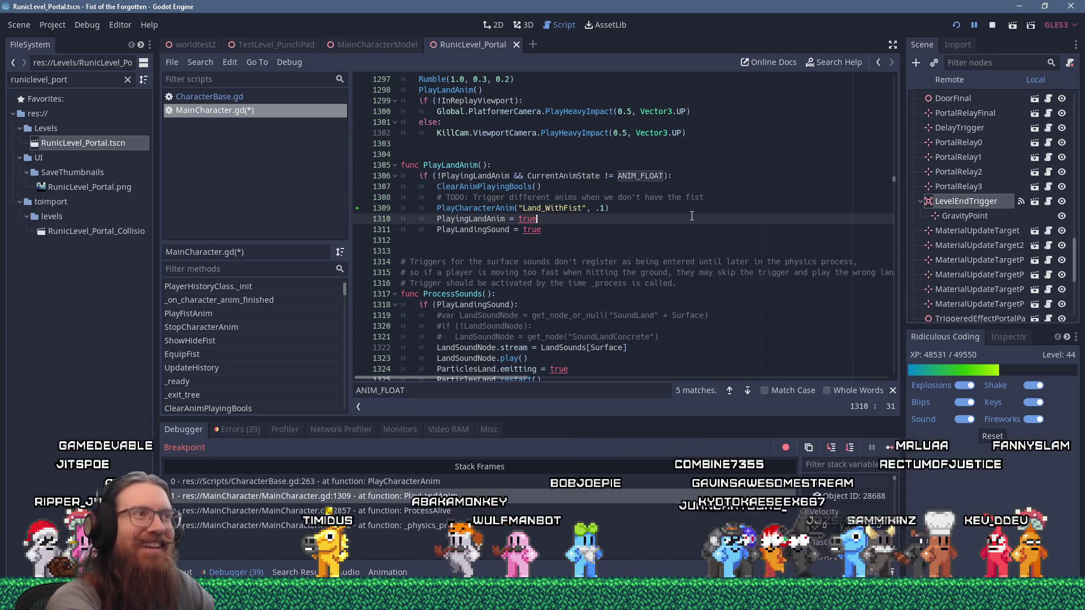
{"action": "key", "text": "ctrl+s"}
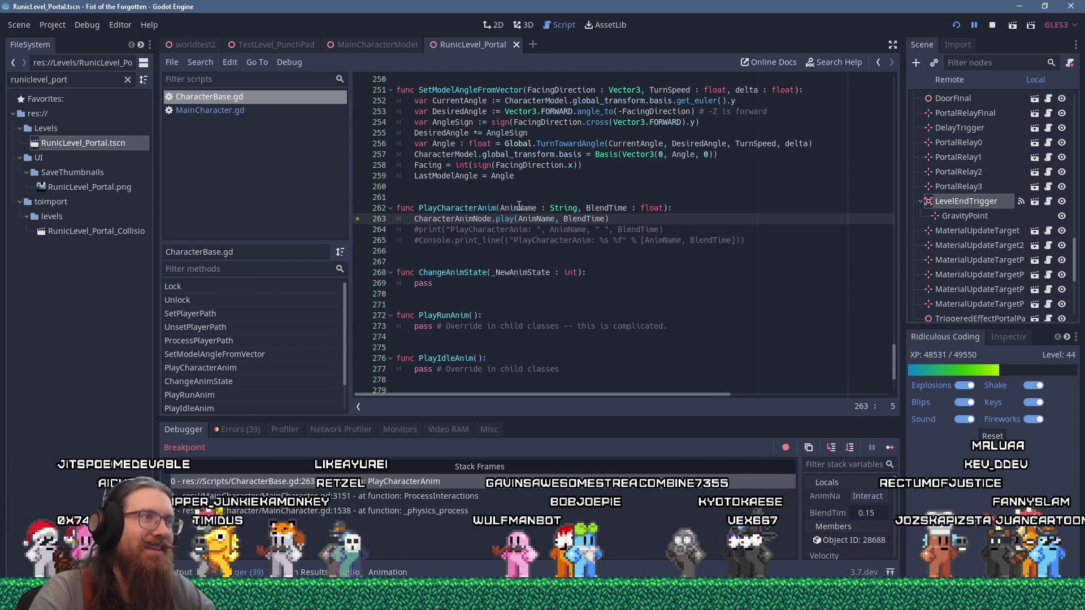
Step: Continue four times past the line 263 breakpoint until execution halts in resource_queue.gd
{"action": "mouse_move", "coordinate": [518, 206]}
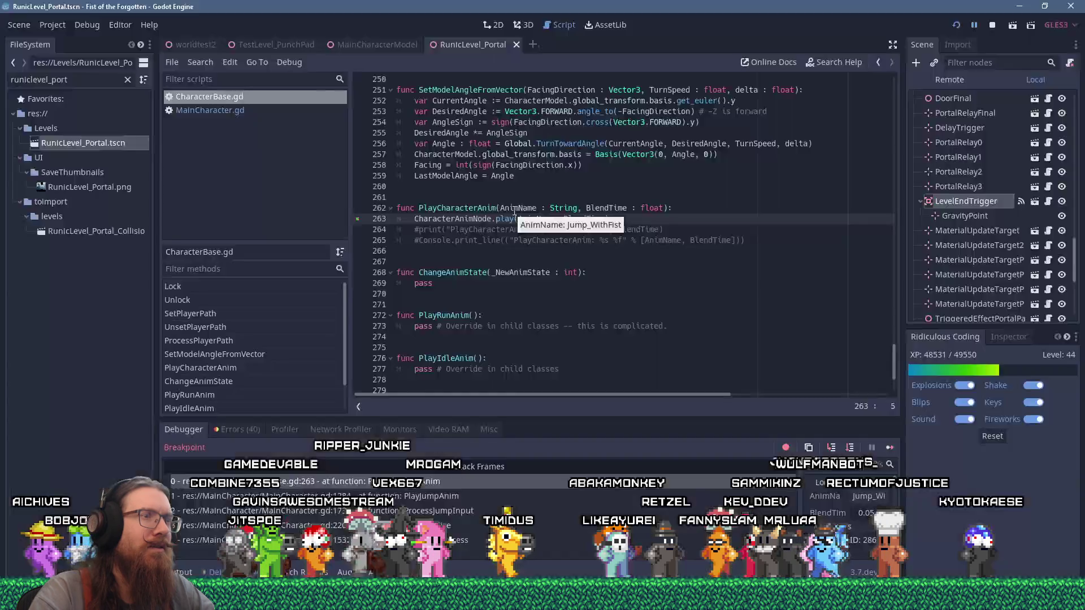
{"action": "left_click", "coordinate": [888, 448]}
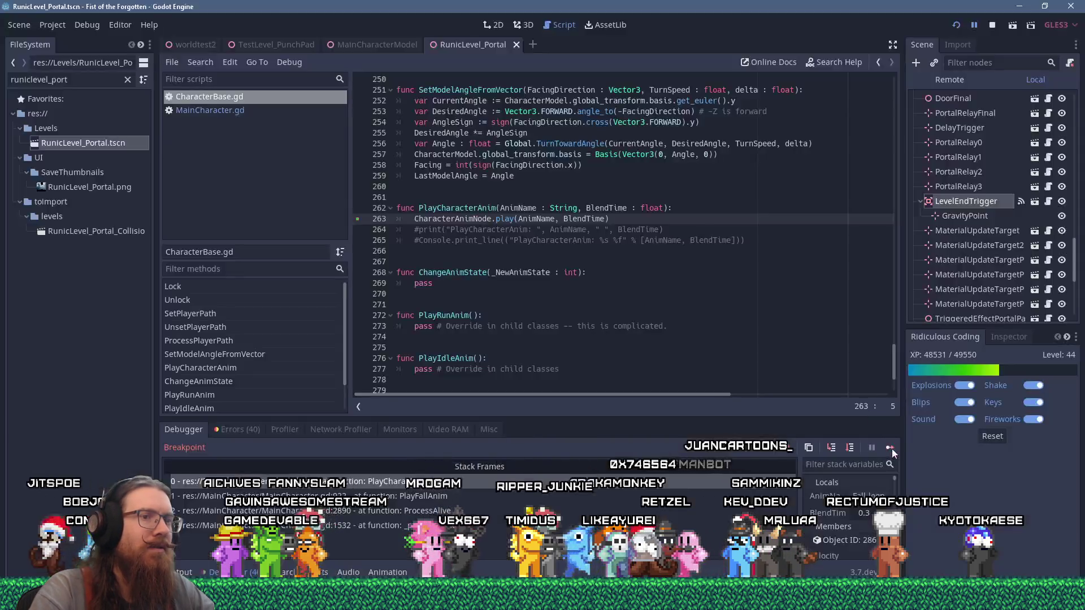
{"action": "left_click", "coordinate": [891, 448]}
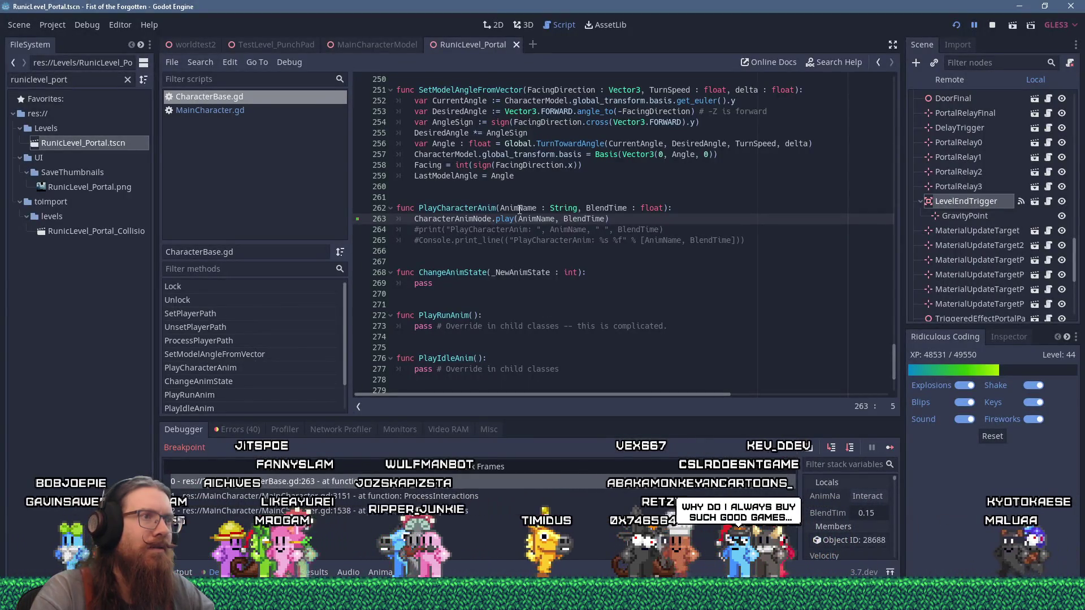
{"action": "left_click", "coordinate": [890, 448]}
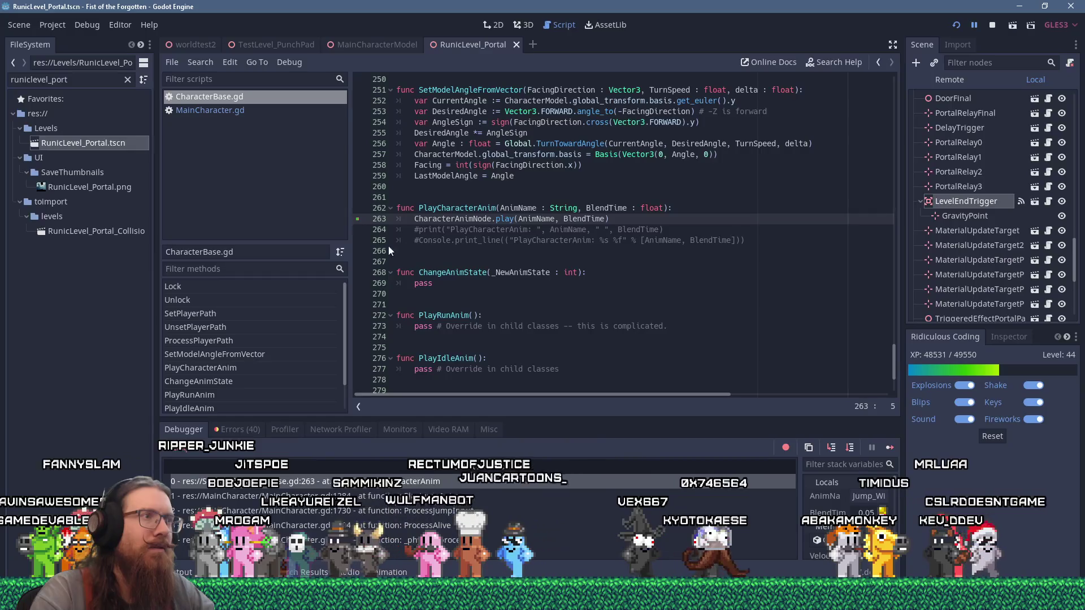
{"action": "left_click", "coordinate": [890, 448]}
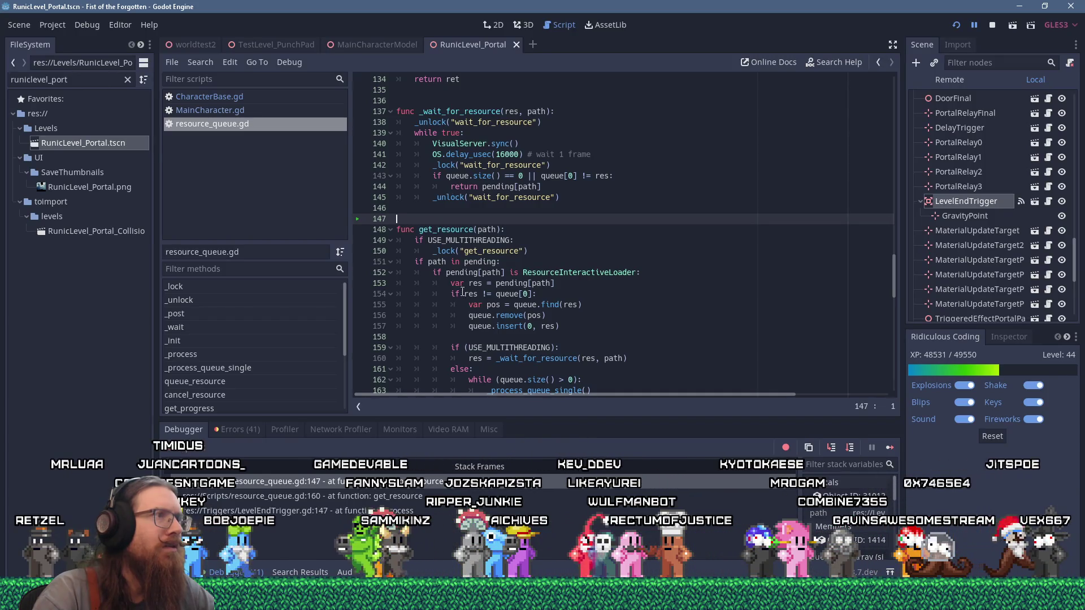
Step: Open the 41-entry Errors list and jump to DestructibleStoneChunk.gd via the unused WriteSaveData warning
{"action": "scroll", "coordinate": [459, 290], "scroll_direction": "up", "scroll_amount": 3}
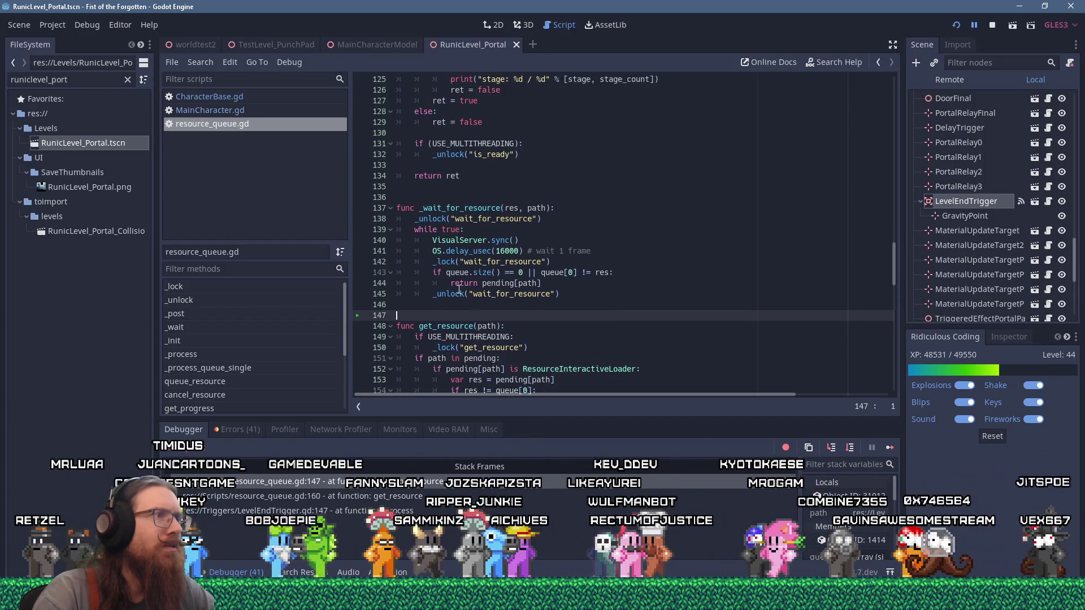
{"action": "left_click", "coordinate": [187, 572]}
{"action": "left_click", "coordinate": [225, 572]}
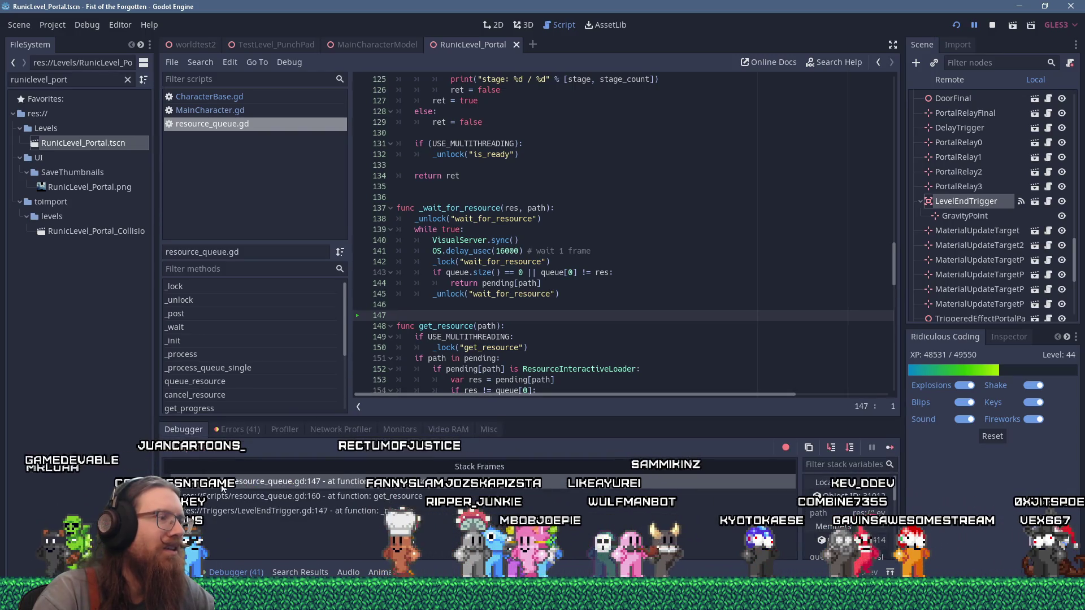
{"action": "left_click", "coordinate": [239, 429]}
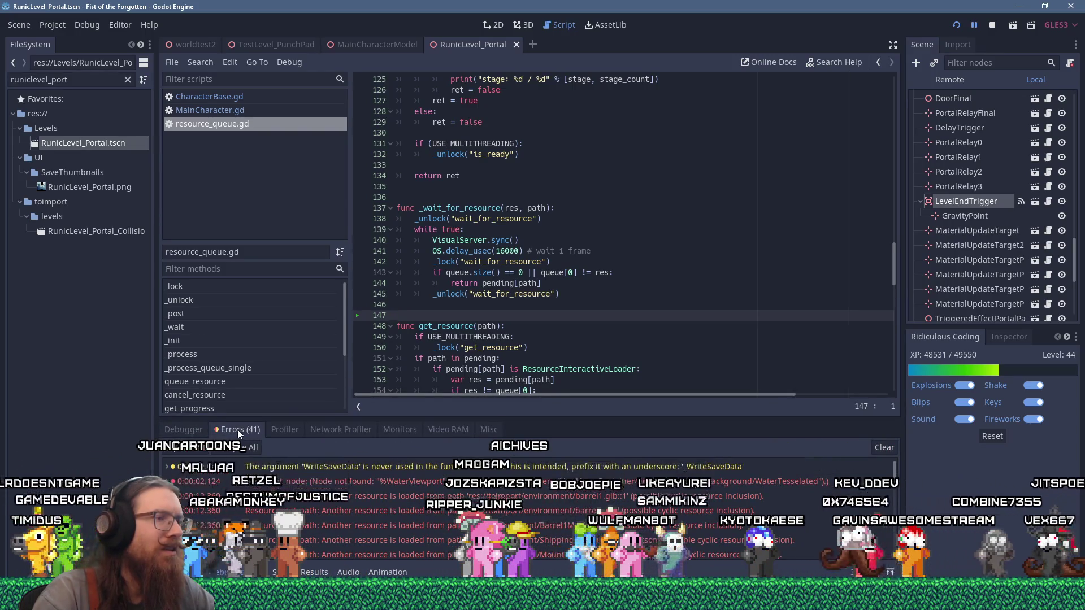
{"action": "left_click", "coordinate": [294, 466]}
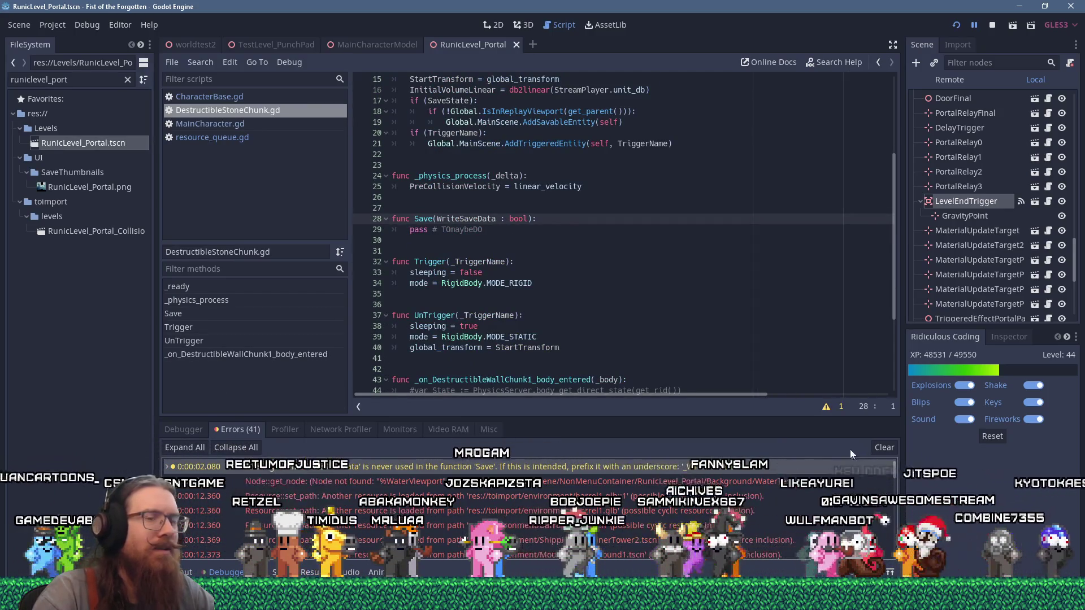
{"action": "left_click", "coordinate": [197, 430]}
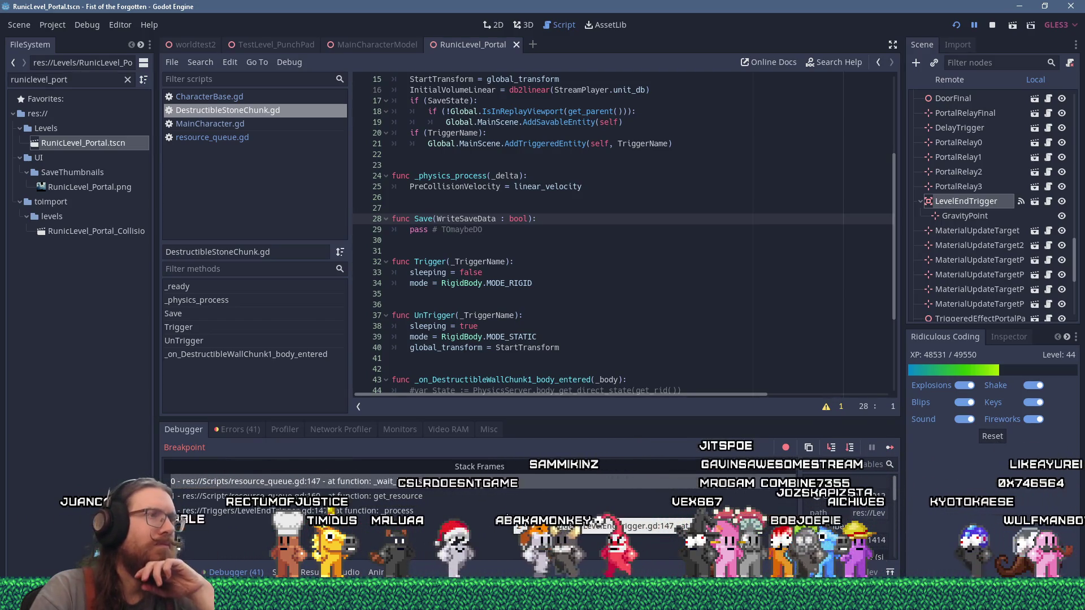
Step: Scroll the script and inspect the Debug menu's deployment options without changing them
{"action": "scroll", "coordinate": [525, 323], "scroll_direction": "up", "scroll_amount": 2}
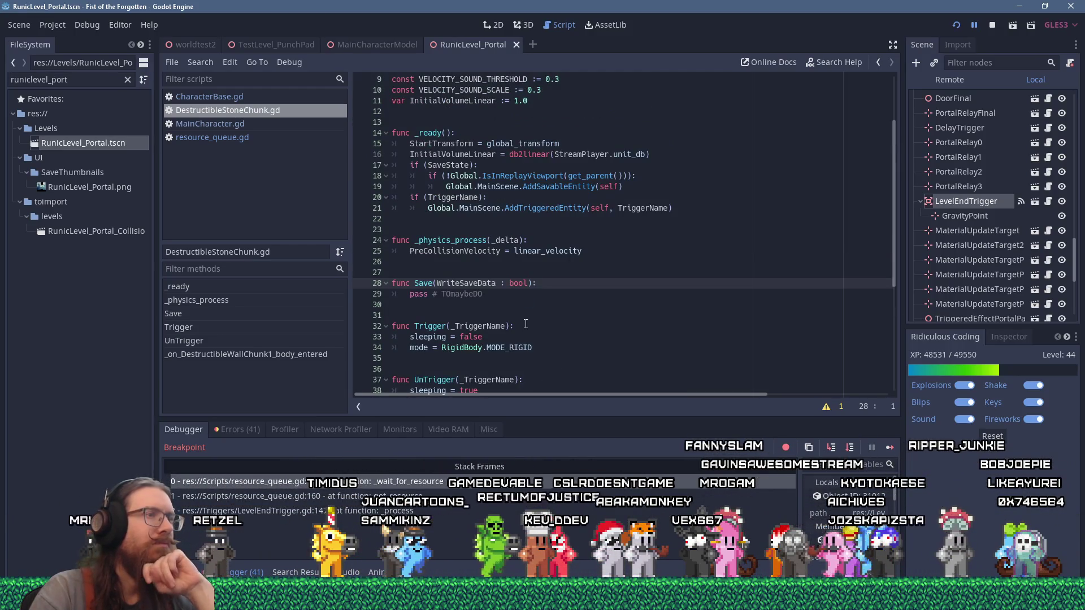
{"action": "scroll", "coordinate": [525, 324], "scroll_direction": "up", "scroll_amount": 3}
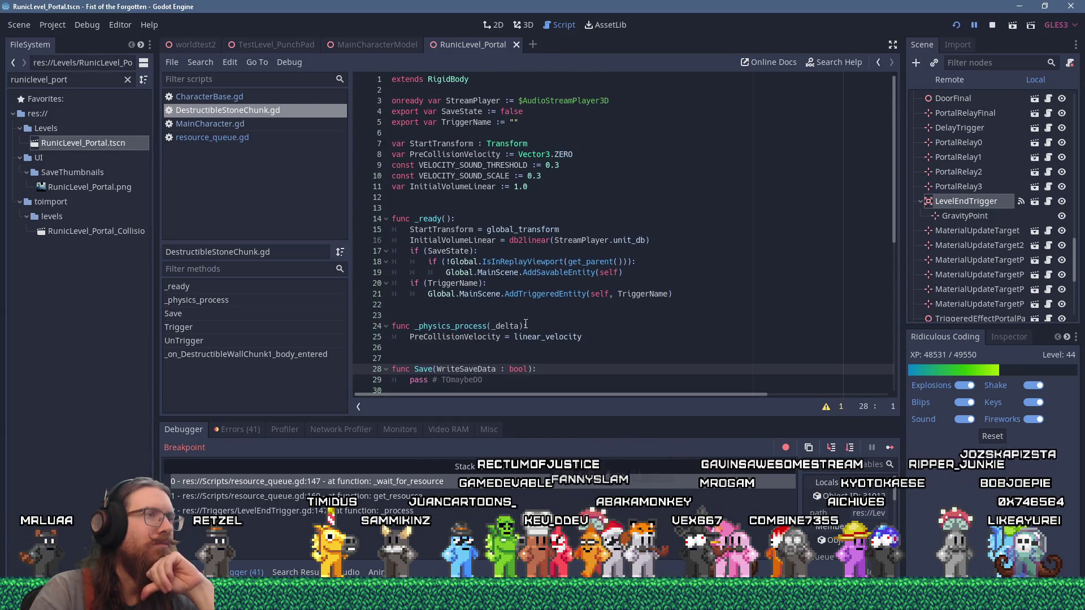
{"action": "scroll", "coordinate": [525, 324], "scroll_direction": "down", "scroll_amount": 4}
{"action": "key", "text": "alt+Tab"}
{"action": "key", "text": "alt+Tab"}
{"action": "scroll", "coordinate": [485, 240], "scroll_direction": "down", "scroll_amount": 2}
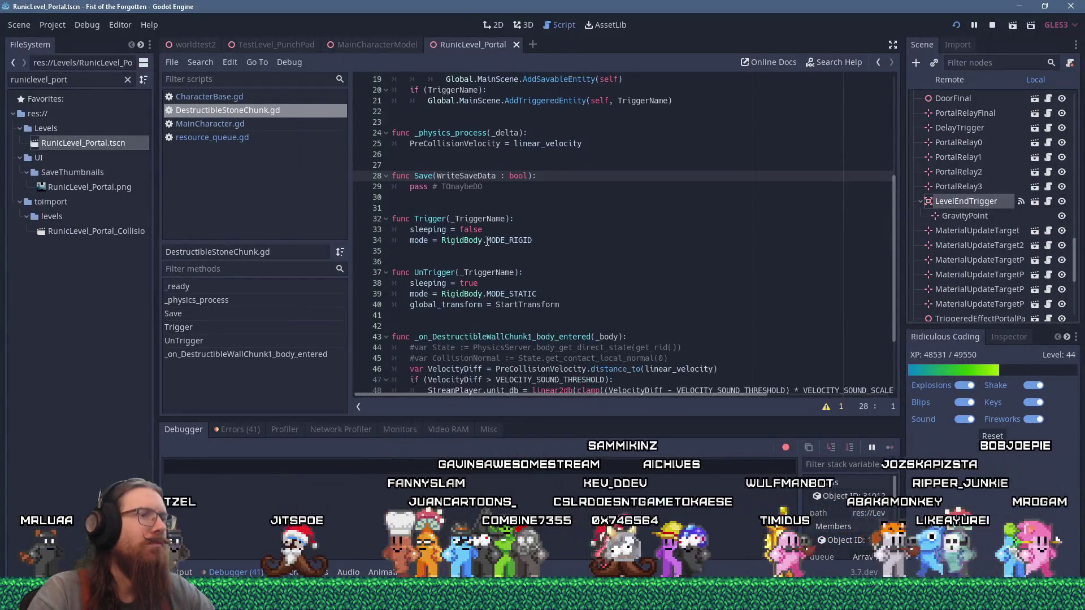
{"action": "left_click", "coordinate": [79, 26]}
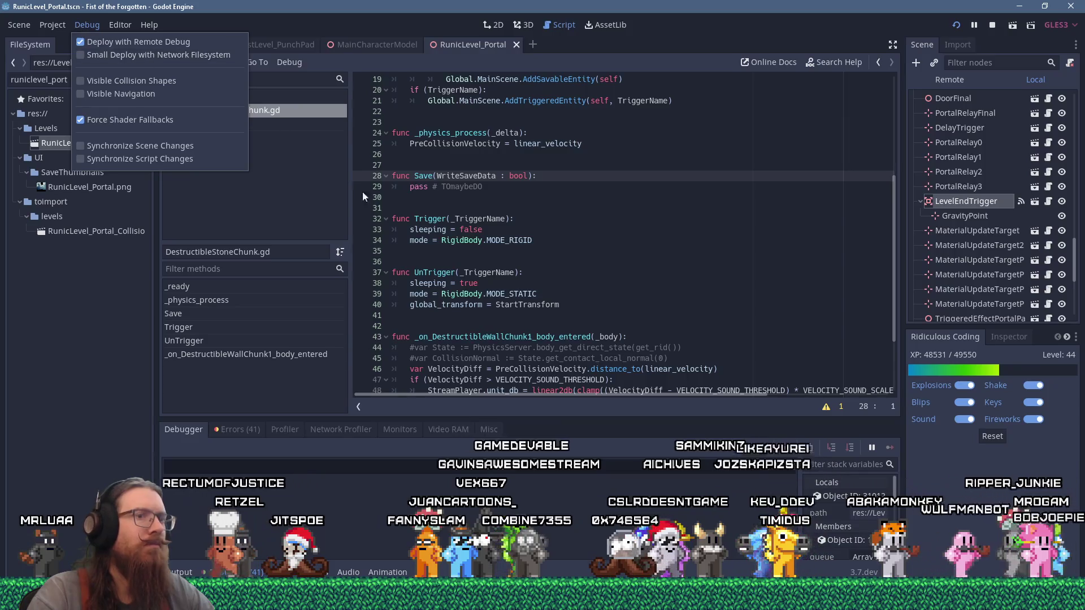
{"action": "left_click", "coordinate": [394, 476]}
Step: Scroll through the 41 errors again, then restart the running game
{"action": "left_click", "coordinate": [234, 430]}
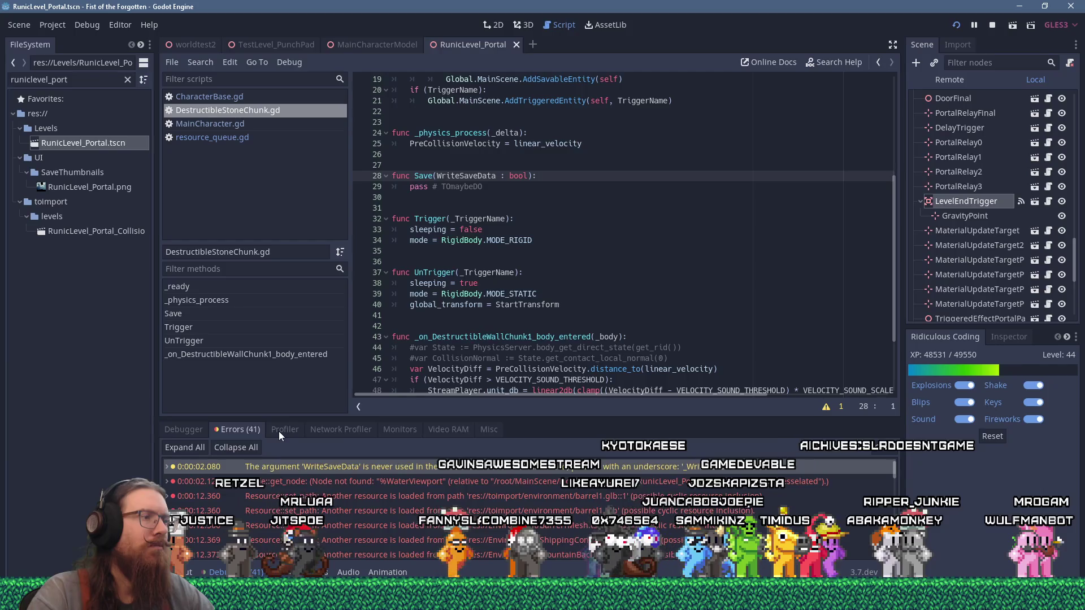
{"action": "scroll", "coordinate": [412, 516], "scroll_direction": "down", "scroll_amount": 2}
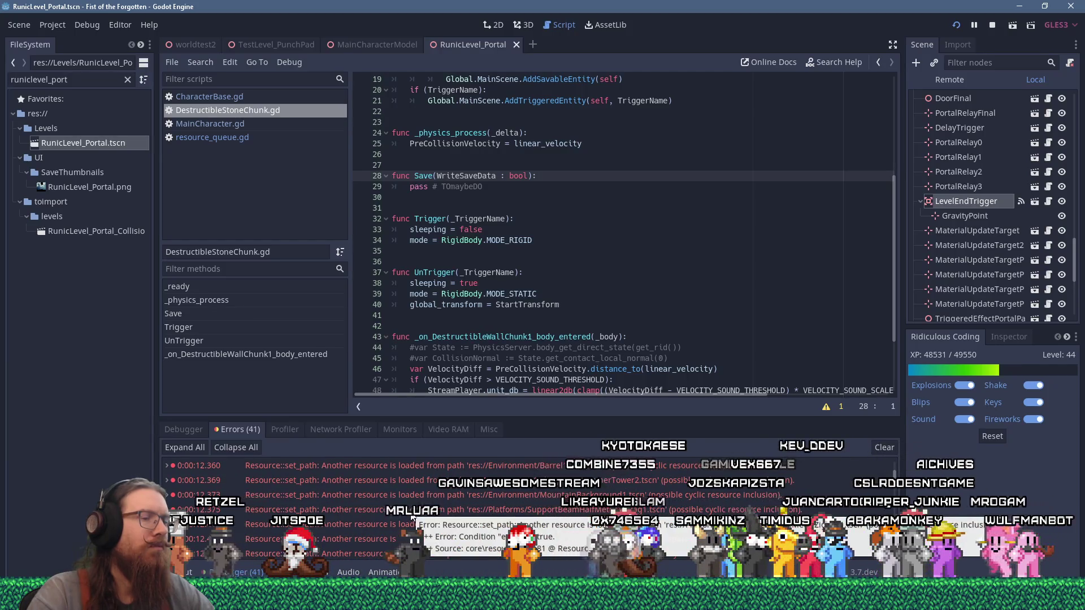
{"action": "scroll", "coordinate": [411, 515], "scroll_direction": "down", "scroll_amount": 3}
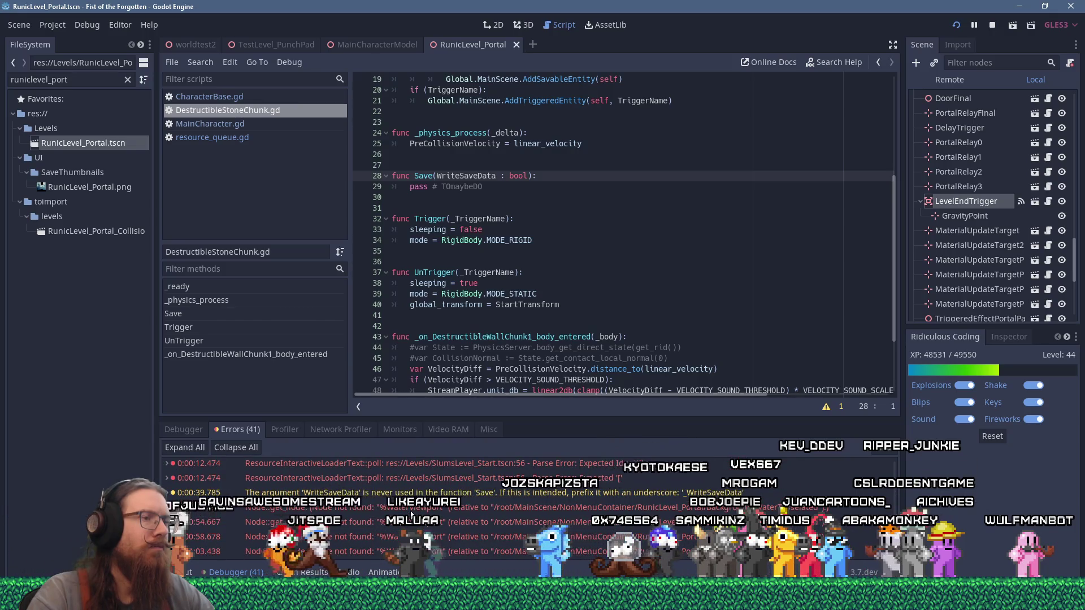
{"action": "scroll", "coordinate": [411, 514], "scroll_direction": "down", "scroll_amount": 2}
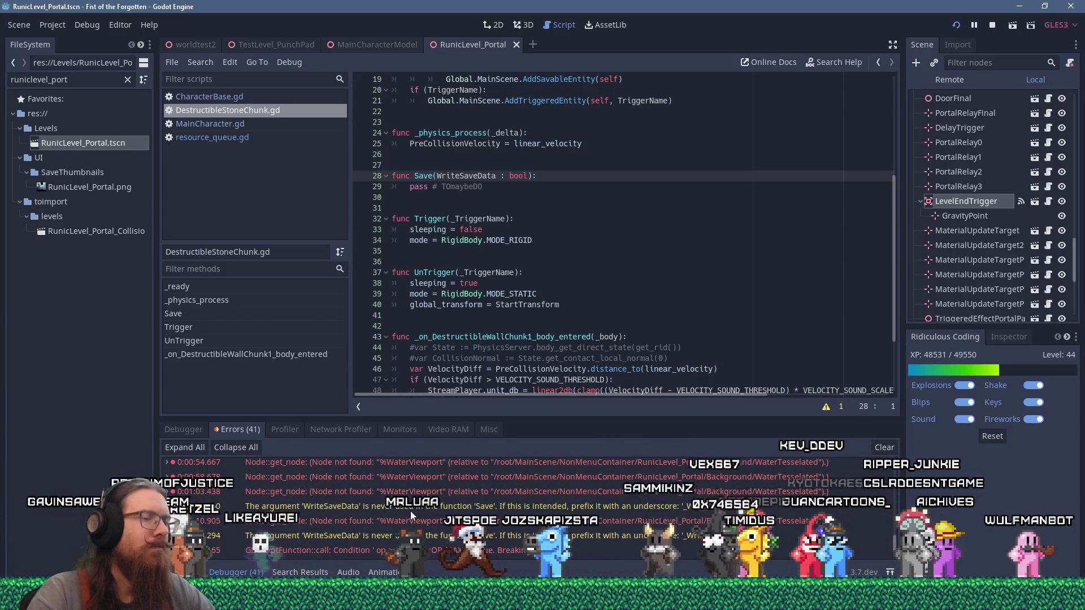
{"action": "scroll", "coordinate": [410, 510], "scroll_direction": "down", "scroll_amount": 1}
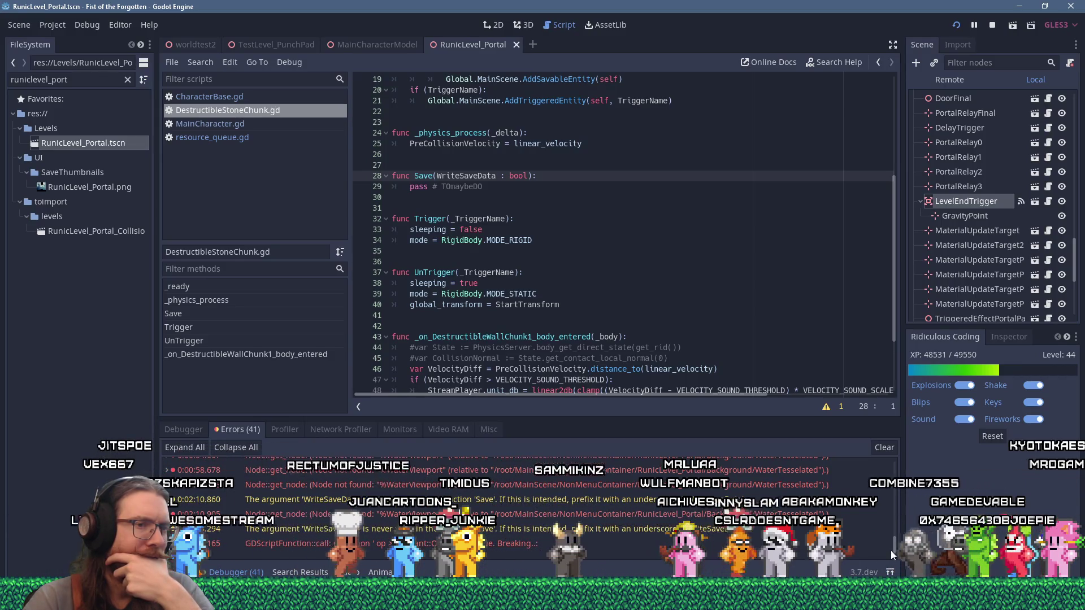
{"action": "scroll", "coordinate": [714, 544], "scroll_direction": "up", "scroll_amount": 5}
{"action": "scroll", "coordinate": [890, 472], "scroll_direction": "up", "scroll_amount": 5}
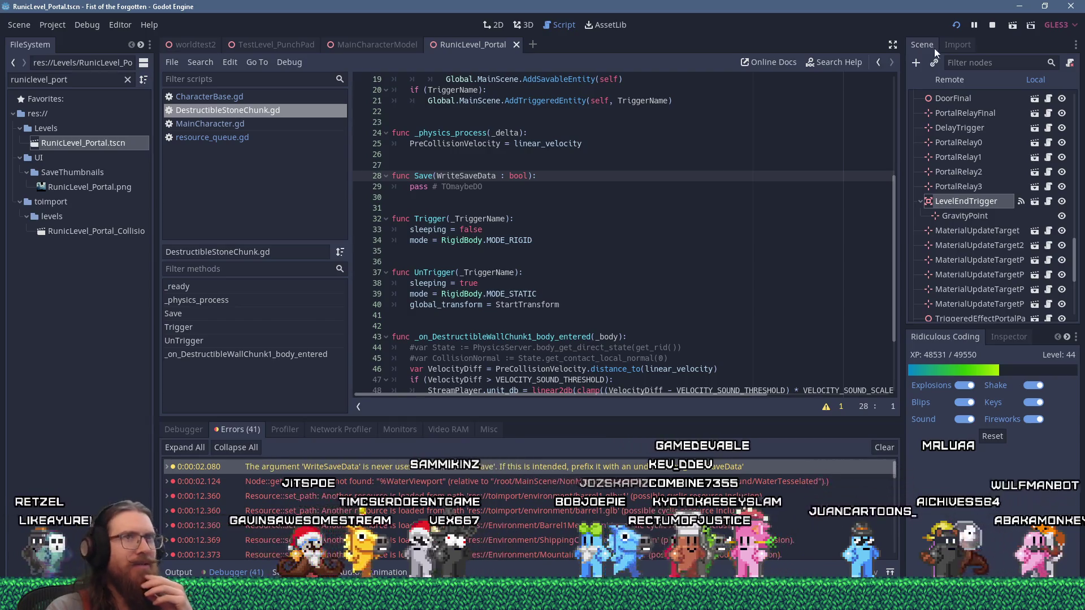
{"action": "left_click", "coordinate": [954, 29]}
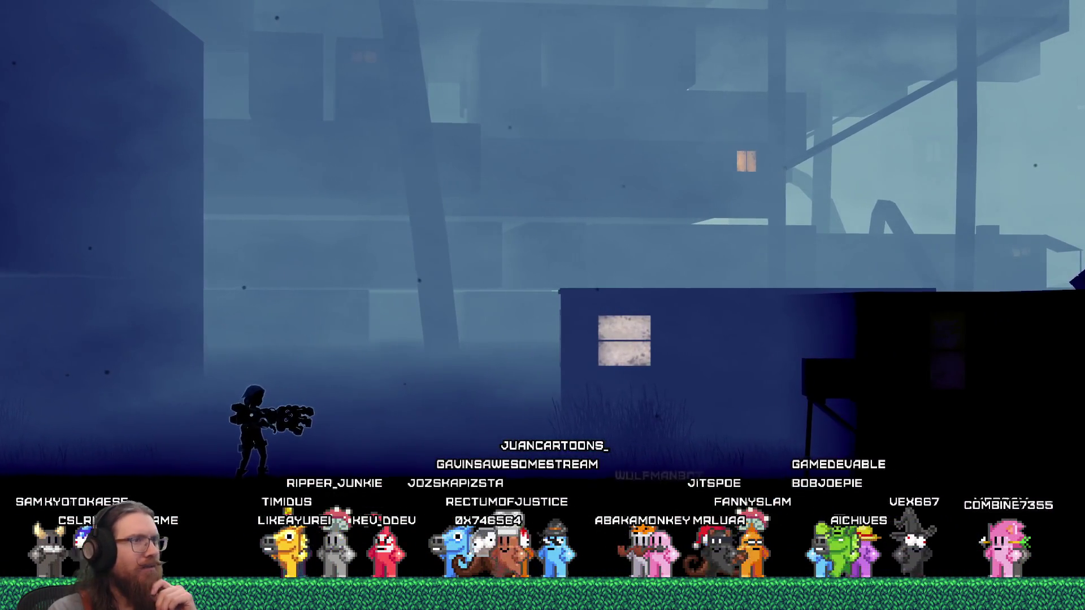
Step: Quit the game with the console 'exit' command, relaunch it, and load RunicLevel_Portal via rmap
{"action": "key", "text": "grave"}
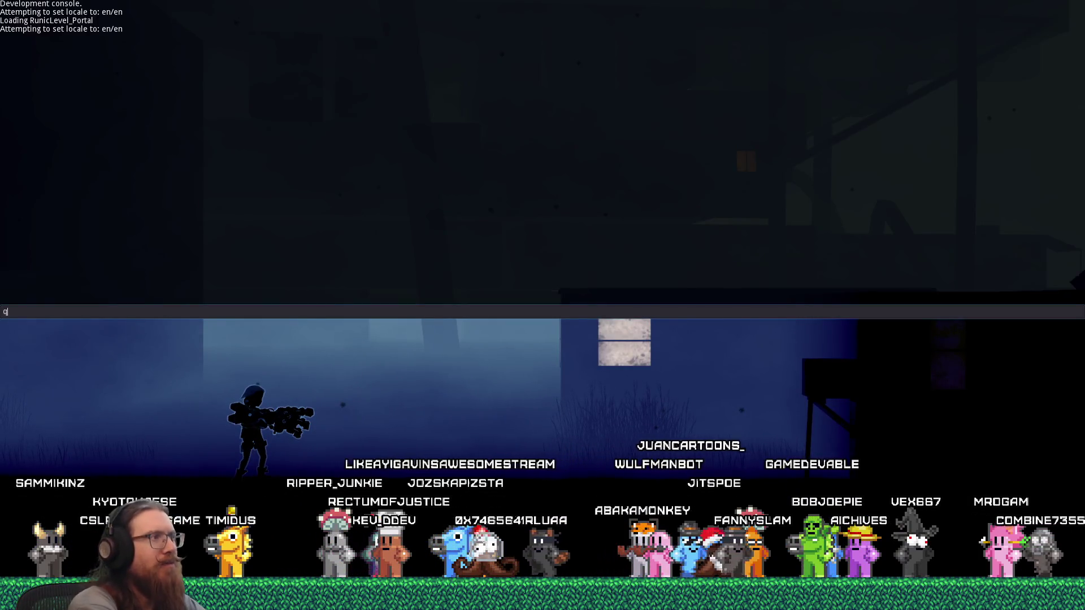
{"action": "type", "text": "exit"}
{"action": "key", "text": "Return"}
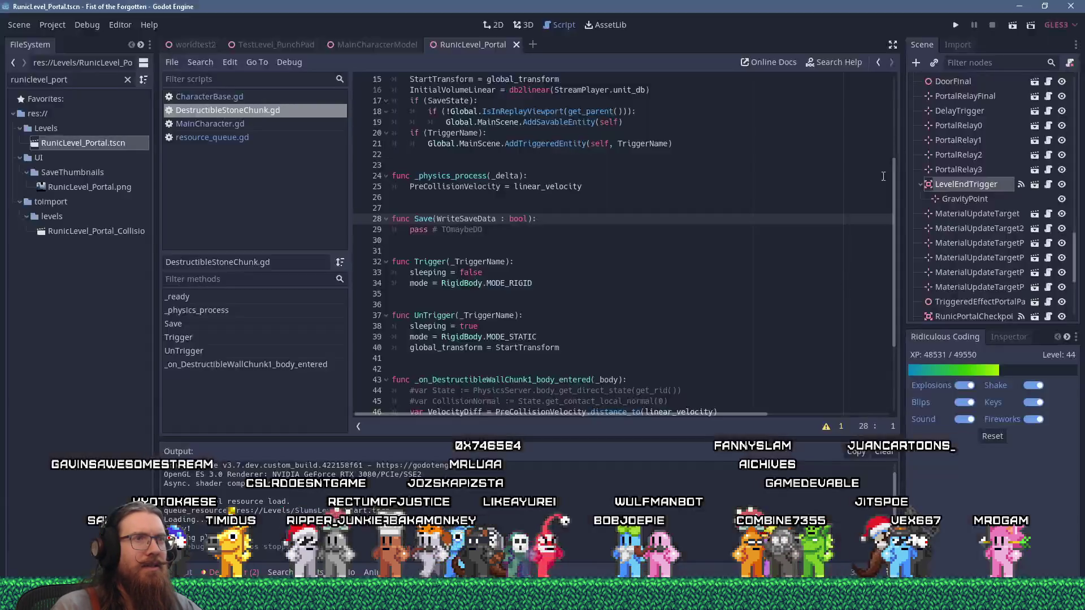
{"action": "left_click", "coordinate": [955, 25]}
{"action": "type", "text": "rmap RunicLevel_Port"}
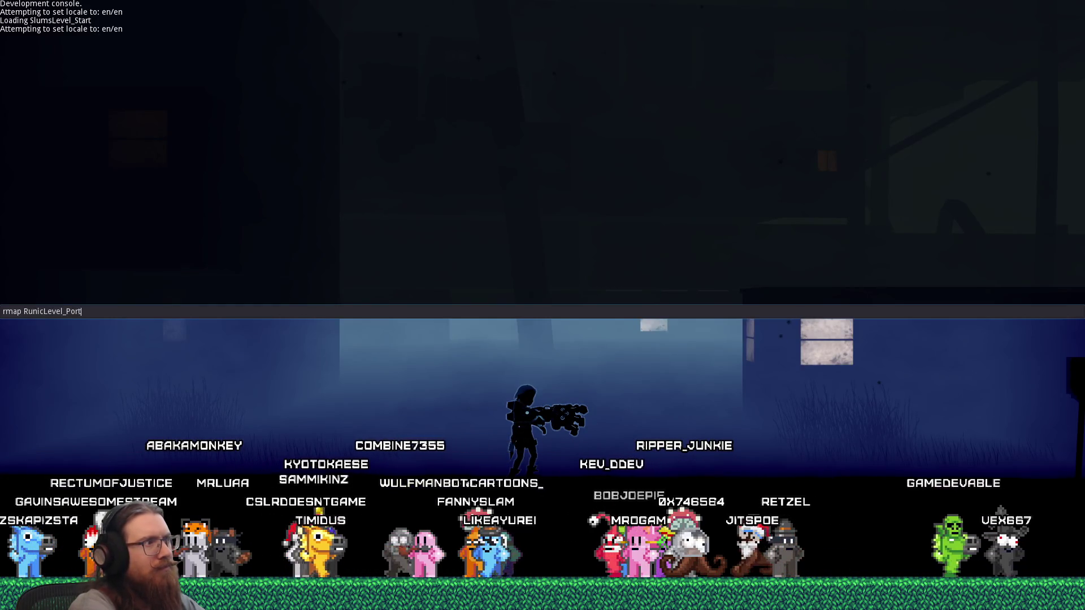
{"action": "key", "text": "Return"}
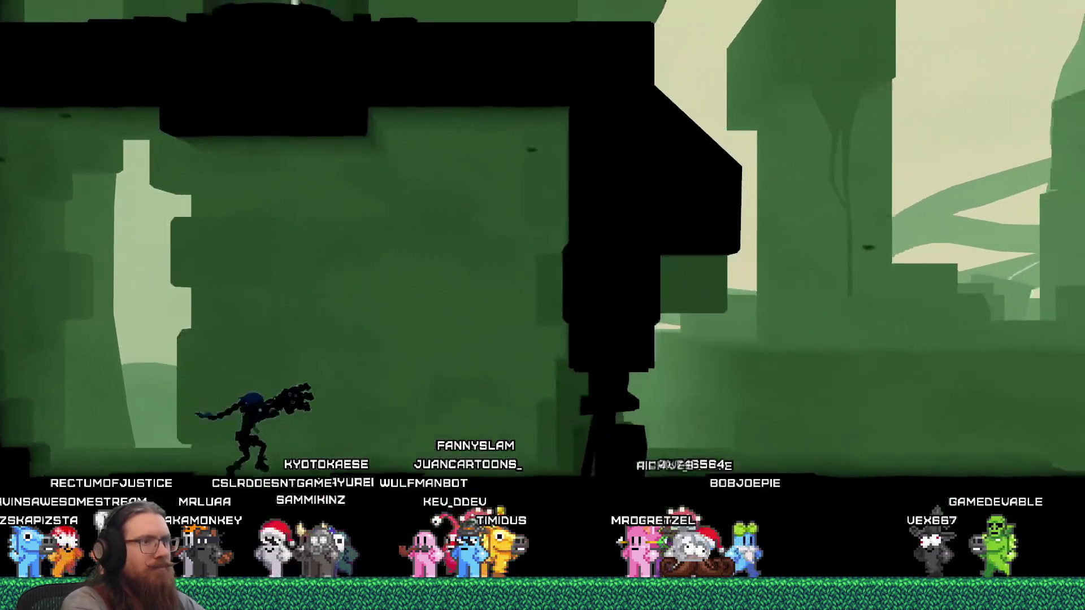
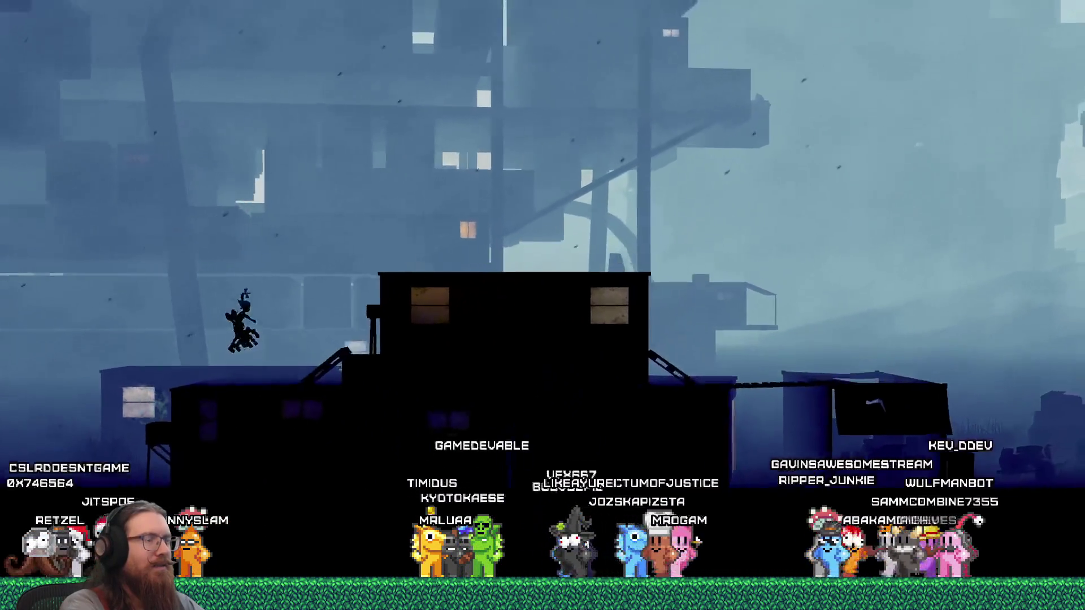
Step: Open the running game's developer console with the grave key
{"action": "key", "text": "grave"}
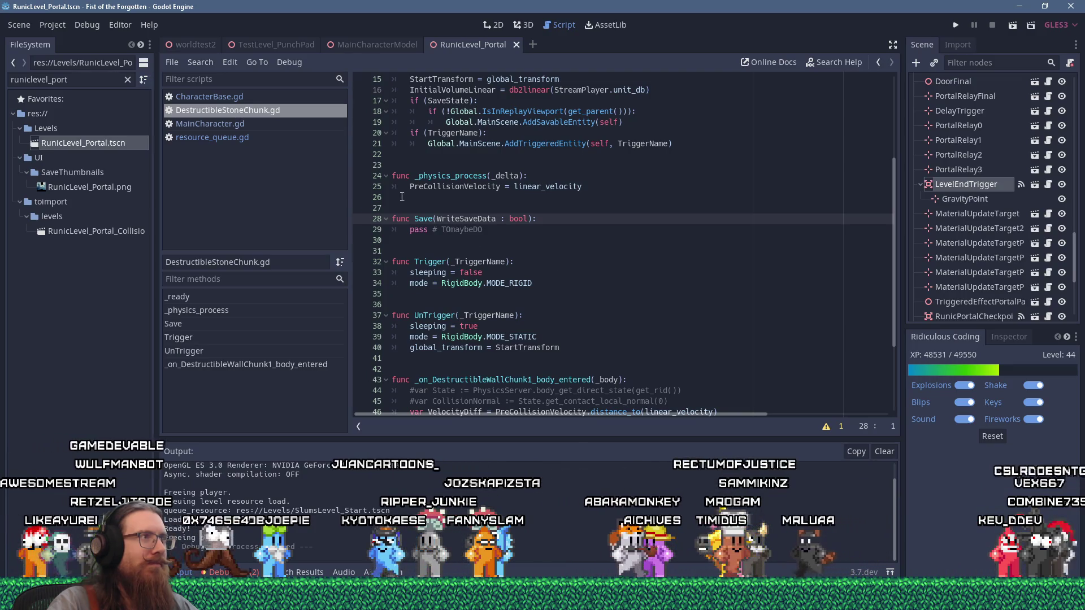
Step: Close the DestructibleStoneChunk.gd and CharacterBase.gd scripts, leaving MainCharacter.gd open
{"action": "middle_click", "coordinate": [296, 114]}
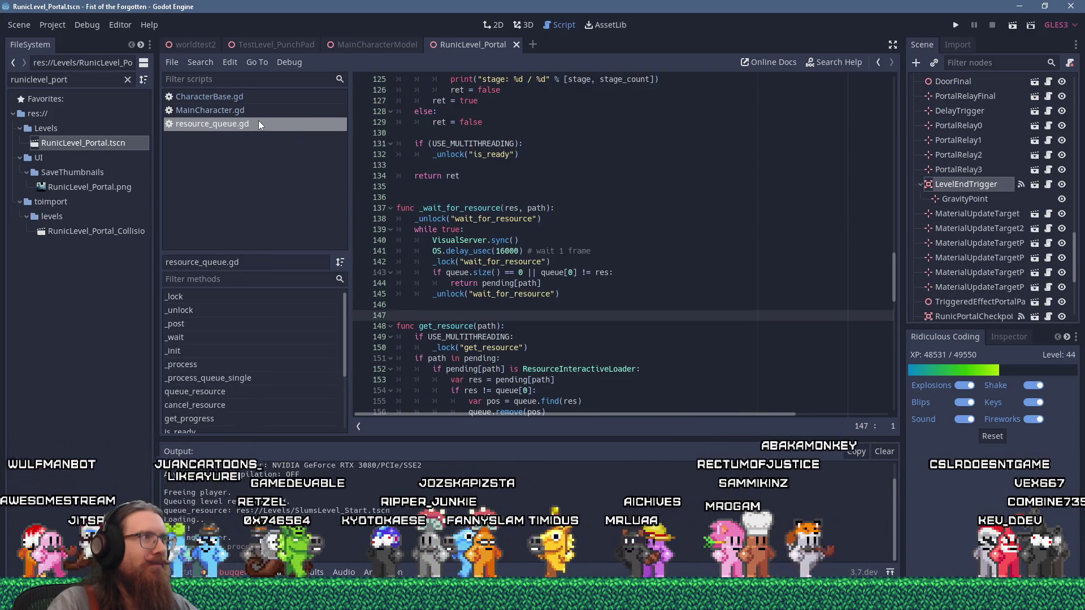
{"action": "left_click", "coordinate": [670, 218]}
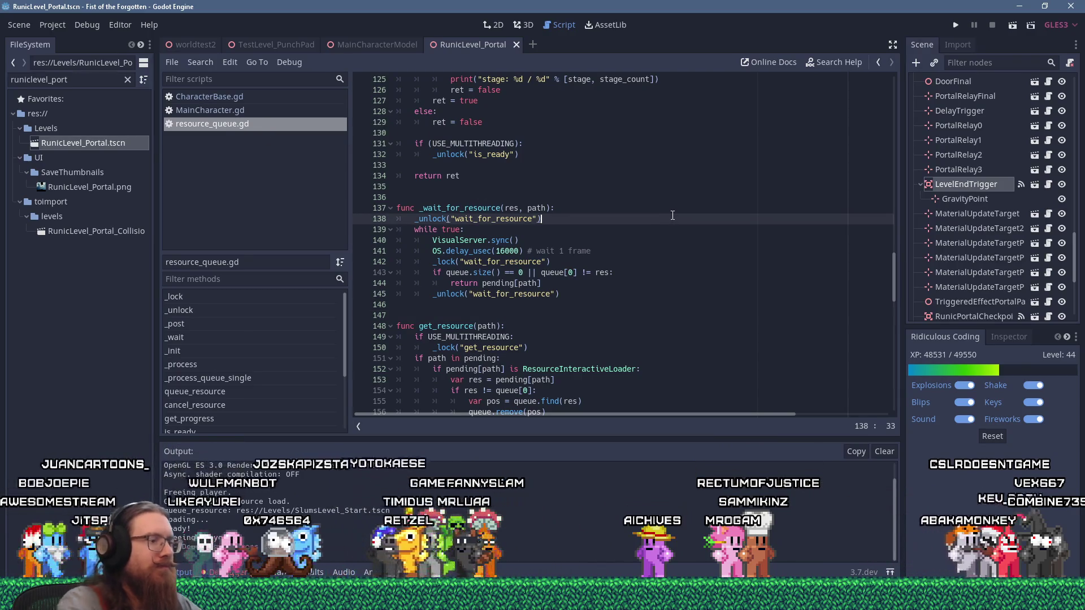
{"action": "key", "text": "ctrl+f"}
{"action": "type", "text": "startfloa"}
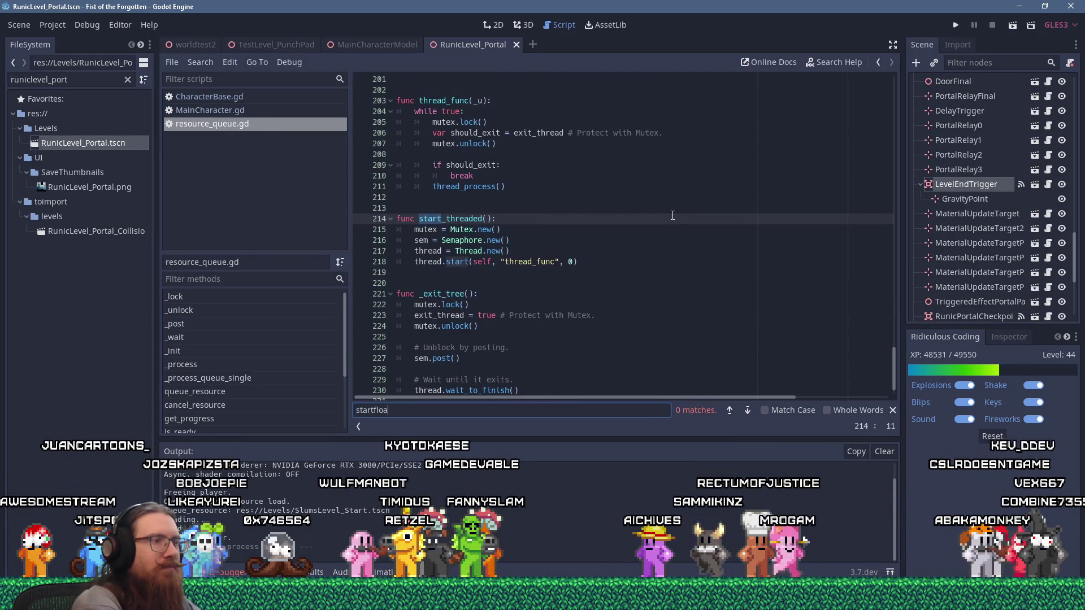
{"action": "key", "text": "BackSpace"}
{"action": "key", "text": "BackSpace"}
{"action": "key", "text": "BackSpace"}
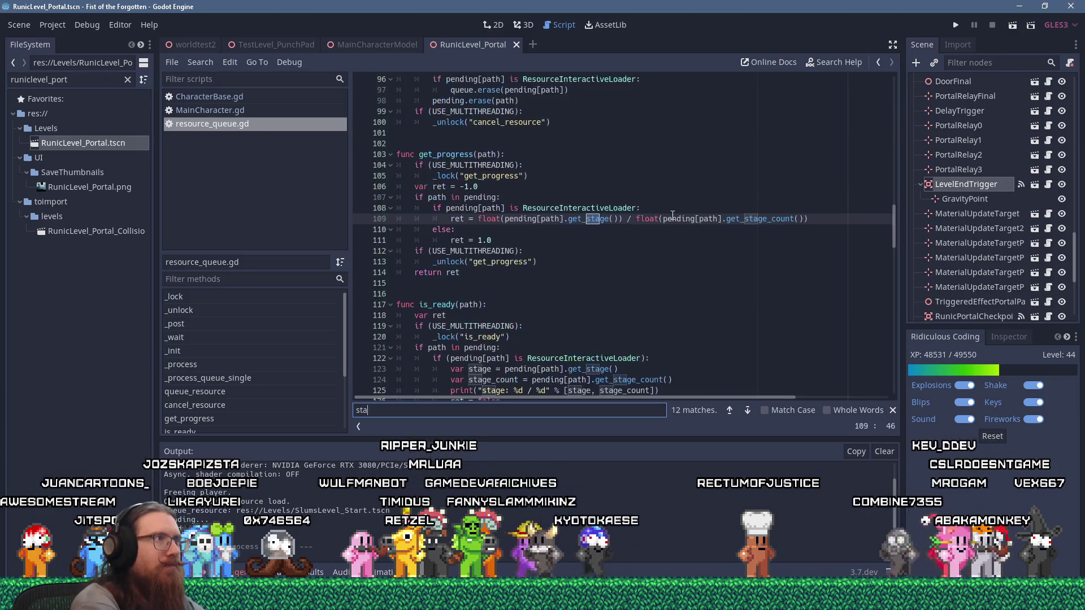
{"action": "left_click", "coordinate": [241, 97]}
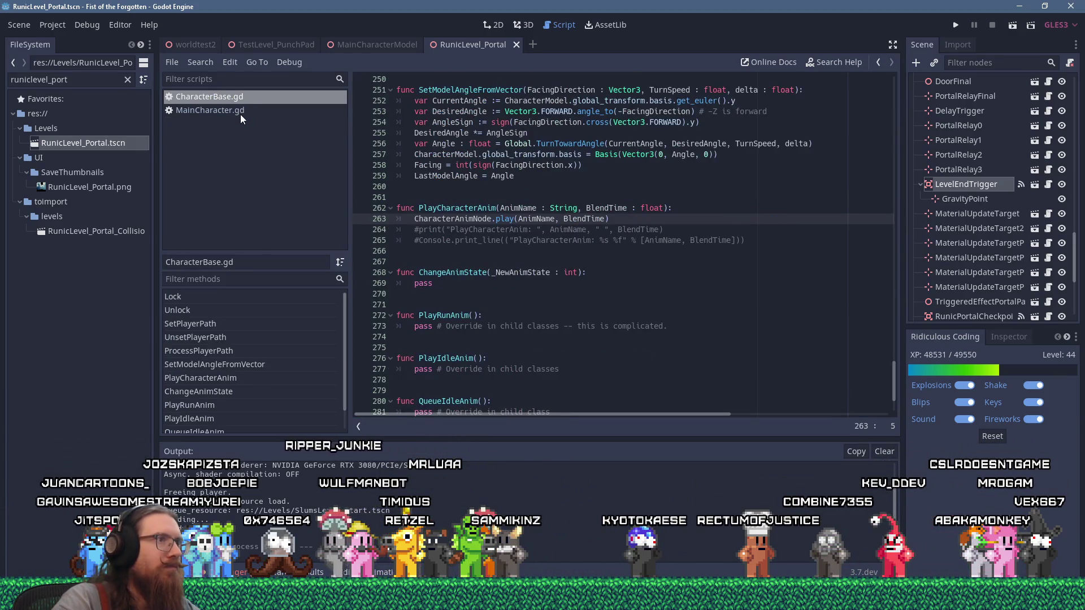
{"action": "middle_click", "coordinate": [240, 98]}
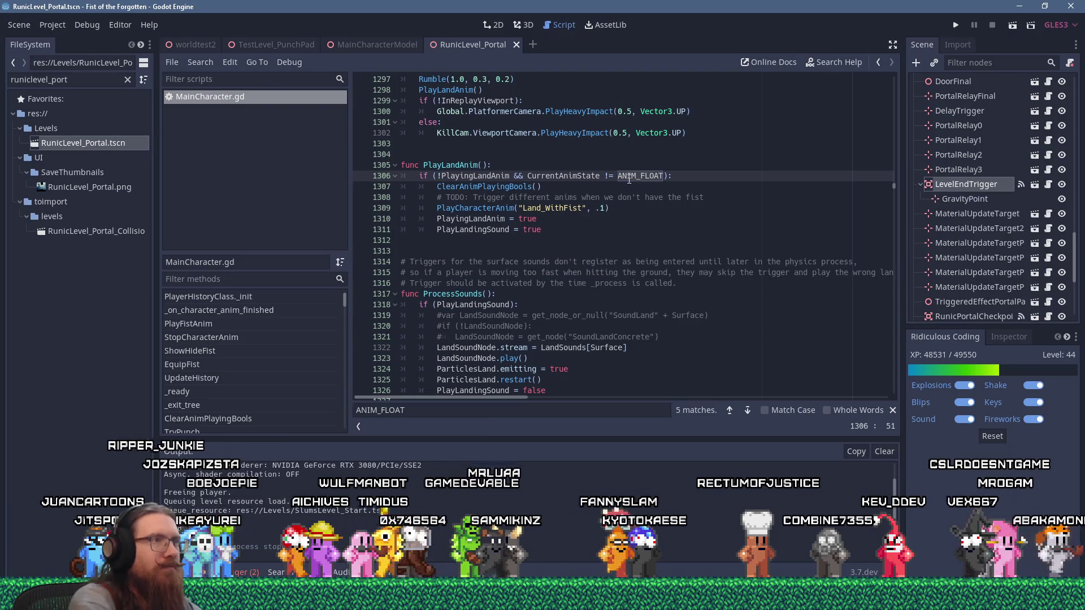
Step: Find 'startfloat' in MainCharacter.gd and jump to the FlightPathTime declarations near line 421
{"action": "key", "text": "ctrl+f"}
{"action": "type", "text": "startfloat"}
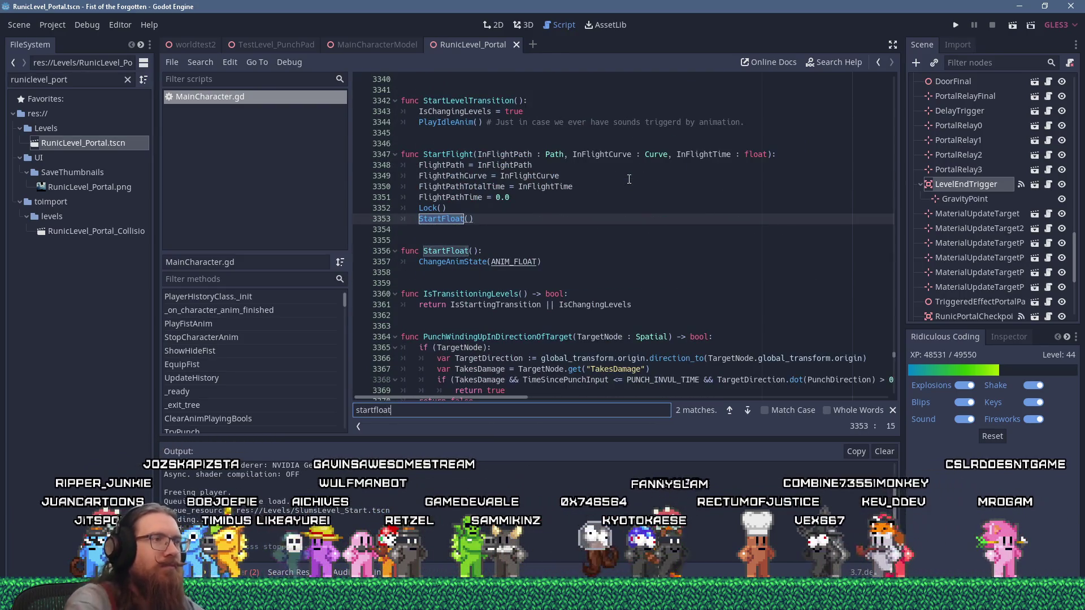
{"action": "left_click", "coordinate": [497, 250]}
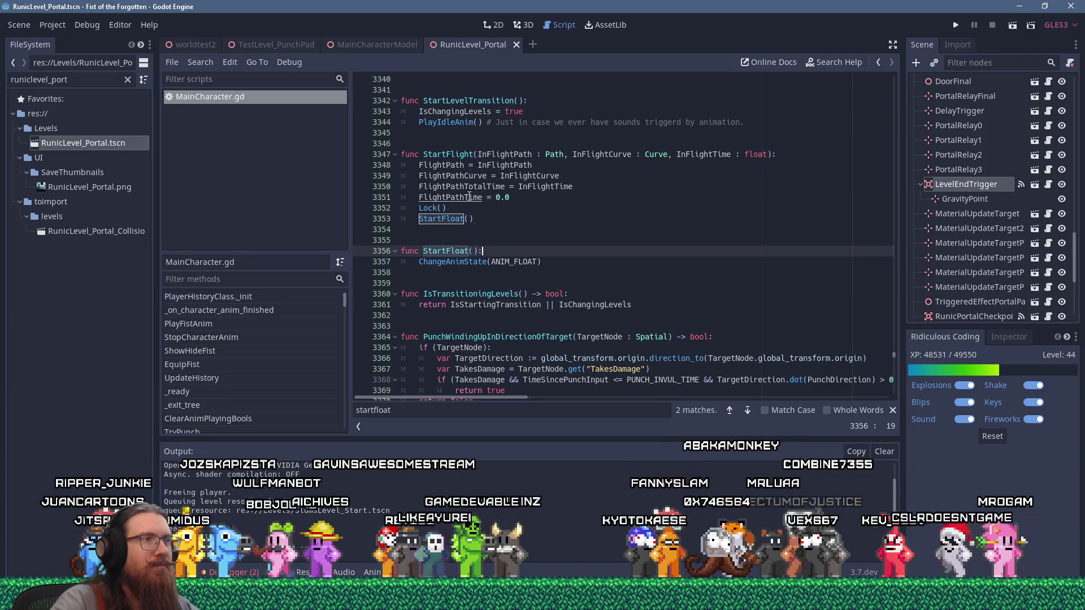
{"action": "left_click", "coordinate": [469, 197], "text": "ctrl"}
{"action": "left_click", "coordinate": [573, 231]}
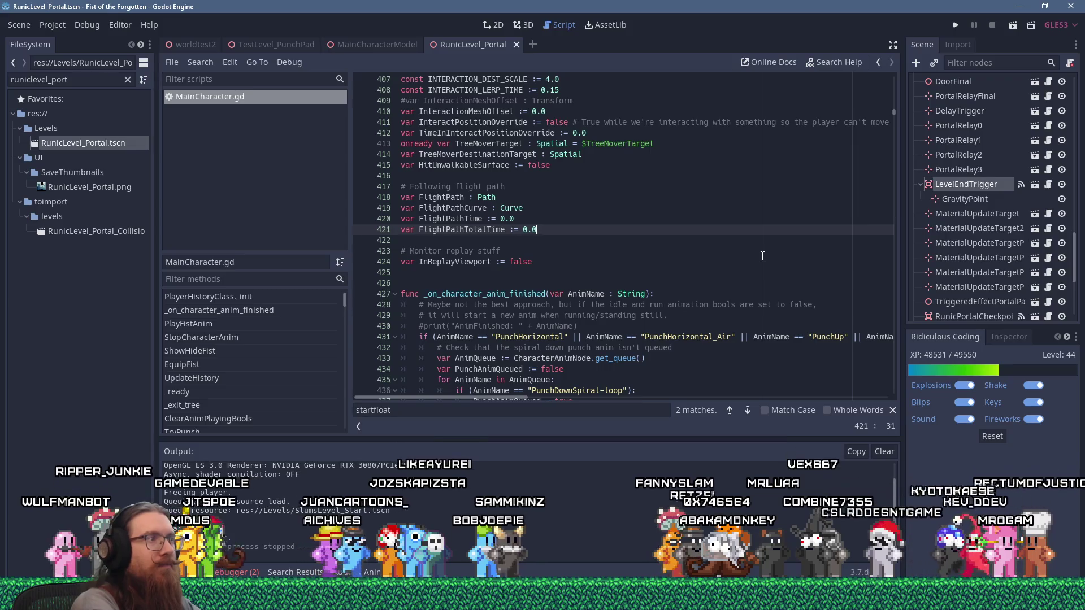
Step: Declare 'var FloatingTowardPortal := false' under a '# Floating toward portal' comment
{"action": "key", "text": "Return"}
{"action": "key", "text": "Return"}
{"action": "type", "text": "F "}
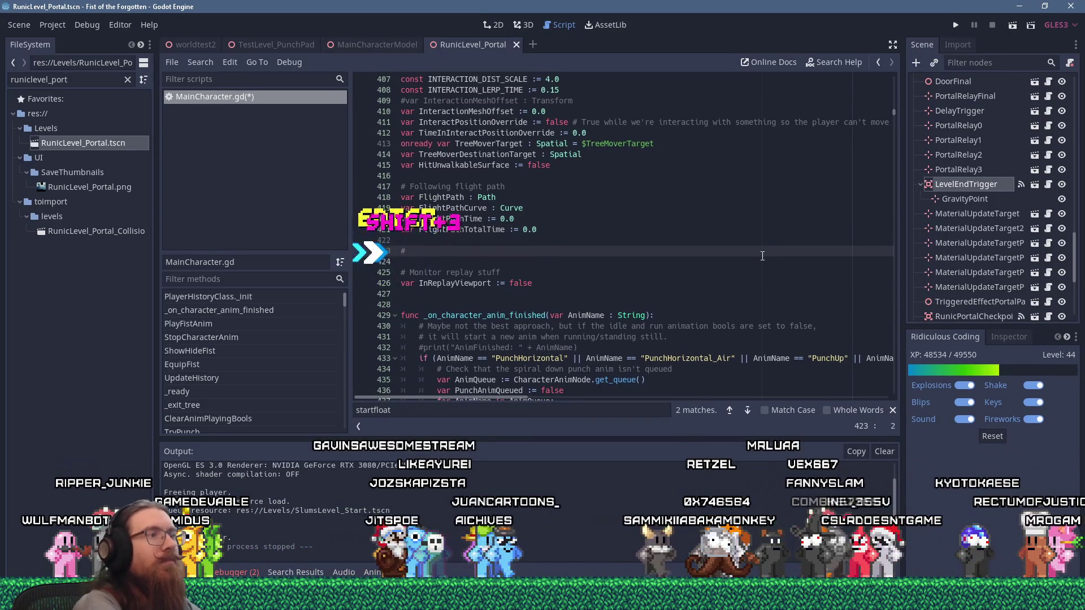
{"action": "type", "text": "Floating tree stuff"}
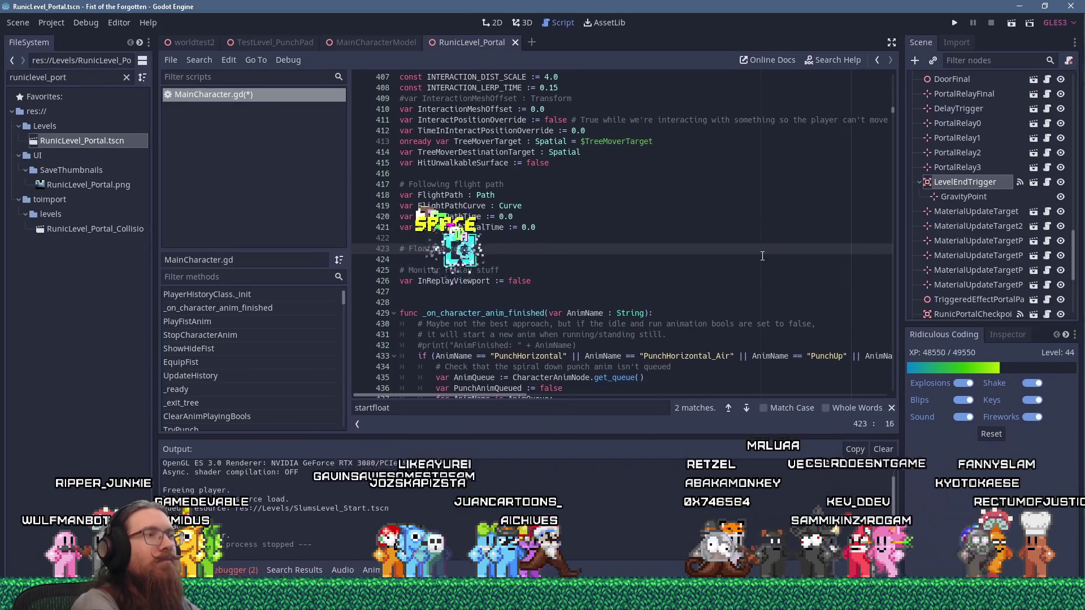
{"action": "type", "text": "tal"}
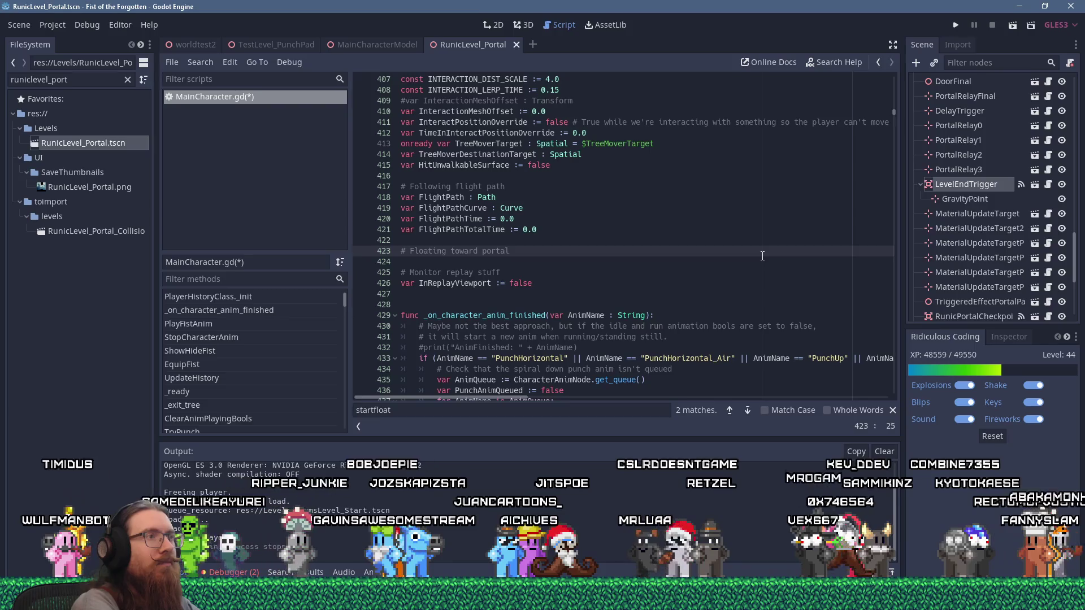
{"action": "key", "text": "Return"}
{"action": "type", "text": "var"}
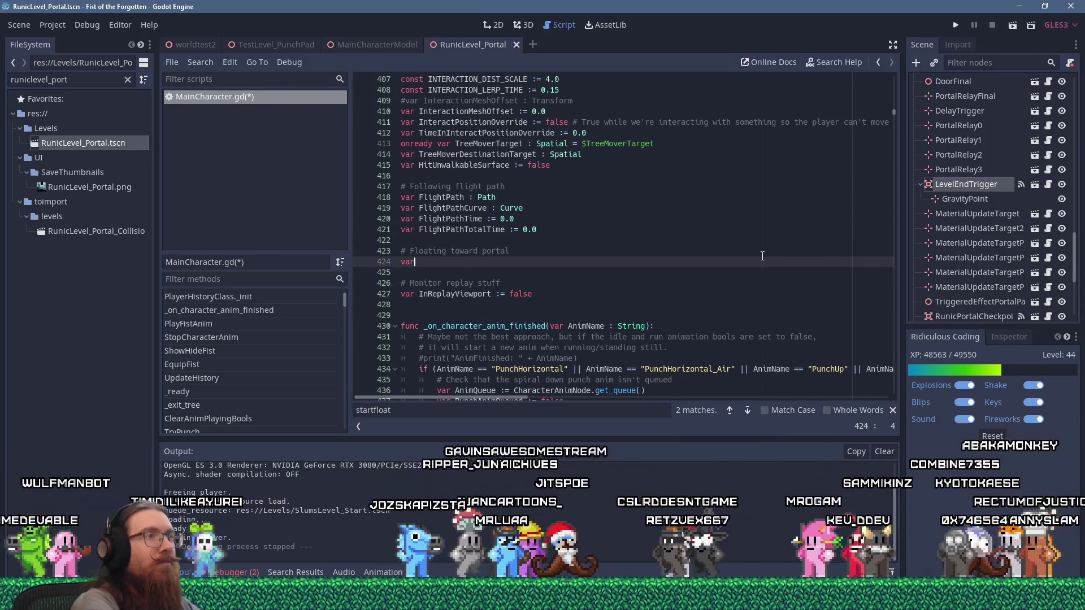
{"action": "type", "text": " Floating"}
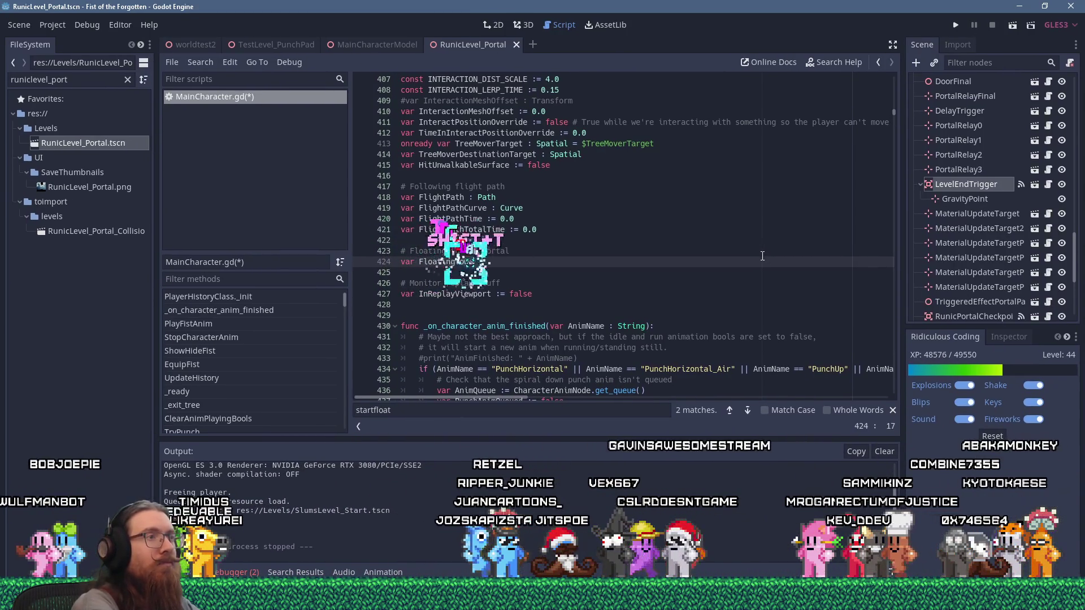
{"action": "type", "text": "TowardPortal := false"}
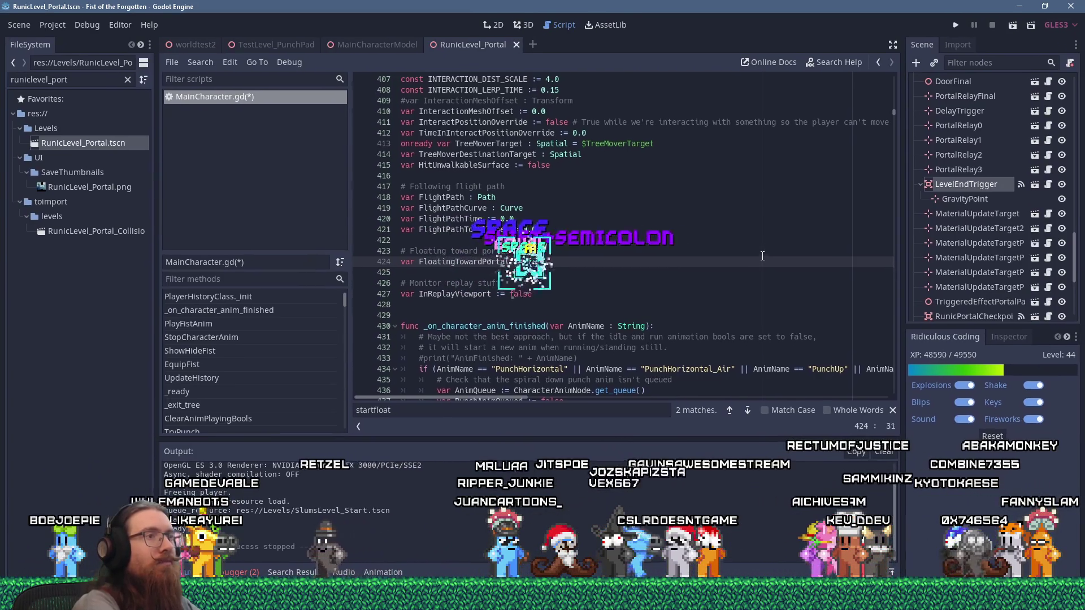
Step: Add 'FloatingTowardPortal = true' at the start of the StartFloat() function
{"action": "key", "text": "ctrl+f"}
{"action": "type", "text": "startflo"}
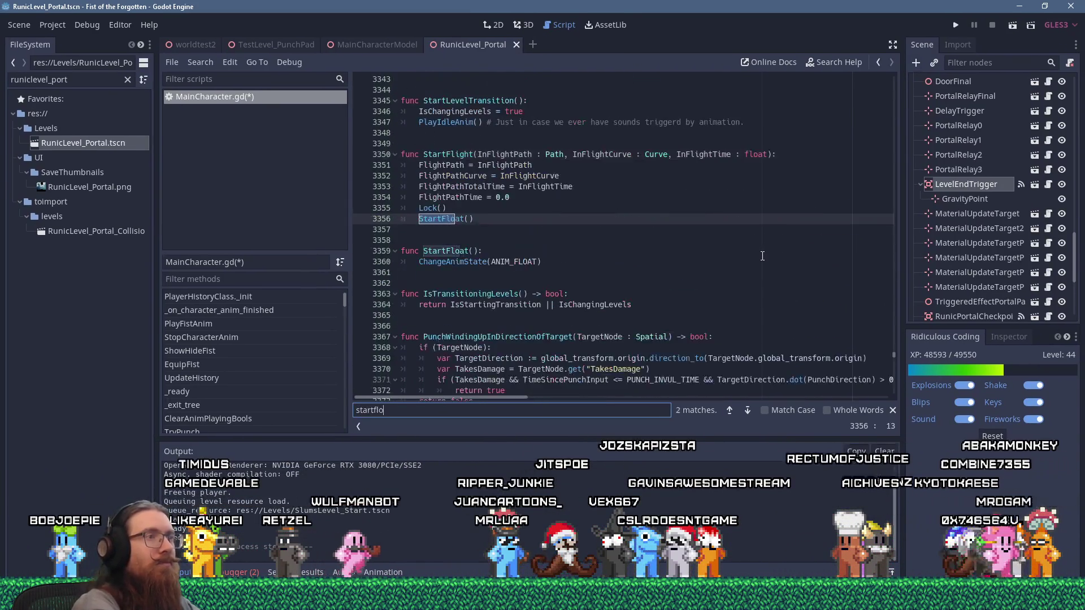
{"action": "key", "text": "Escape"}
{"action": "key", "text": "Down"}
{"action": "key", "text": "Down"}
{"action": "key", "text": "Down"}
{"action": "key", "text": "Up"}
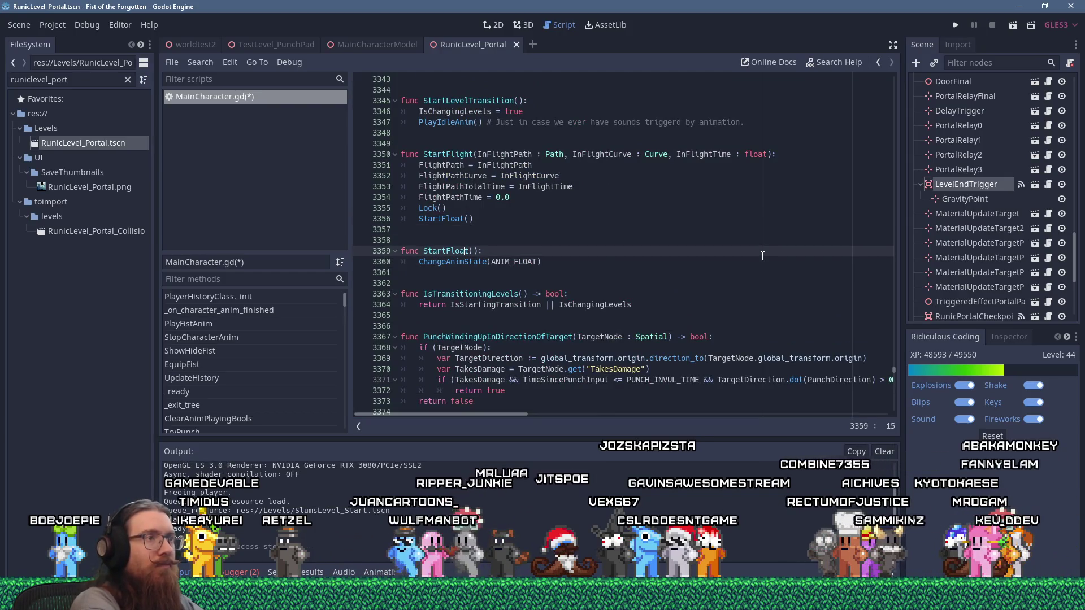
{"action": "key", "text": "End"}
{"action": "key", "text": "Return"}
{"action": "type", "text": "Float"}
{"action": "key", "text": "Return"}
{"action": "type", "text": "= true"}
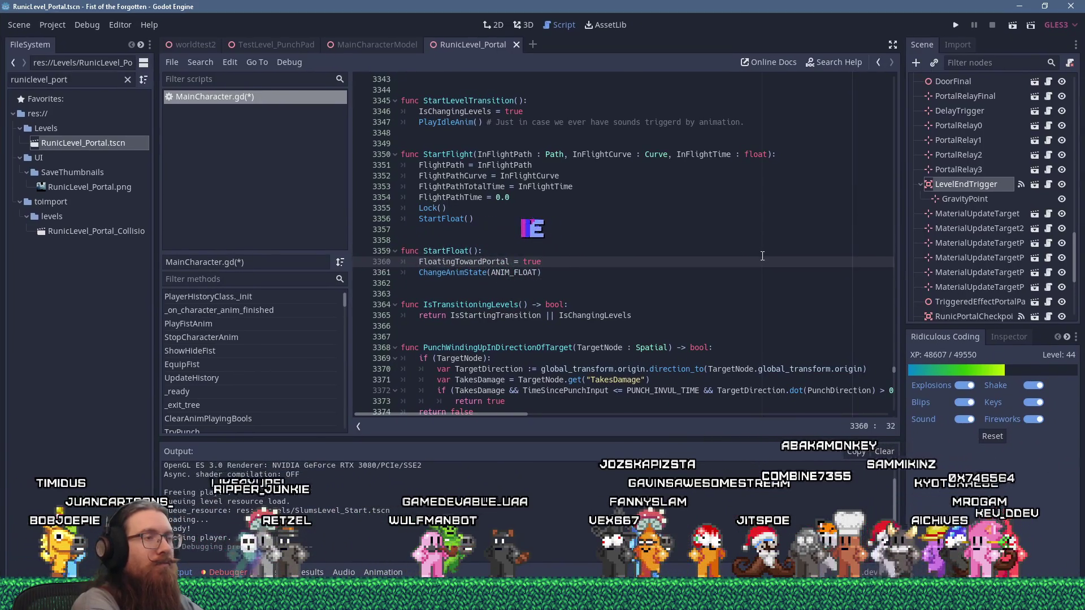
{"action": "key", "text": "Down"}
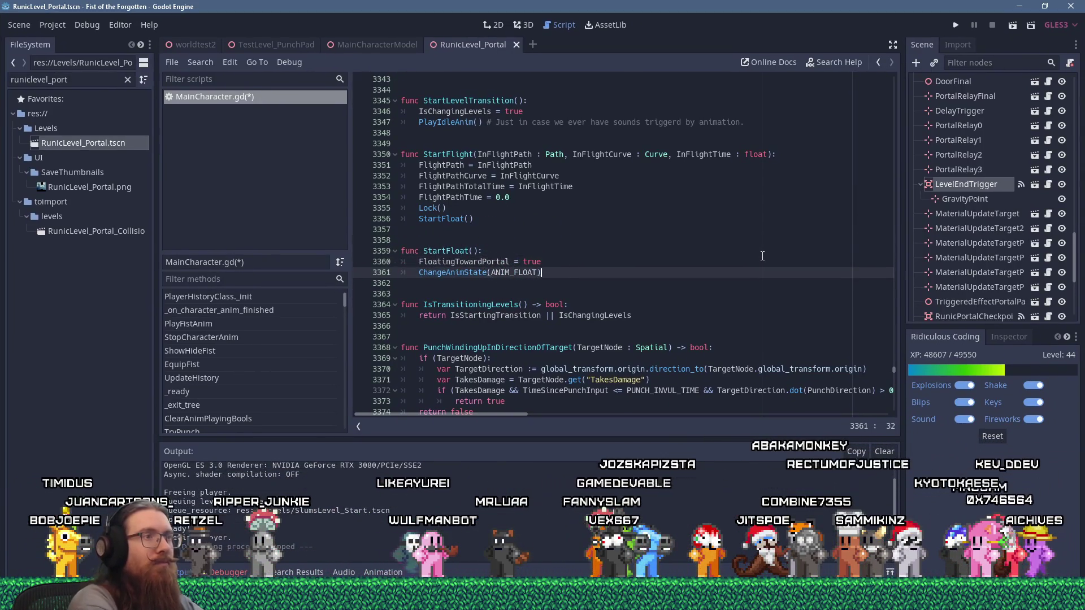
Step: Search the script for 'fallanim' to locate the FallAnim code
{"action": "key", "text": "ctrl+f"}
{"action": "type", "text": "start"}
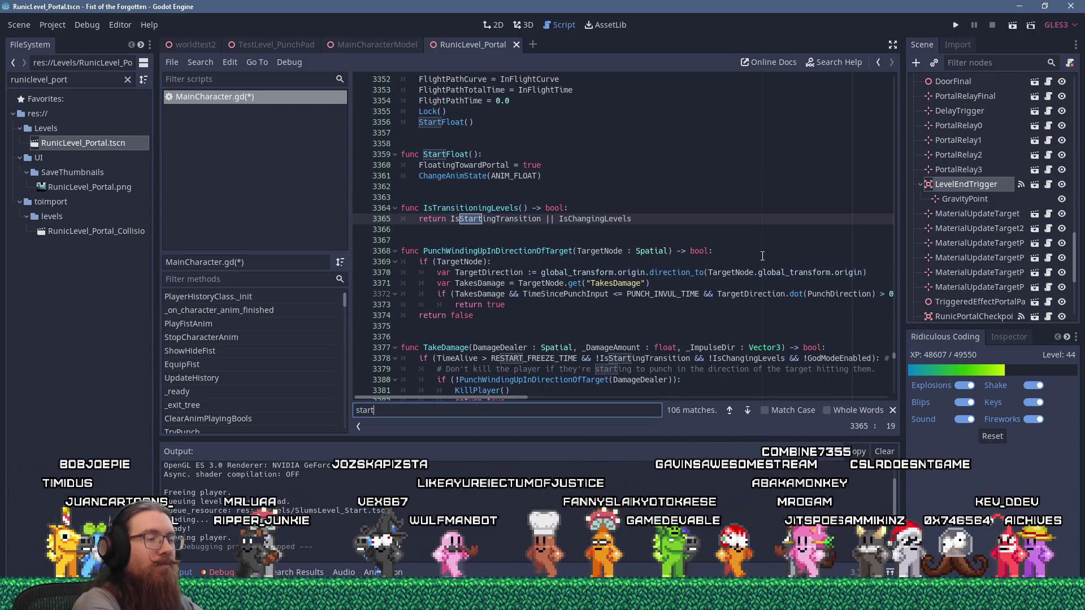
{"action": "key", "text": "BackSpace"}
{"action": "key", "text": "BackSpace"}
{"action": "key", "text": "BackSpace"}
{"action": "key", "text": "BackSpace"}
{"action": "type", "text": "fallanim"}
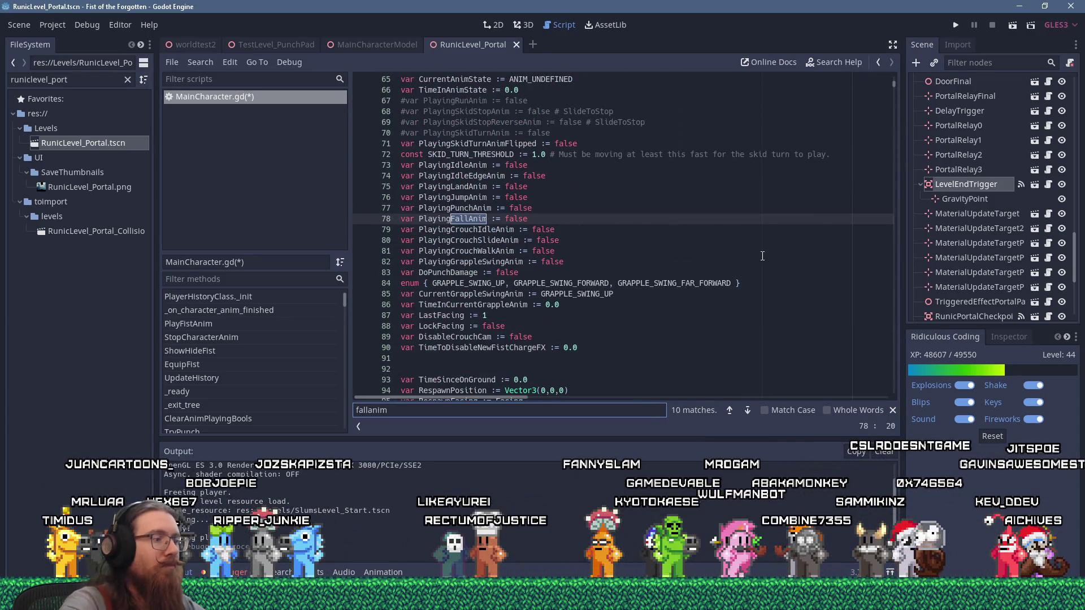
{"action": "key", "text": "Return"}
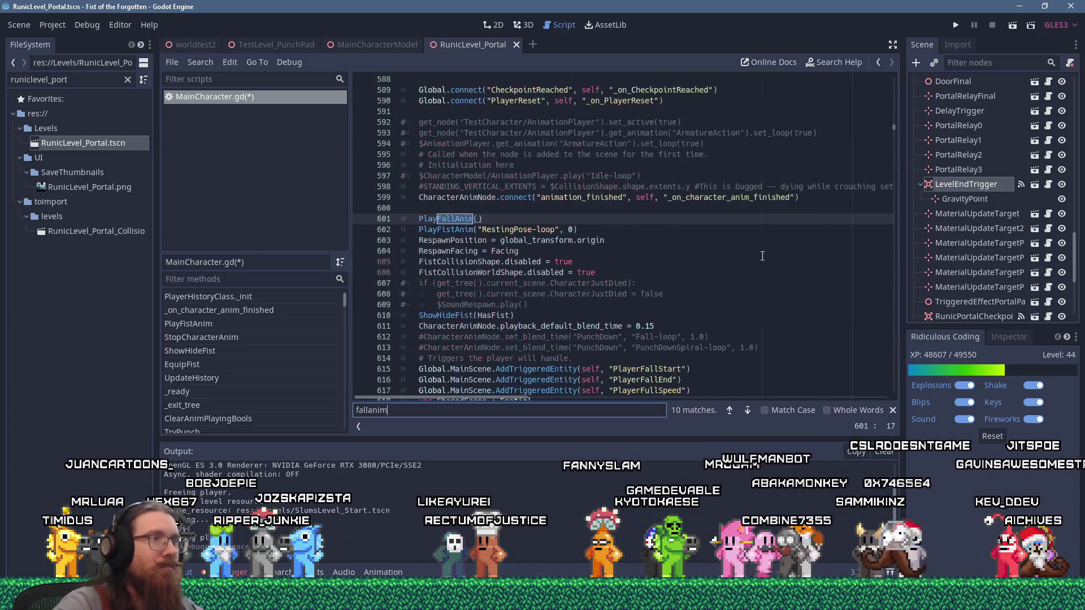
Step: Paste ChangeAnimState(ANIM_FLOAT) into PlayFallAnim above the PlayCharacterAnim call
{"action": "left_click", "coordinate": [464, 220], "text": "ctrl"}
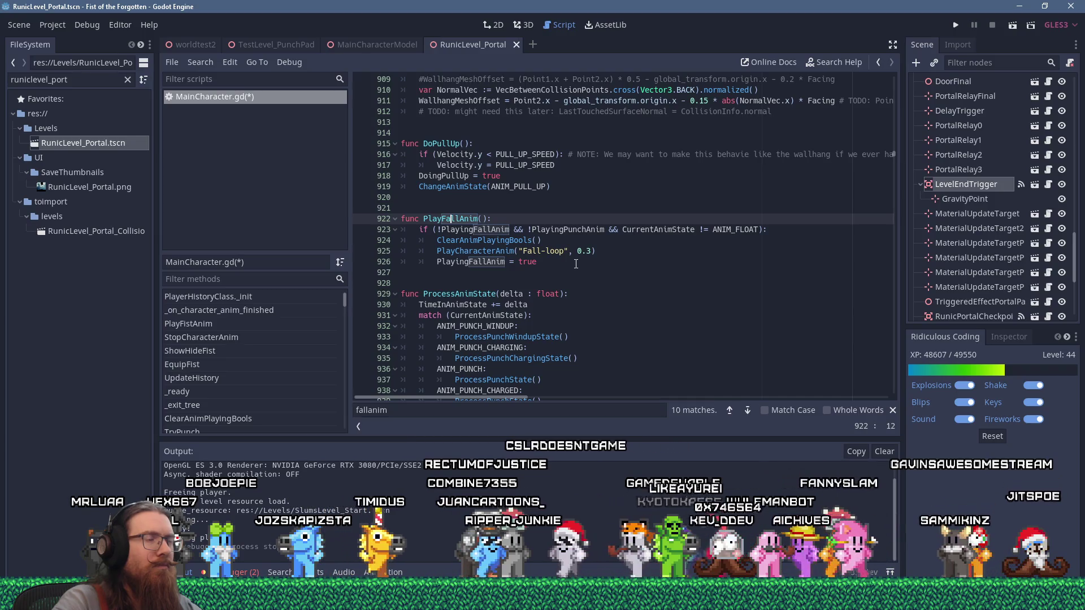
{"action": "left_click", "coordinate": [575, 264]}
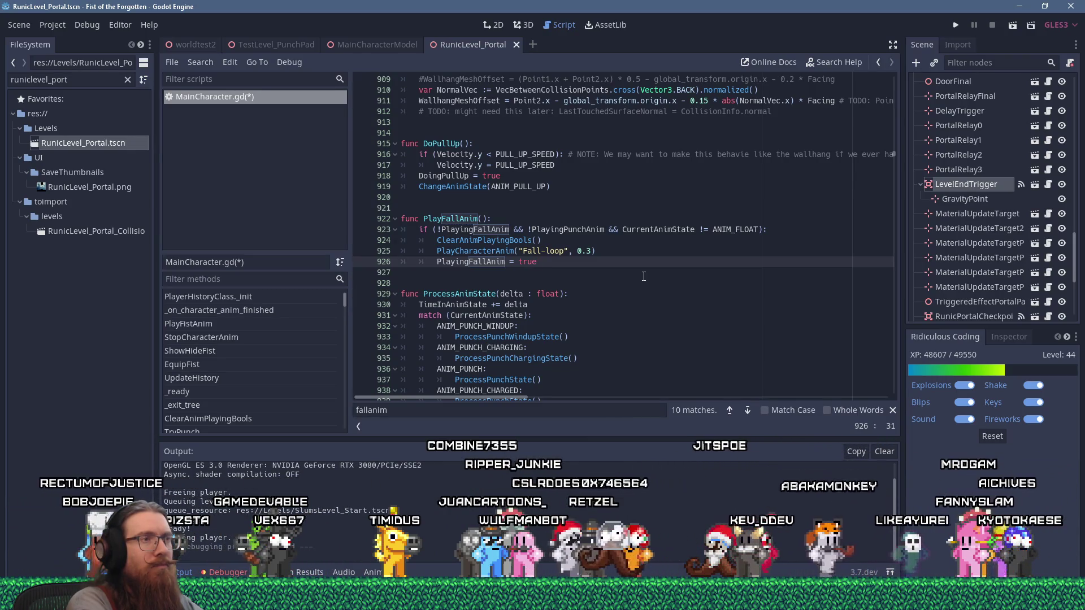
{"action": "key", "text": "Return"}
{"action": "key", "text": "Up"}
{"action": "key", "text": "Up"}
{"action": "key", "text": "Down"}
{"action": "key", "text": "Down"}
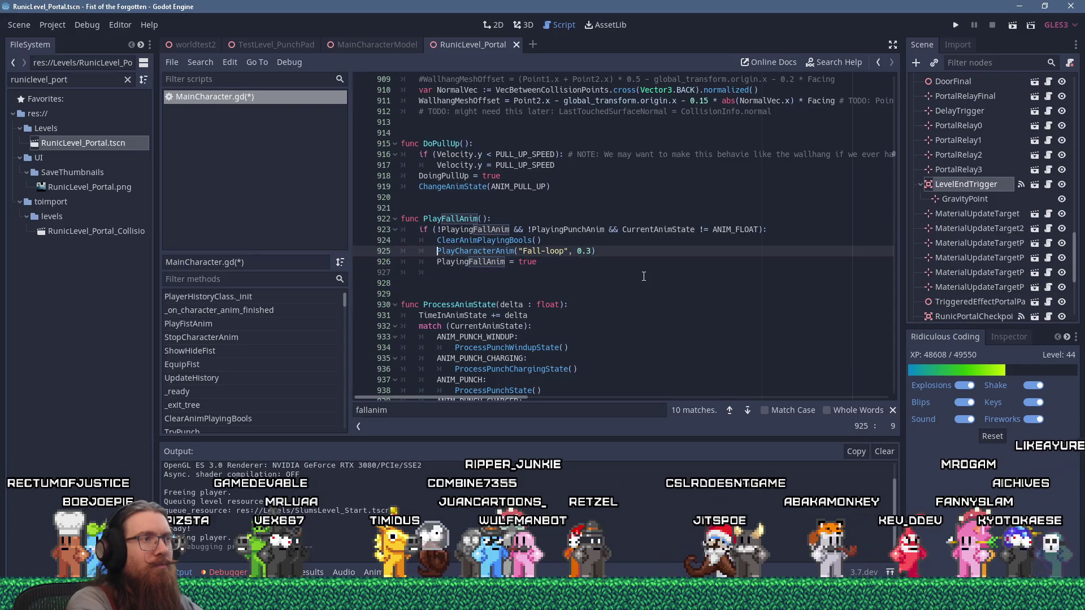
{"action": "key", "text": "Delete"}
{"action": "key", "text": "Up"}
{"action": "key", "text": "Up"}
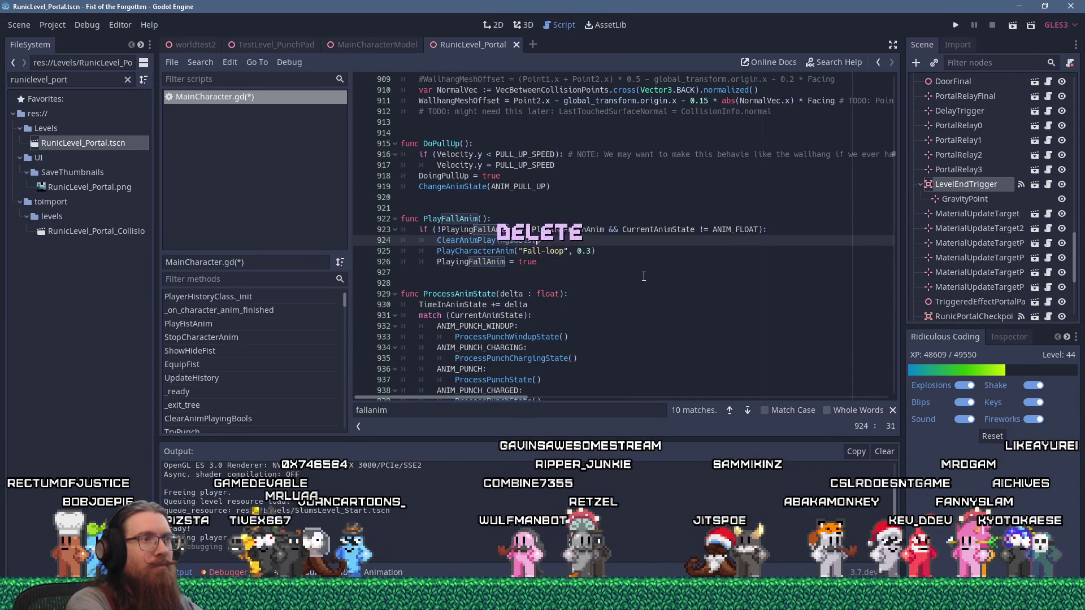
{"action": "key", "text": "Return"}
{"action": "type", "text": "ChangeAnimState(ANIM_FLOAT)"}
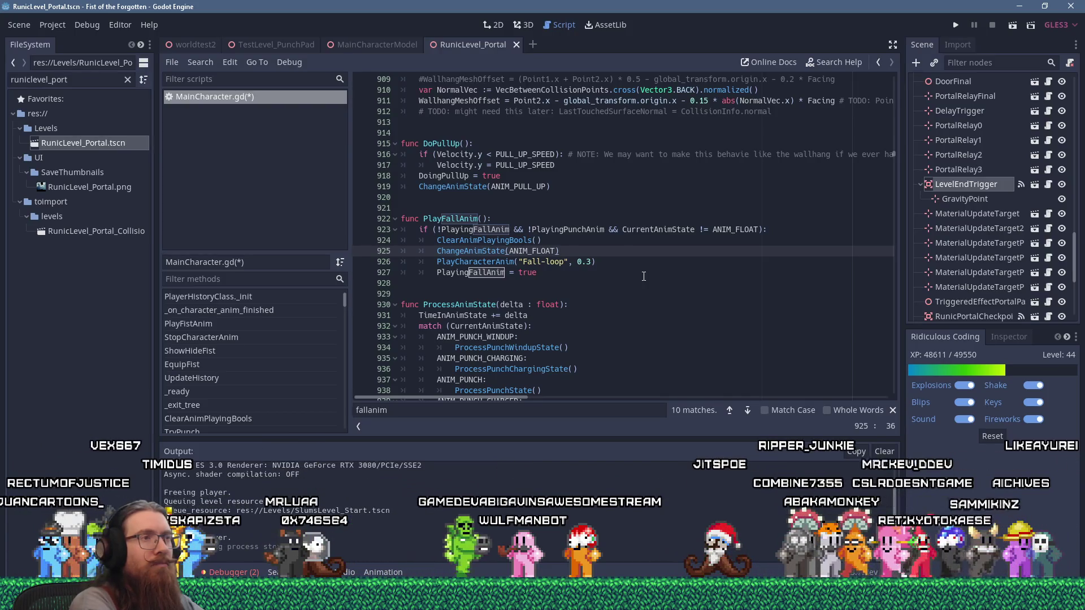
{"action": "key", "text": "Down"}
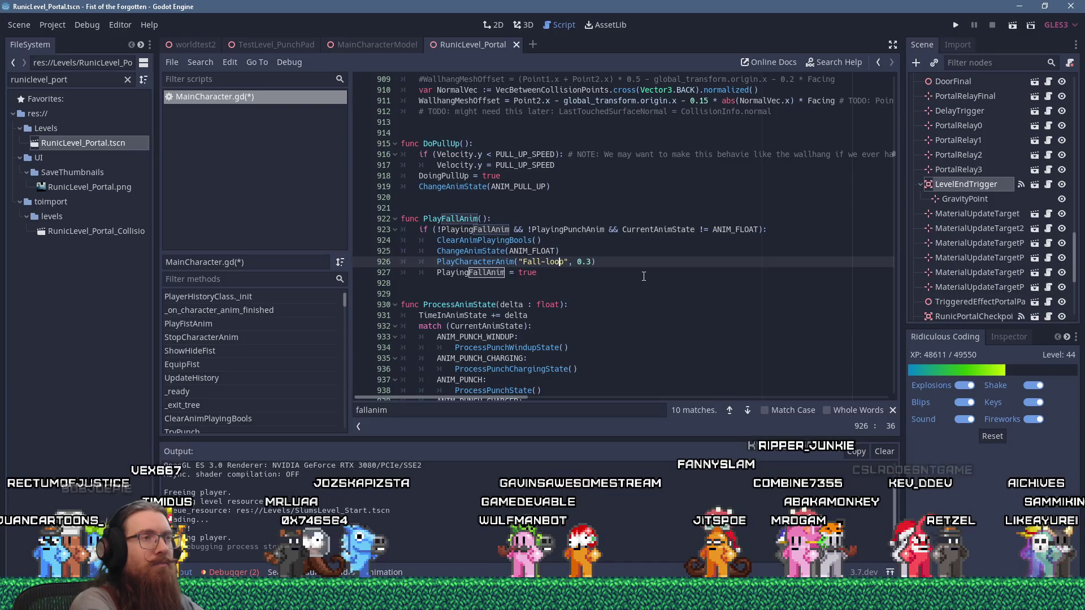
{"action": "key", "text": "Up"}
Step: Wrap ChangeAnimState(ANIM_FLOAT) in an 'if (FloatingTowardPortal):' condition
{"action": "key", "text": "End"}
{"action": "key", "text": "Return"}
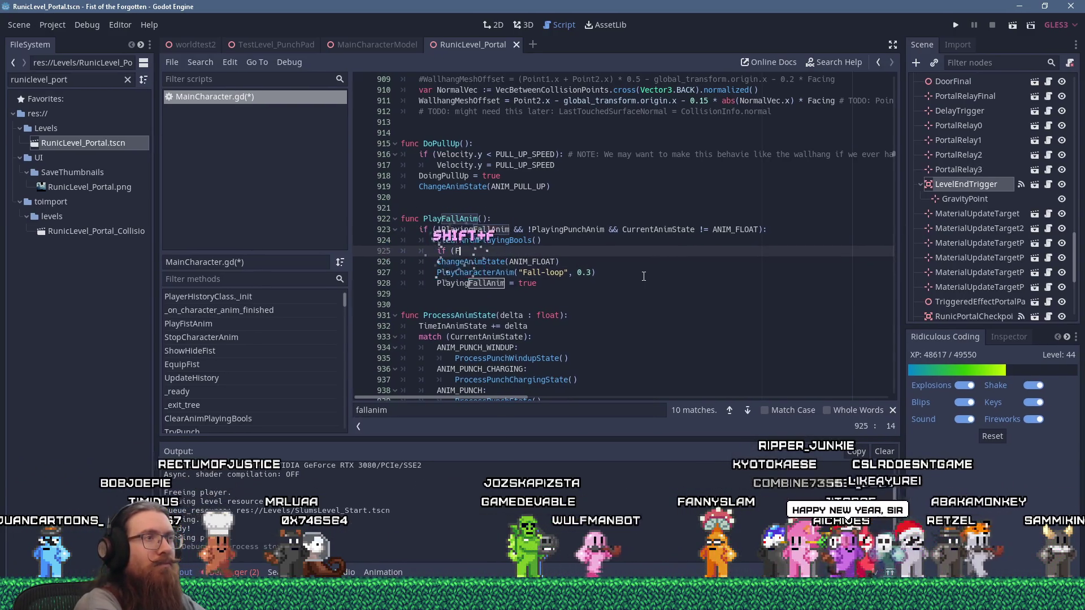
{"action": "type", "text": "loat"}
{"action": "key", "text": "Return"}
{"action": "type", "text": ":"}
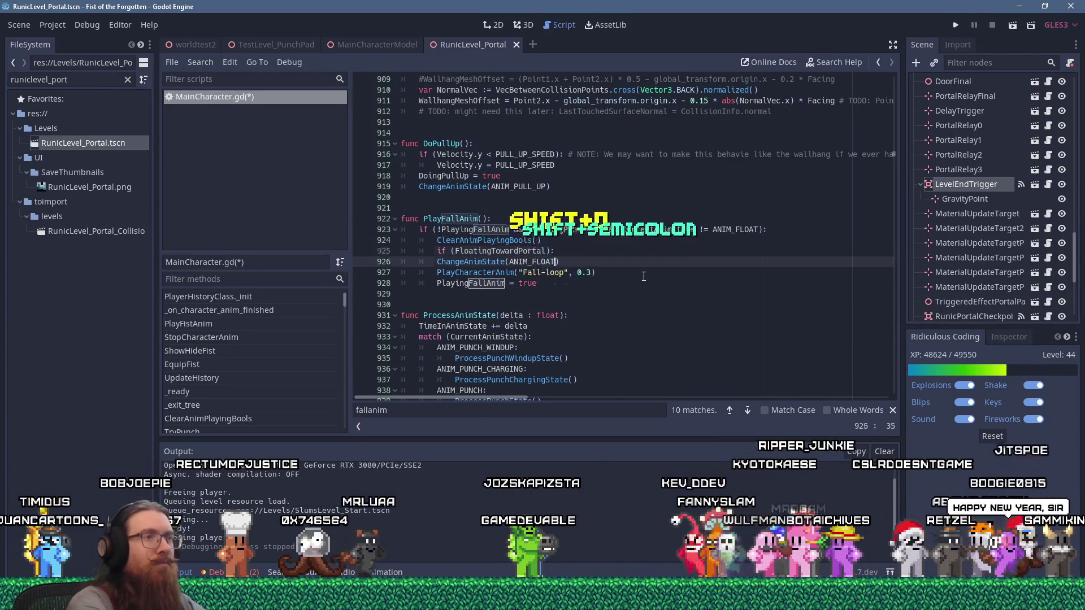
{"action": "key", "text": "Down"}
{"action": "key", "text": "Home"}
{"action": "key", "text": "Tab"}
{"action": "key", "text": "End"}
Step: Add an 'else:' branch with PlayCharacterAnim indented beneath it
{"action": "key", "text": "Return"}
{"action": "key", "text": "BackSpace"}
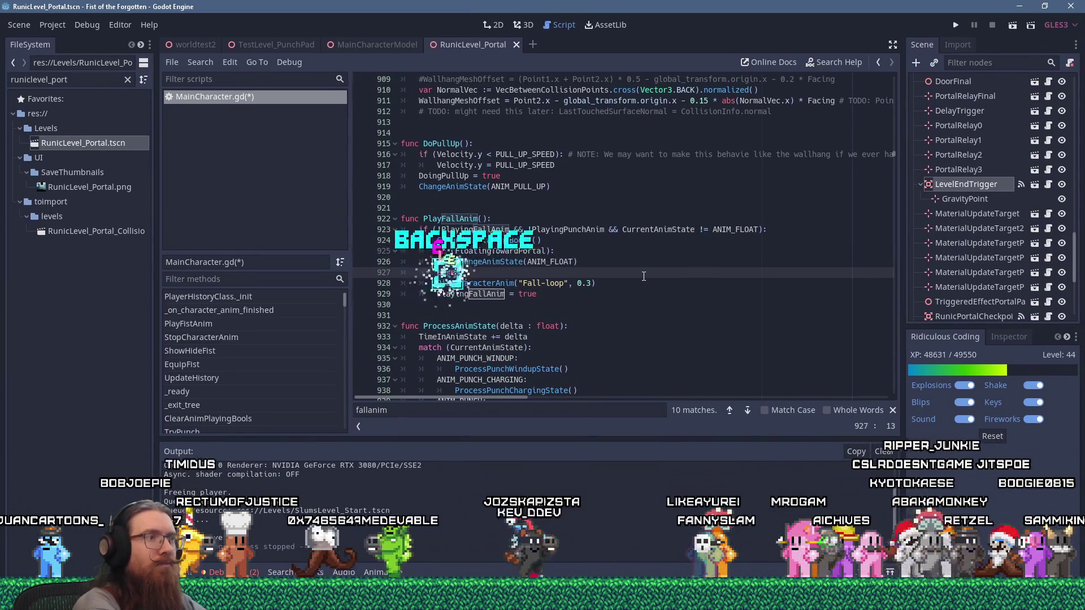
{"action": "type", "text": "else:"}
{"action": "key", "text": "Down"}
{"action": "key", "text": "Home"}
{"action": "key", "text": "Tab"}
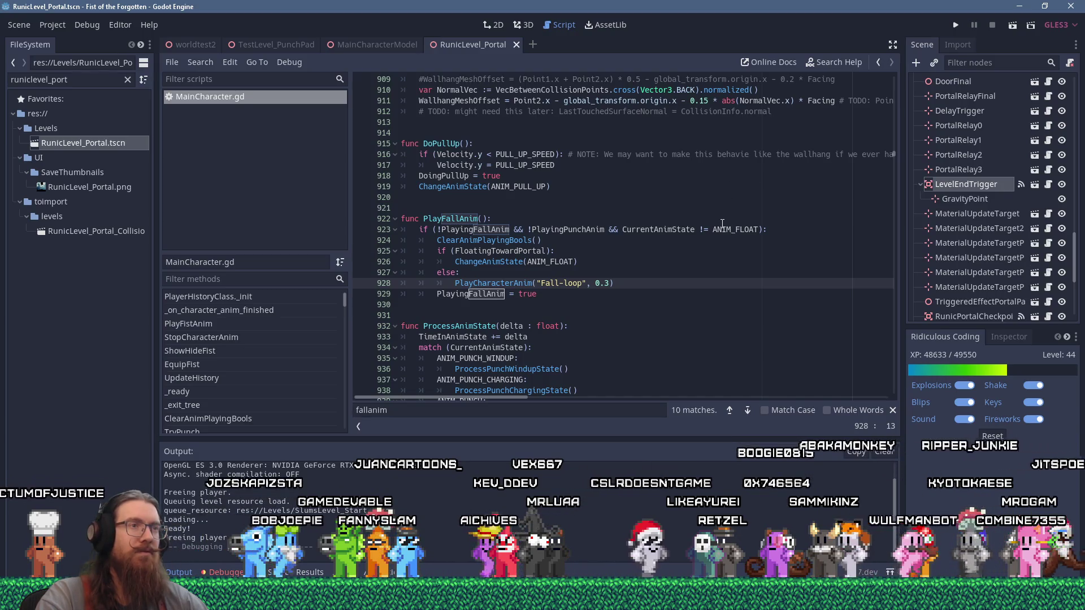
Step: Launch the game and play across the floating cubes into the glowing ring
{"action": "left_click", "coordinate": [954, 26]}
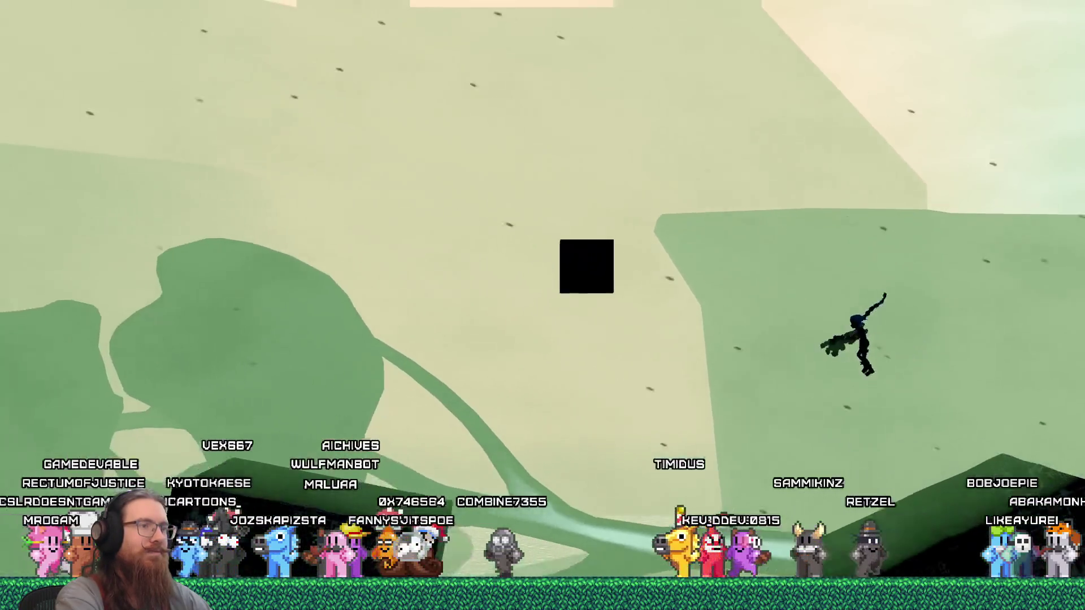
{"action": "key", "text": "Right"}
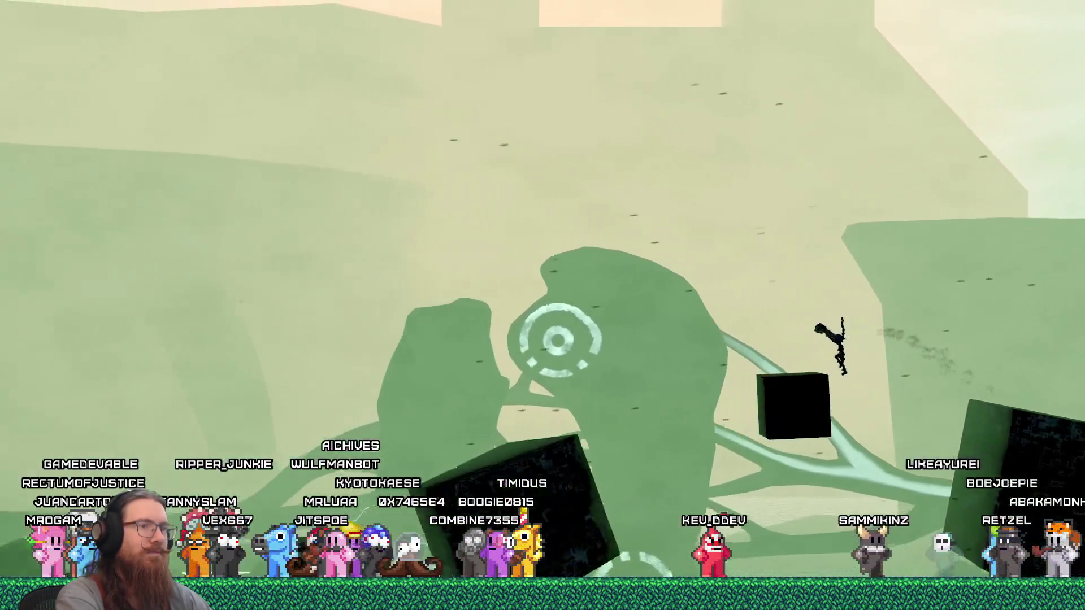
{"action": "key", "text": "Right"}
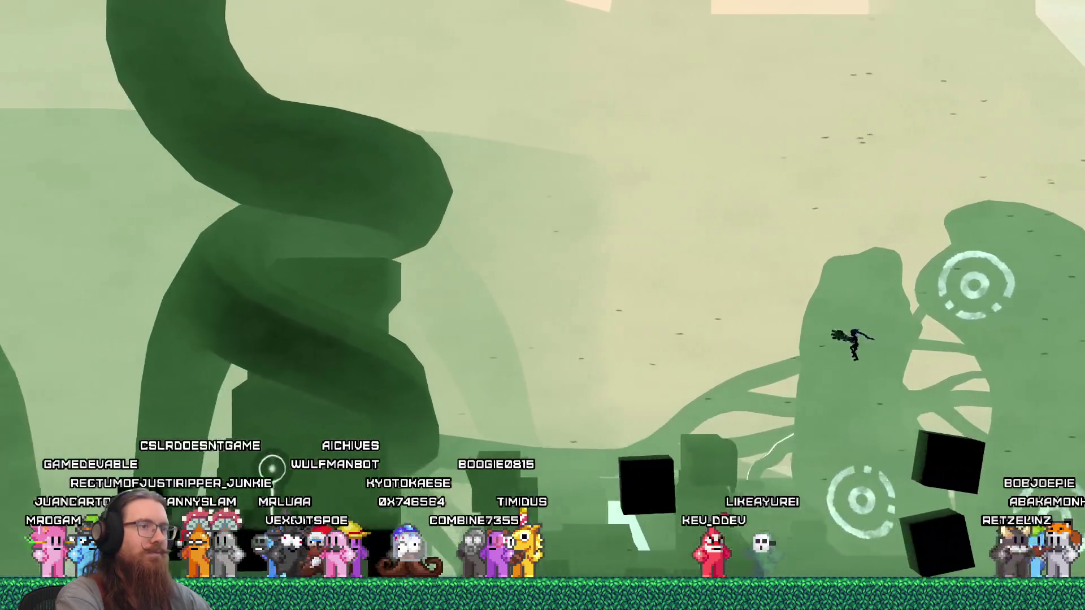
{"action": "key", "text": "Left"}
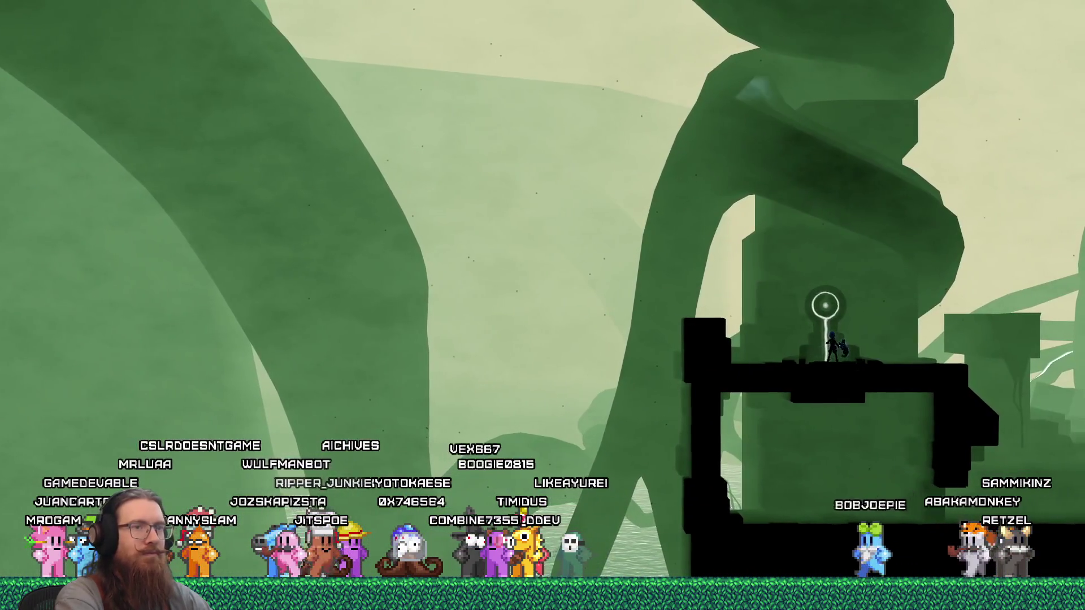
{"action": "key", "text": "Right"}
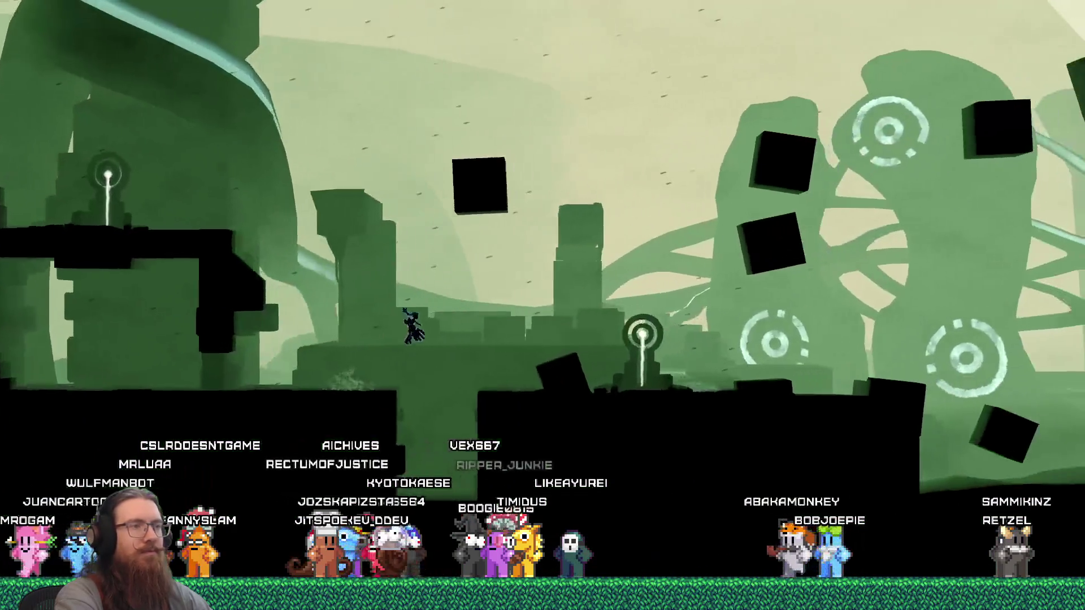
{"action": "key", "text": "Right"}
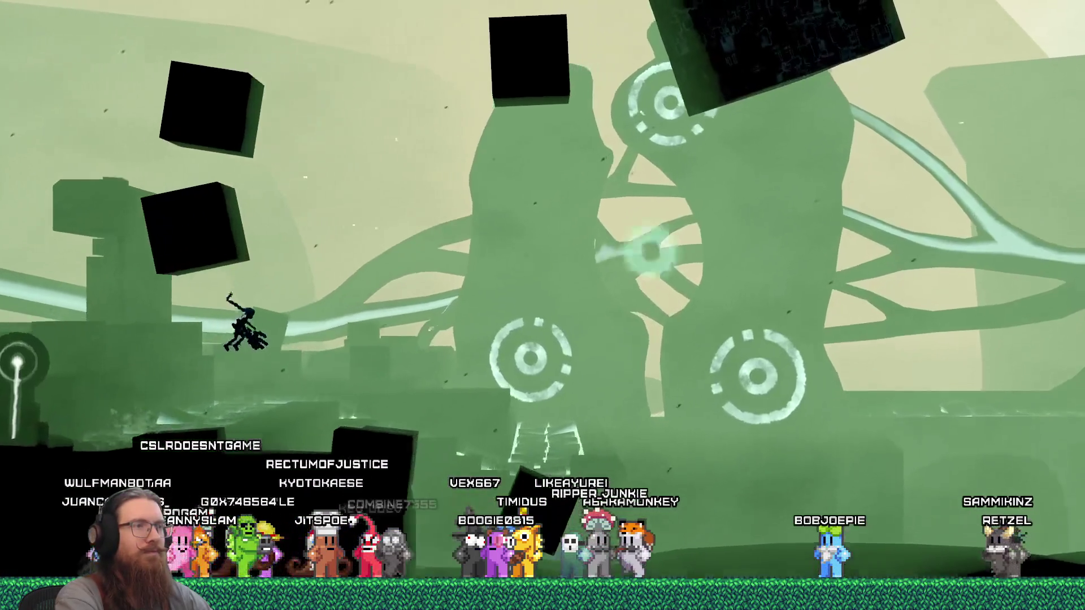
{"action": "key", "text": "Right"}
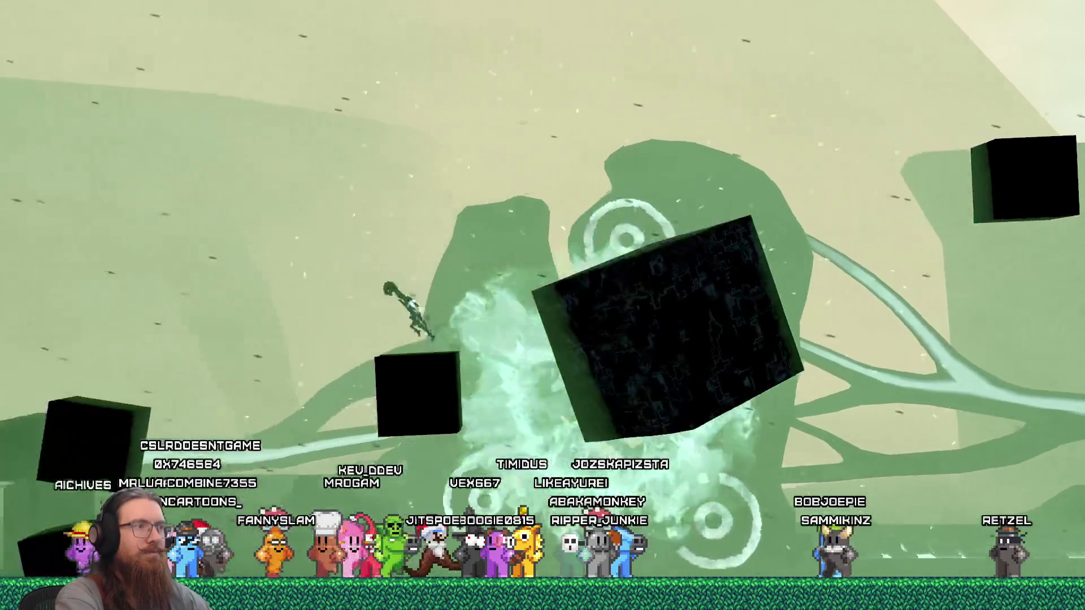
{"action": "key", "text": "Right"}
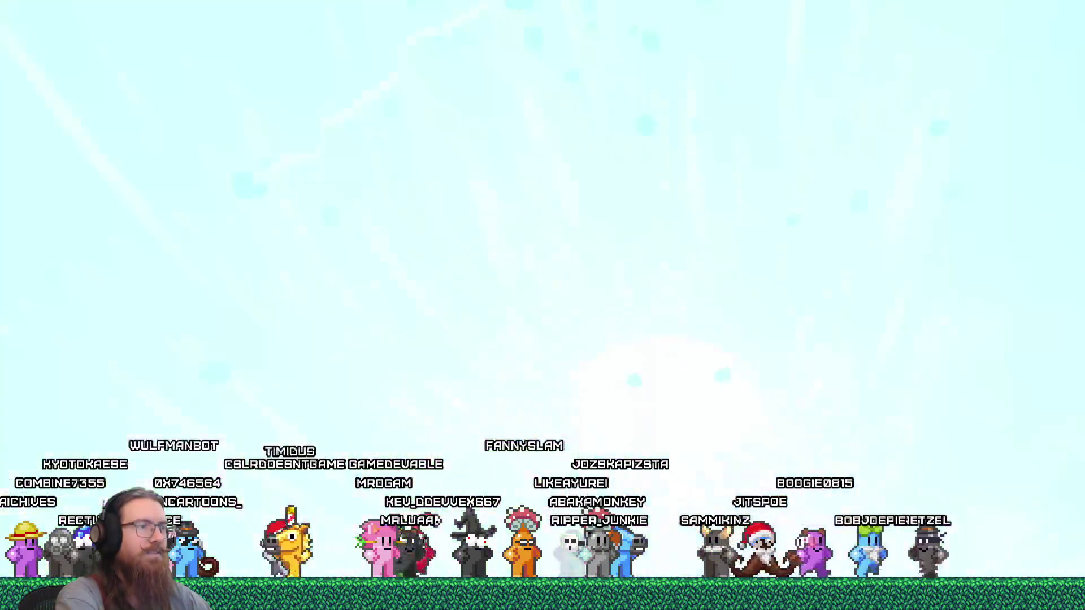
Step: Quit the game through the developer console
{"action": "key", "text": "grave"}
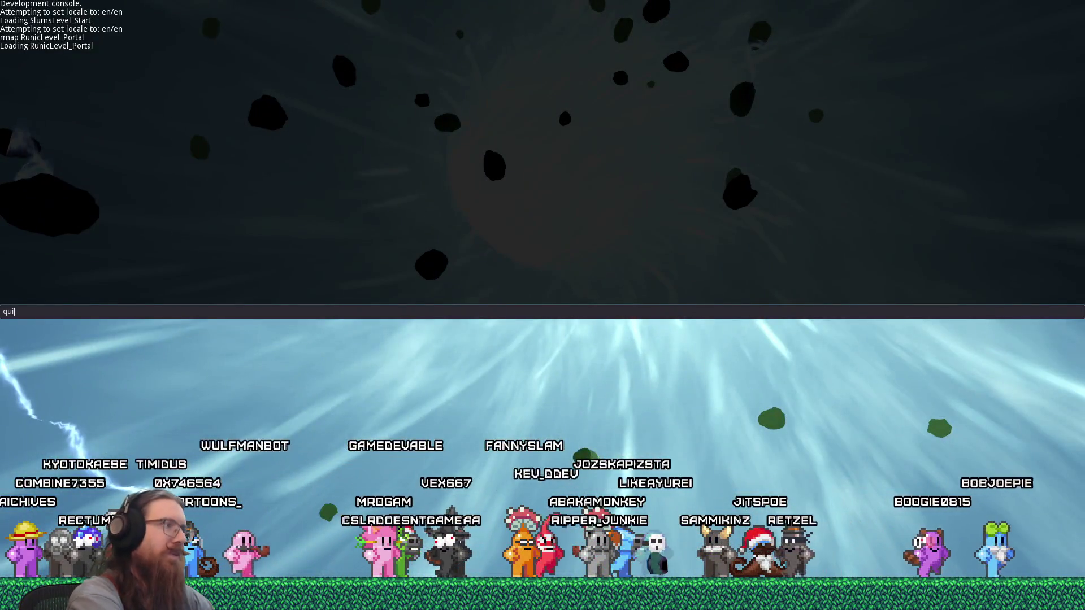
{"action": "type", "text": "t"}
{"action": "key", "text": "Return"}
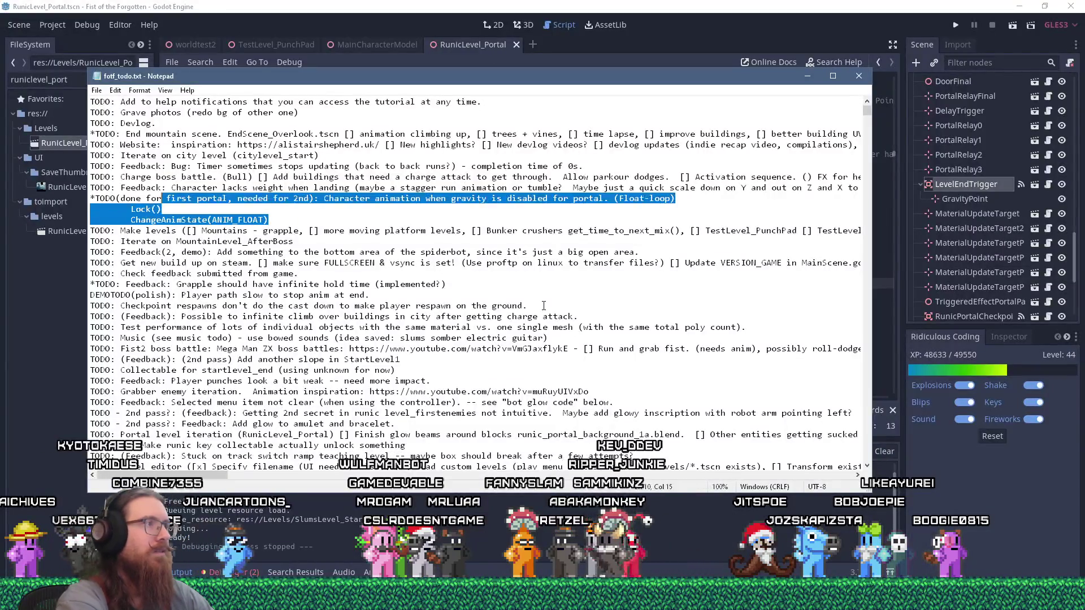
Step: Remove the pasted code lines, move the float-animation to-do to the done entries, and save
{"action": "key", "text": "shift+Up"}
{"action": "key", "text": "Delete"}
{"action": "key", "text": "Delete"}
{"action": "key", "text": "shift+Down"}
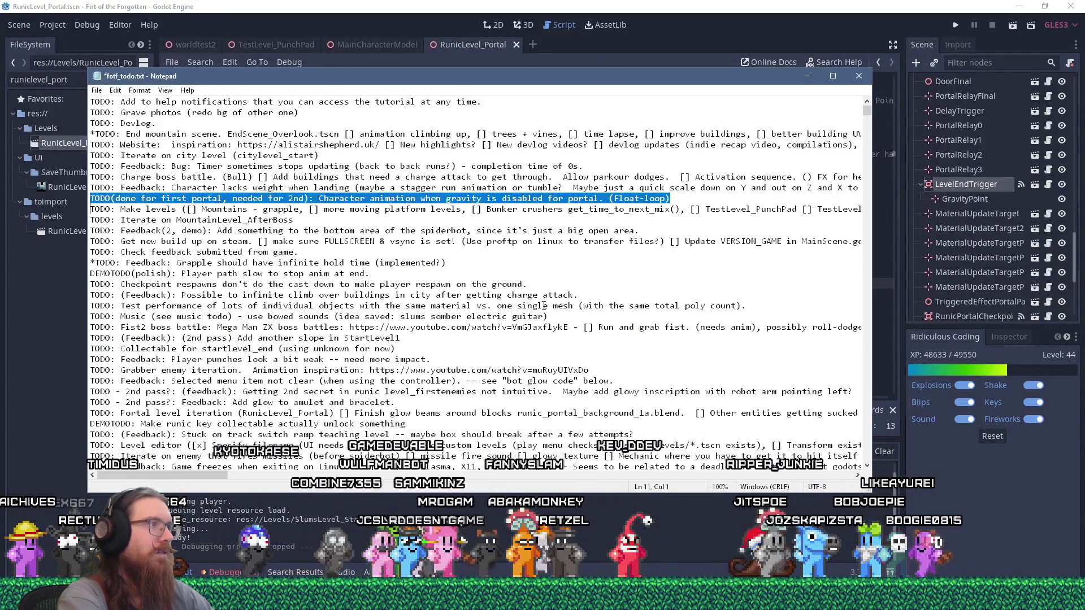
{"action": "key", "text": "ctrl+x"}
{"action": "key", "text": "ctrl+End"}
{"action": "key", "text": "ctrl+v"}
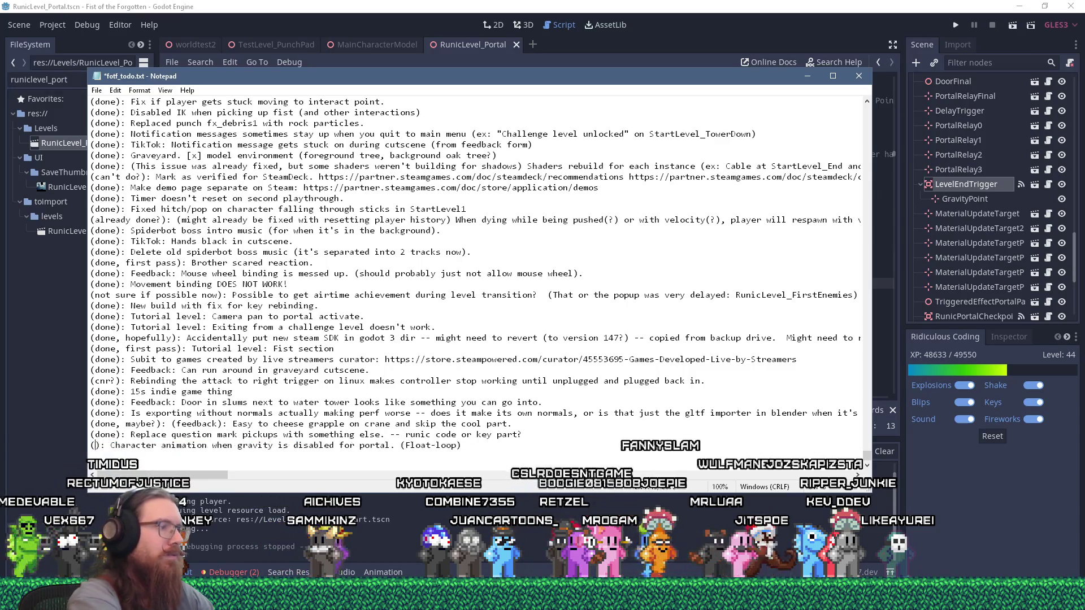
{"action": "key", "text": "ctrl+Home"}
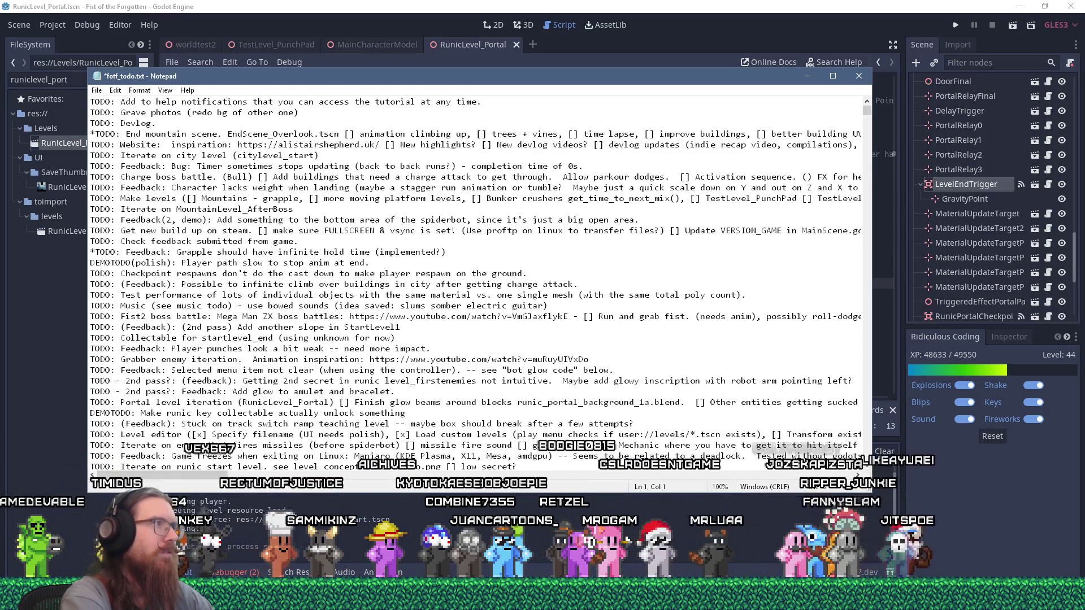
{"action": "key", "text": "ctrl+s"}
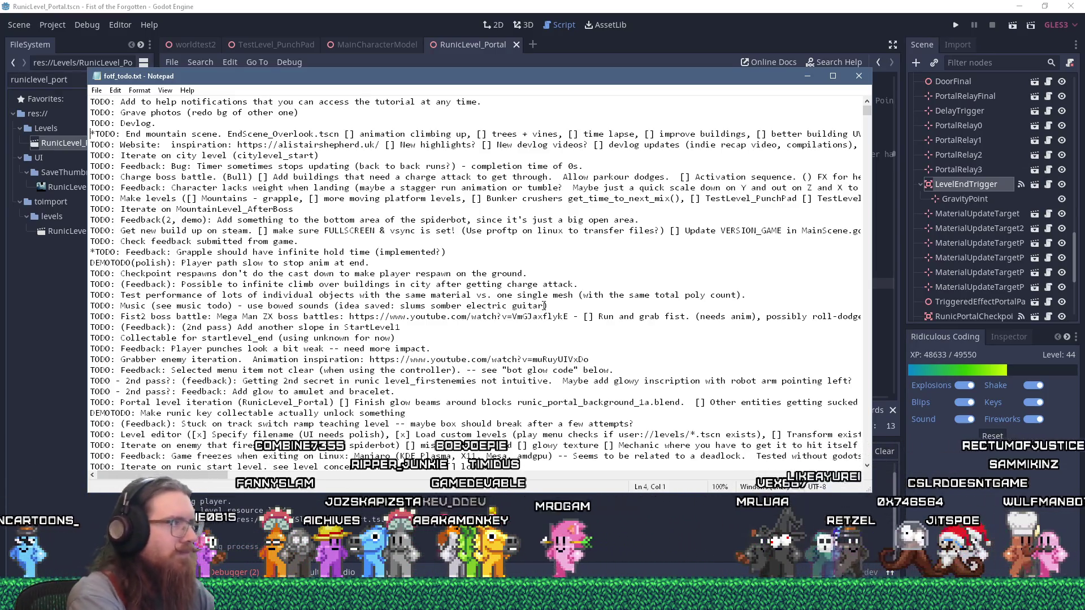
Step: Open the E:\projects\fotf project folder from the Run box
{"action": "key", "text": "super+r"}
{"action": "type", "text": "e:\\"}
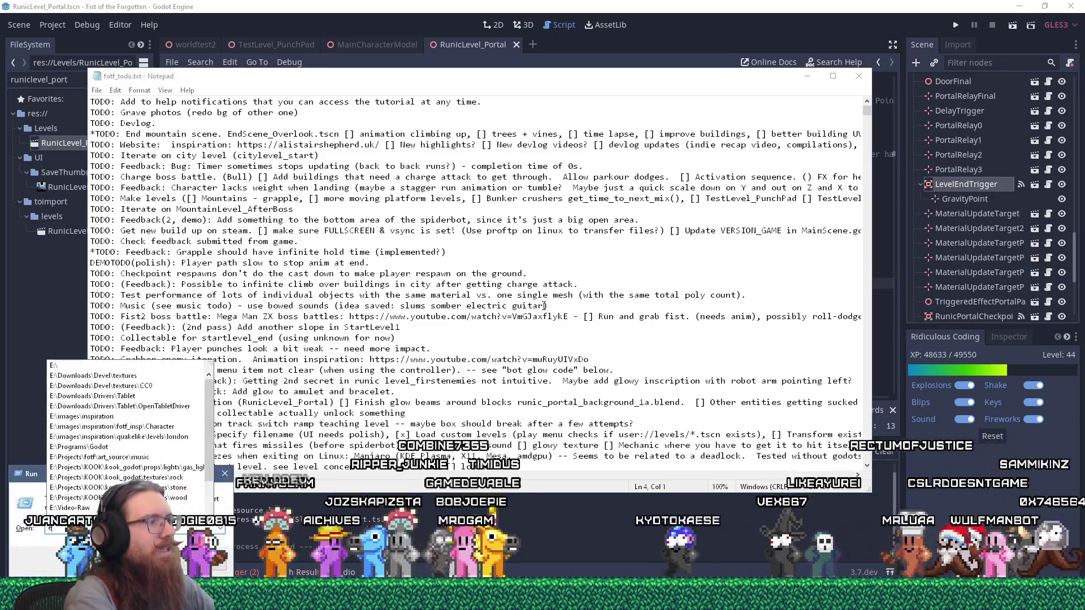
{"action": "type", "text": "projects\fotf"}
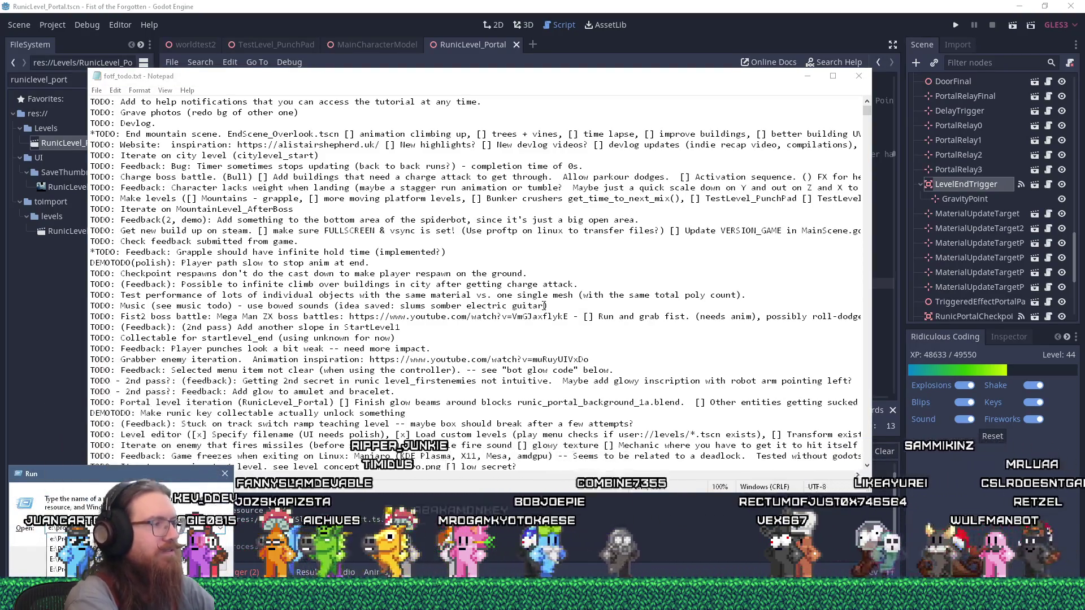
{"action": "key", "text": "Return"}
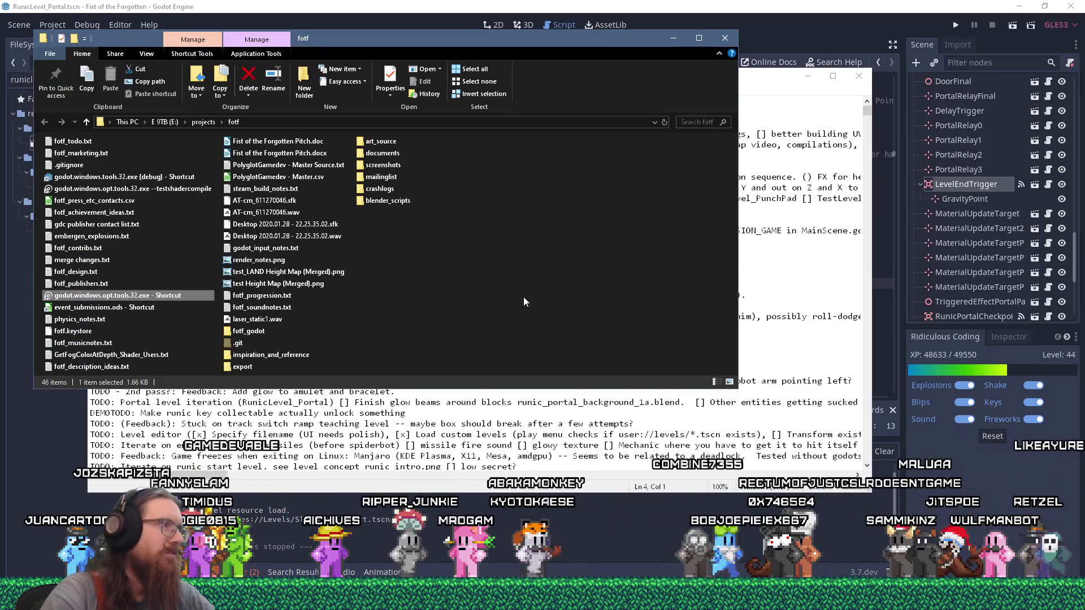
Step: Create a new text document named fotf_debug_notes.txt in the fotf folder and open it
{"action": "right_click", "coordinate": [479, 268]}
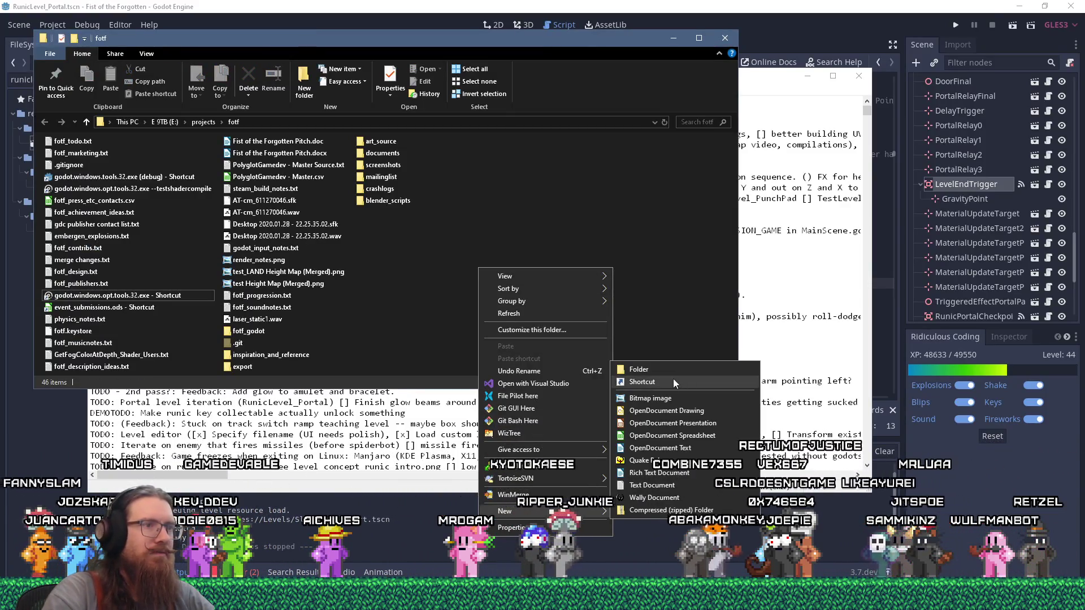
{"action": "left_click", "coordinate": [650, 489]}
{"action": "type", "text": "fotf_debug_notes.txt"}
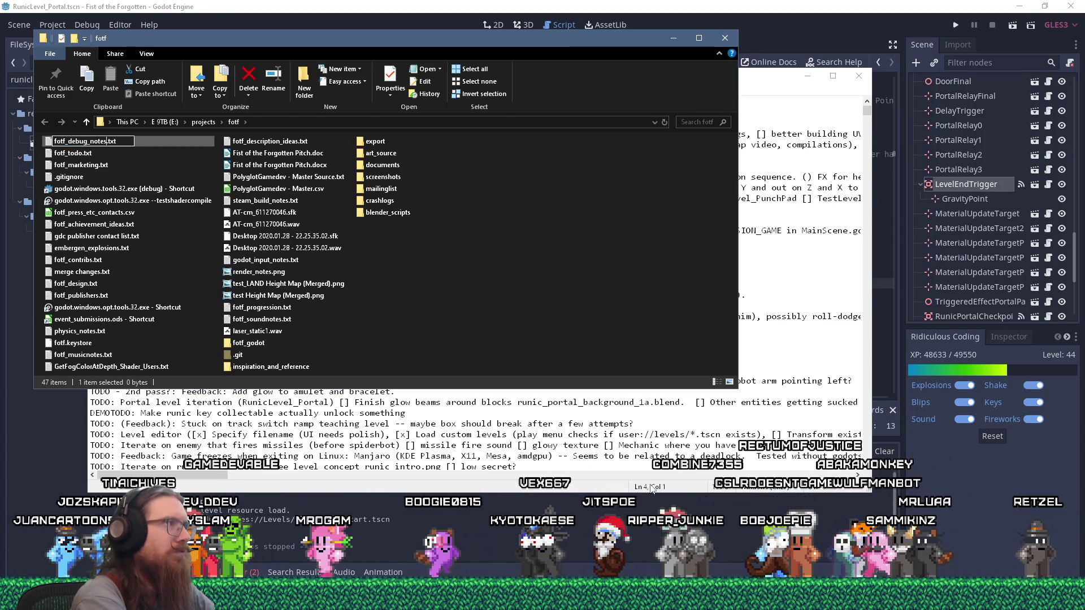
{"action": "key", "text": "Return"}
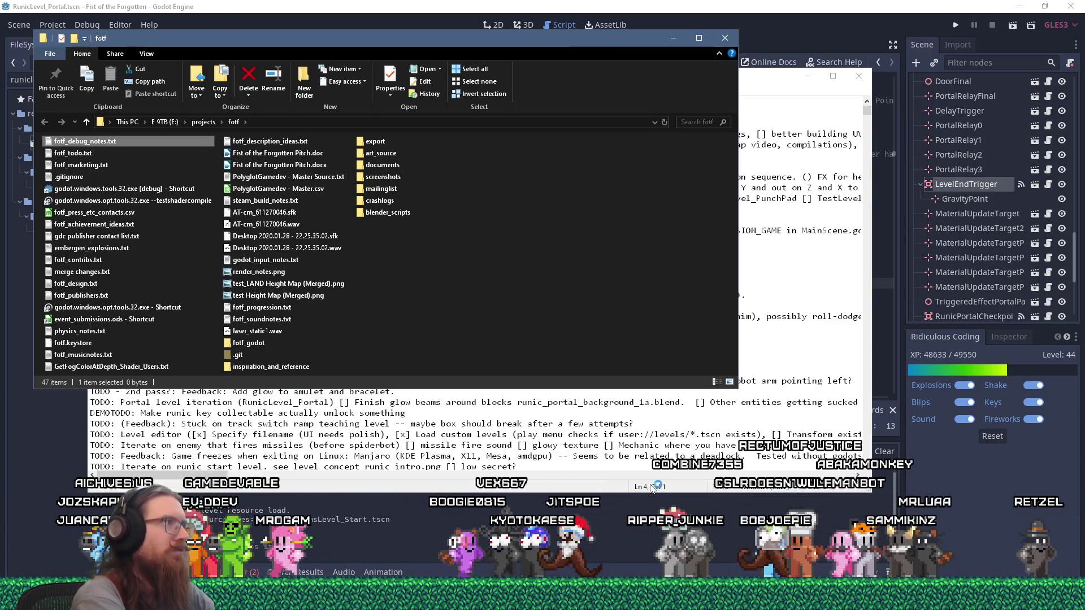
{"action": "key", "text": "Return"}
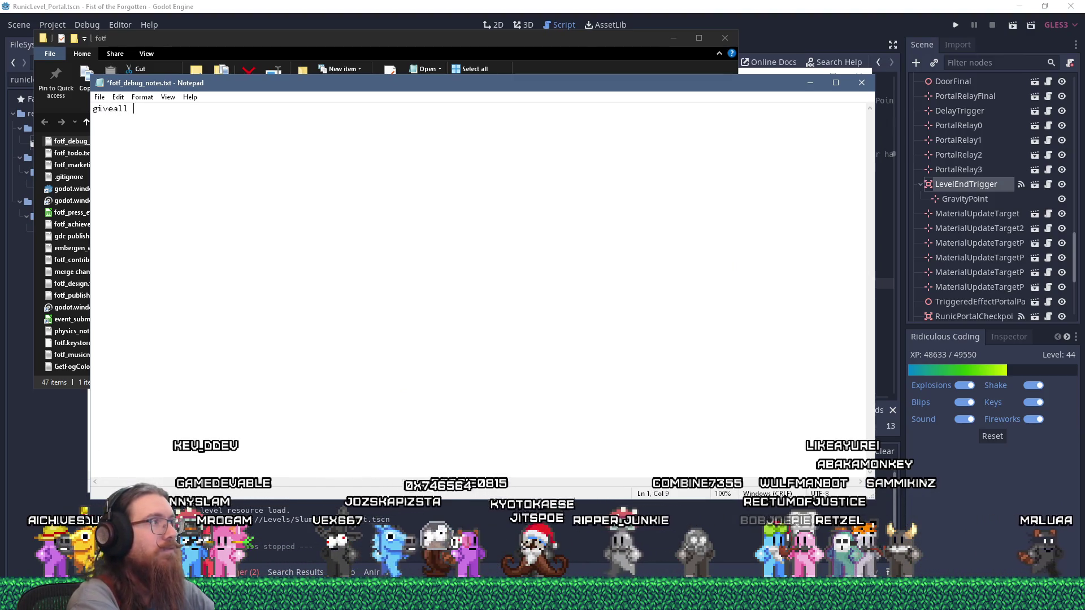
Step: List giveall (fist and all upgrades), givefist (just fist), givegrapple and etc.. in the debug notes
{"action": "type", "text": "(gives all fir"}
{"action": "key", "text": "BackSpace"}
{"action": "key", "text": "BackSpace"}
{"action": "key", "text": "BackSpace"}
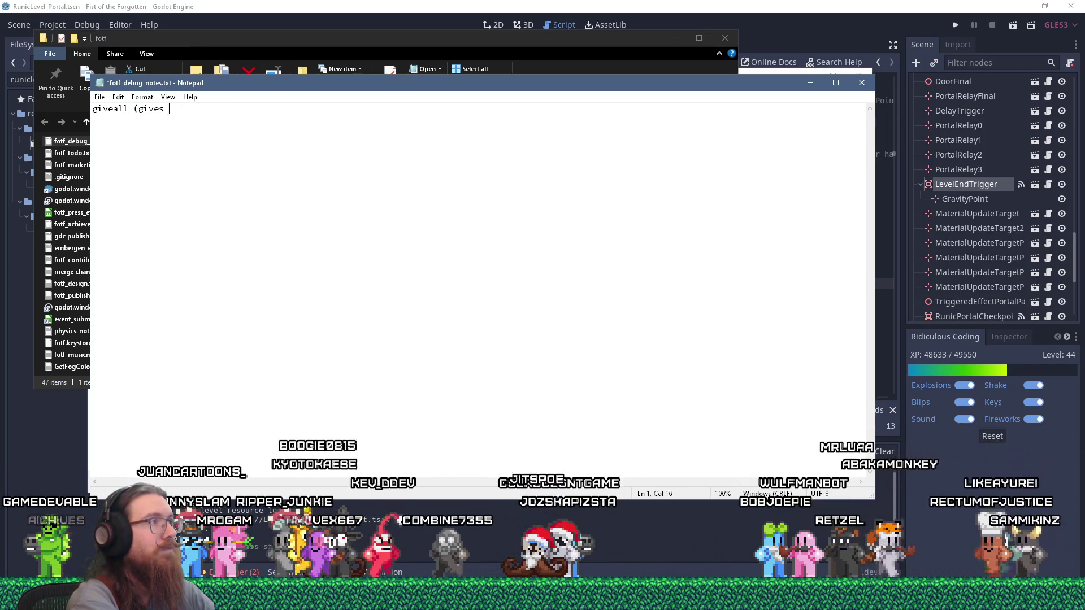
{"action": "key", "text": "BackSpace"}
{"action": "key", "text": "BackSpace"}
{"action": "key", "text": "BackSpace"}
{"action": "type", "text": "fist and all upgr"}
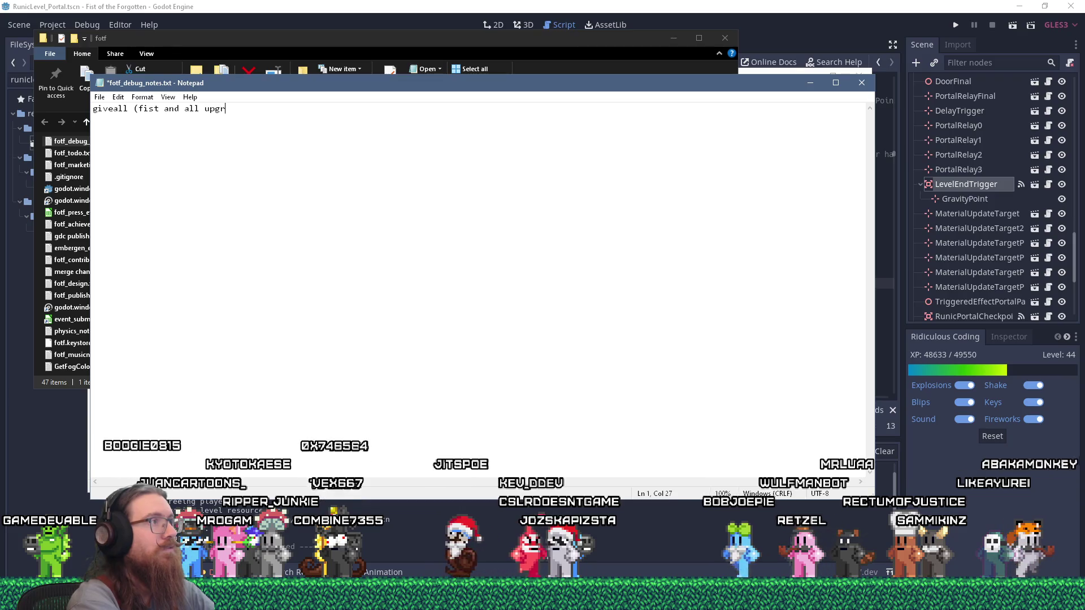
{"action": "type", "text": "ades)"}
{"action": "key", "text": "Return"}
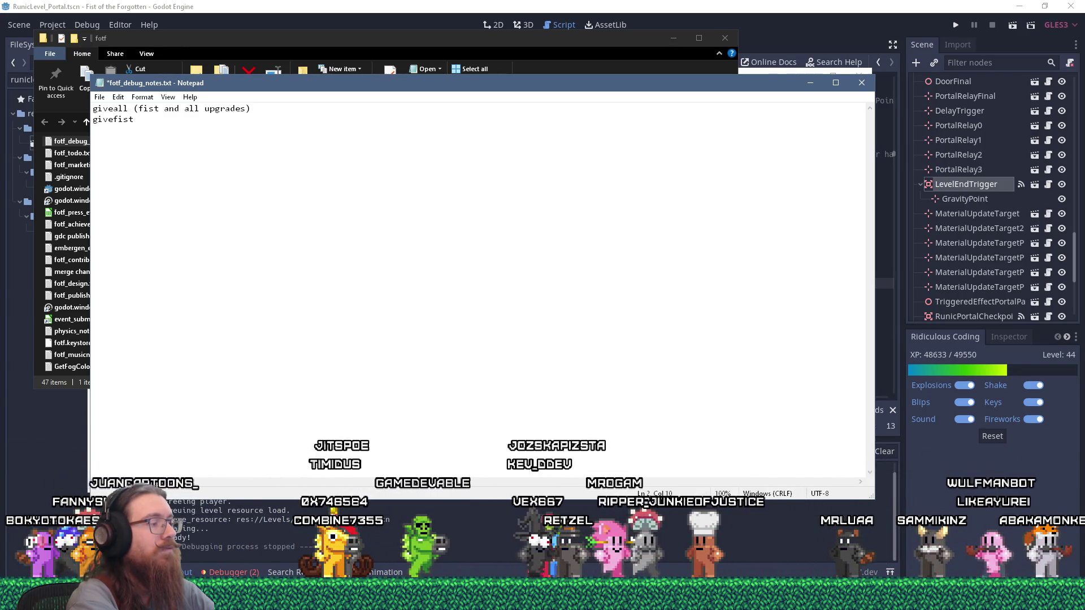
{"action": "type", "text": "(just fist)"}
{"action": "key", "text": "Return"}
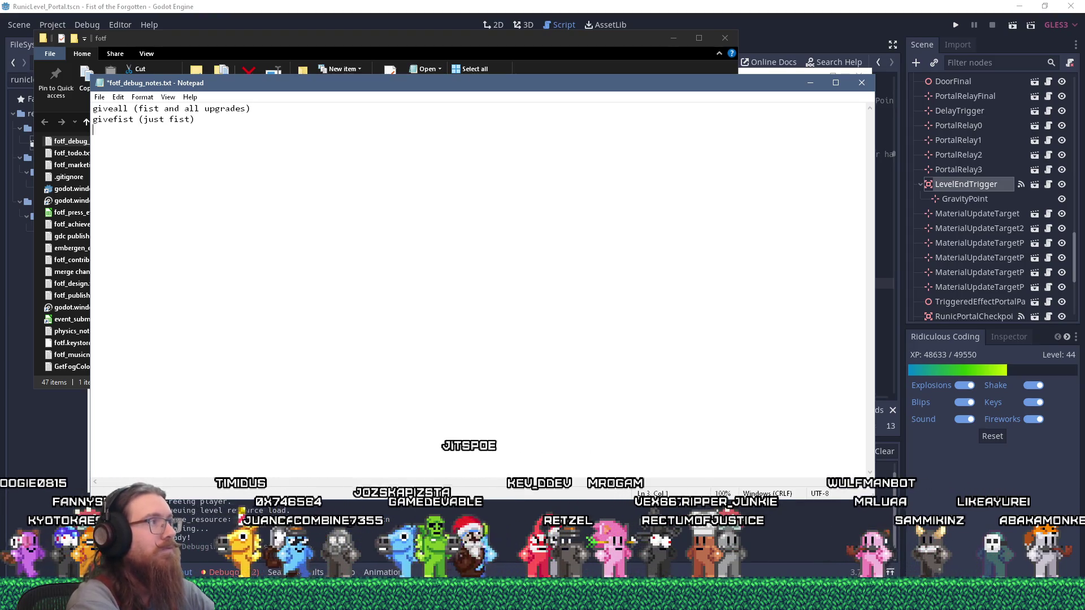
{"action": "type", "text": "givegrapple"}
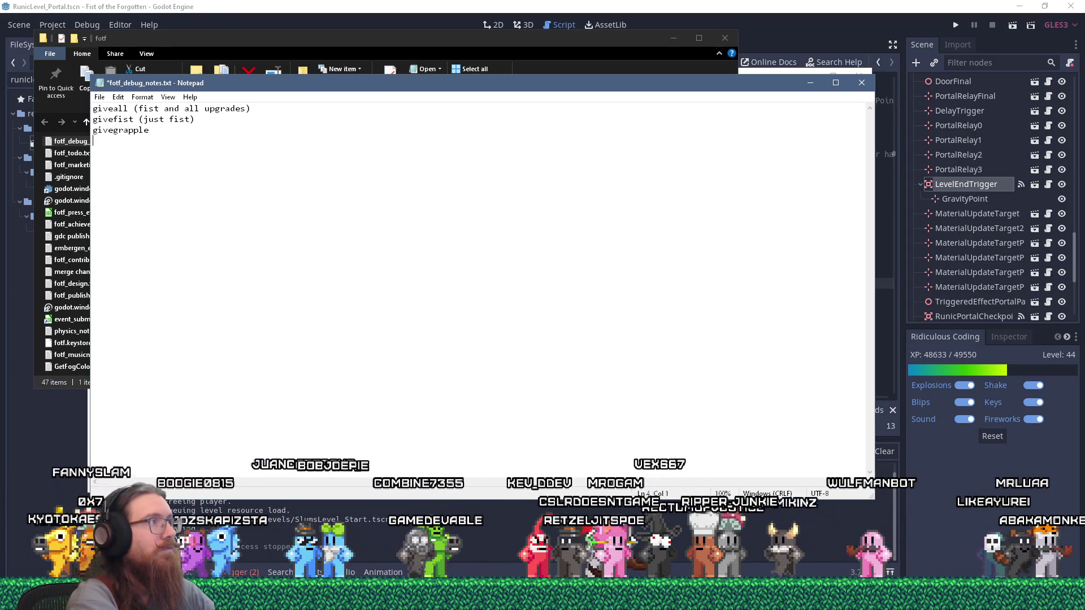
{"action": "key", "text": "Return"}
{"action": "type", "text": "give"}
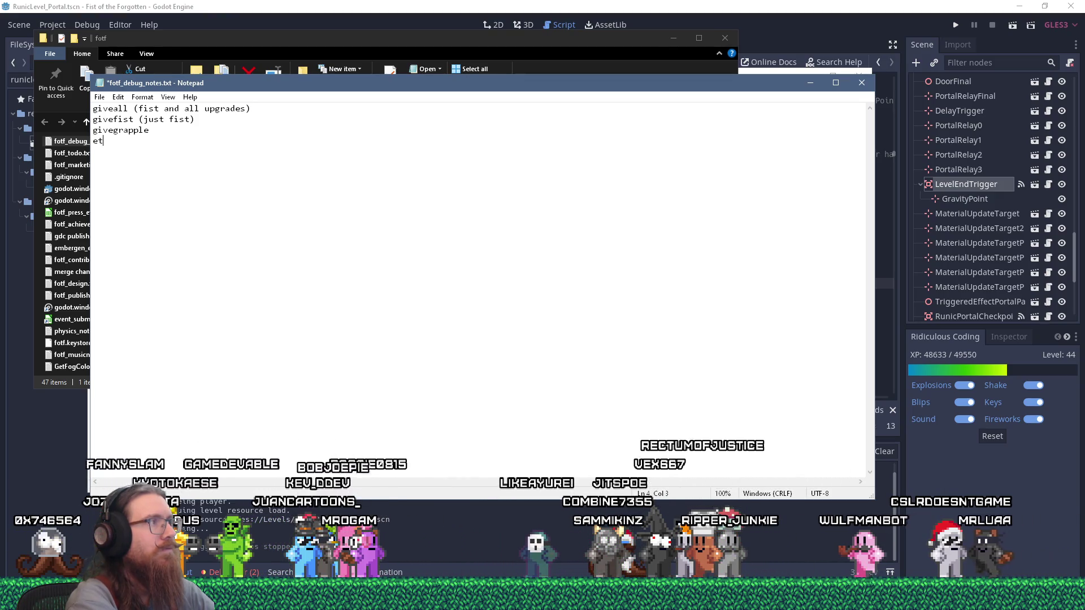
{"action": "type", "text": "etc.."}
Step: Add a 'required' line, then search all Godot project files for 'required'
{"action": "key", "text": "Return"}
{"action": "key", "text": "Return"}
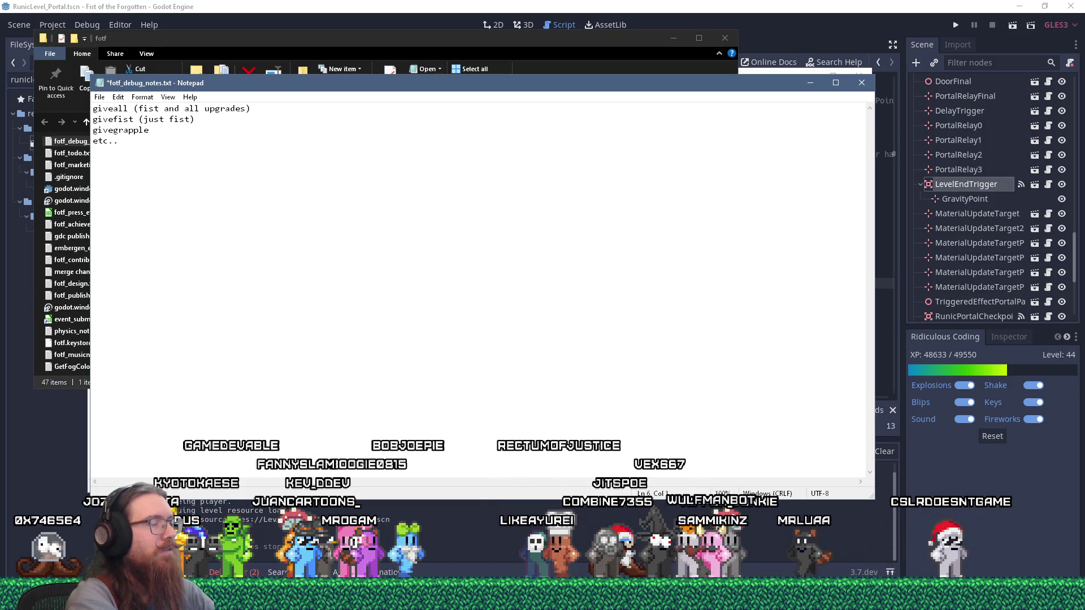
{"action": "type", "text": "required"}
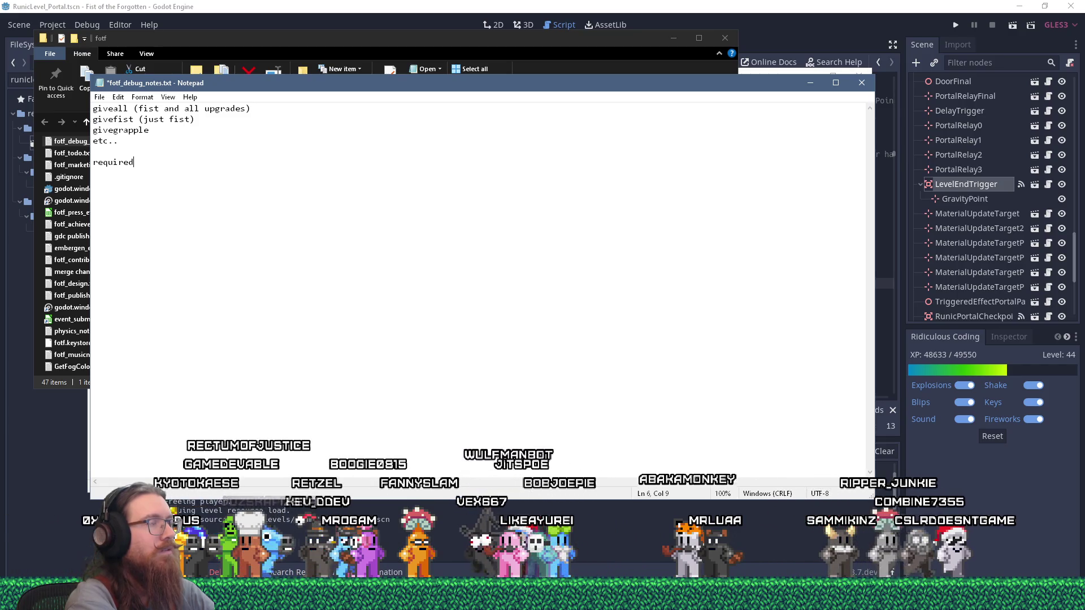
{"action": "key", "text": "alt+Tab"}
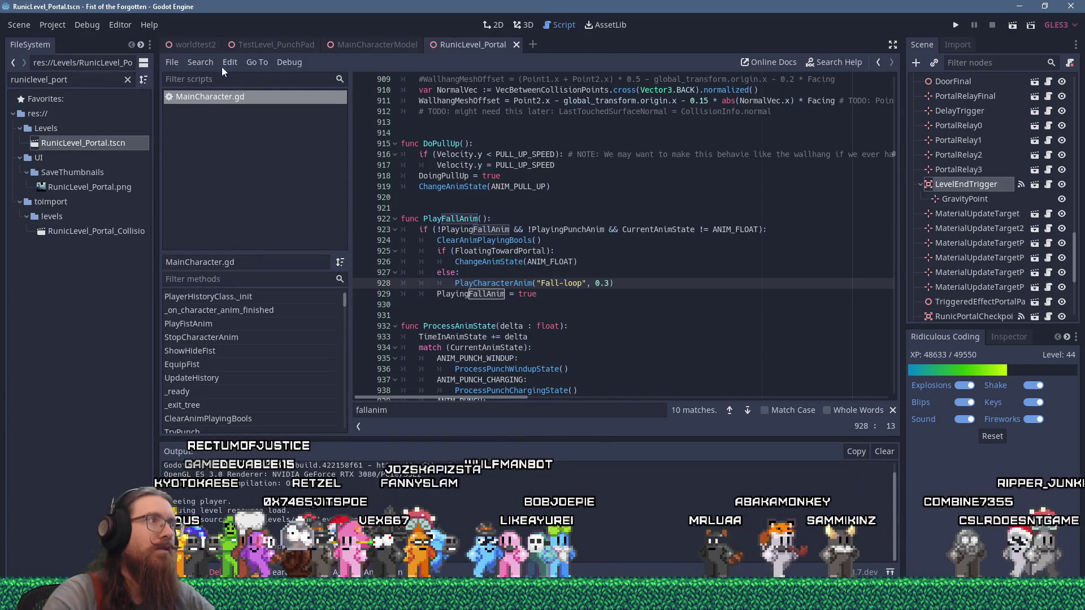
{"action": "left_click", "coordinate": [206, 63]}
{"action": "left_click", "coordinate": [240, 140]}
{"action": "type", "text": "required"}
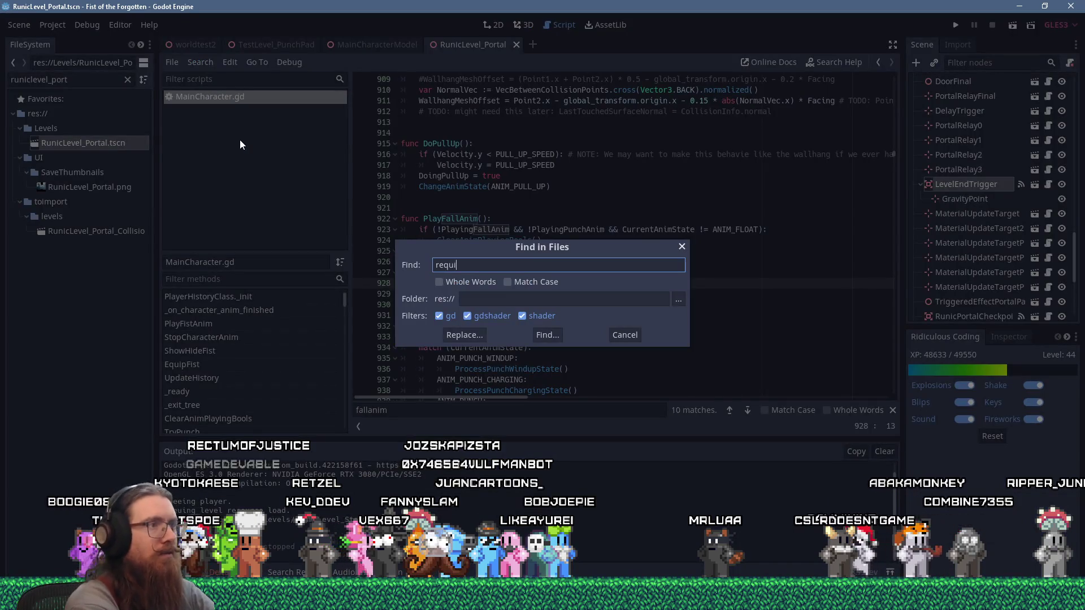
{"action": "key", "text": "Return"}
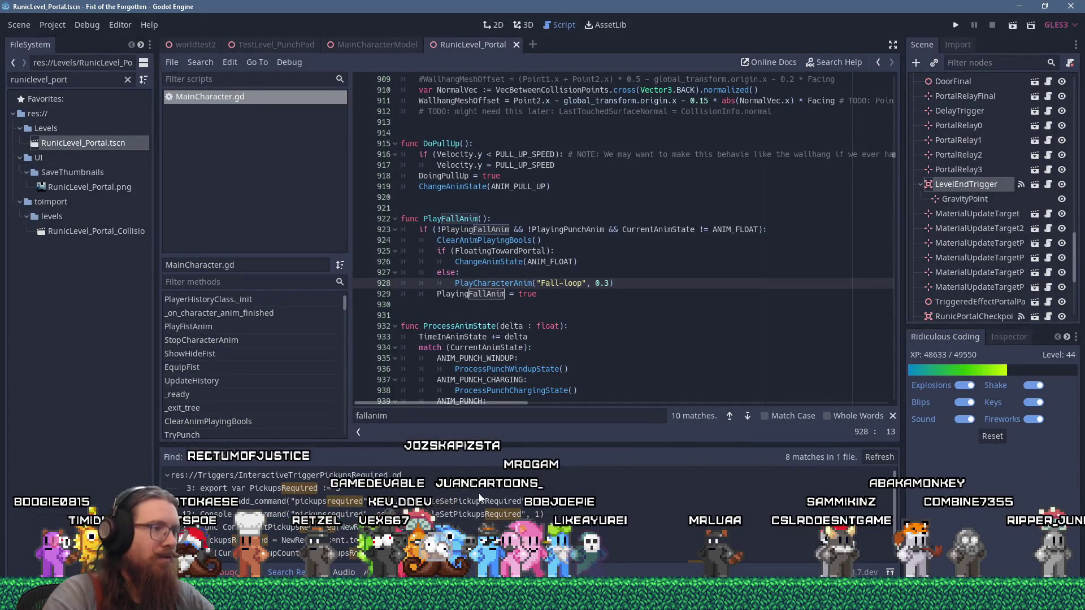
{"action": "key", "text": "alt+Tab"}
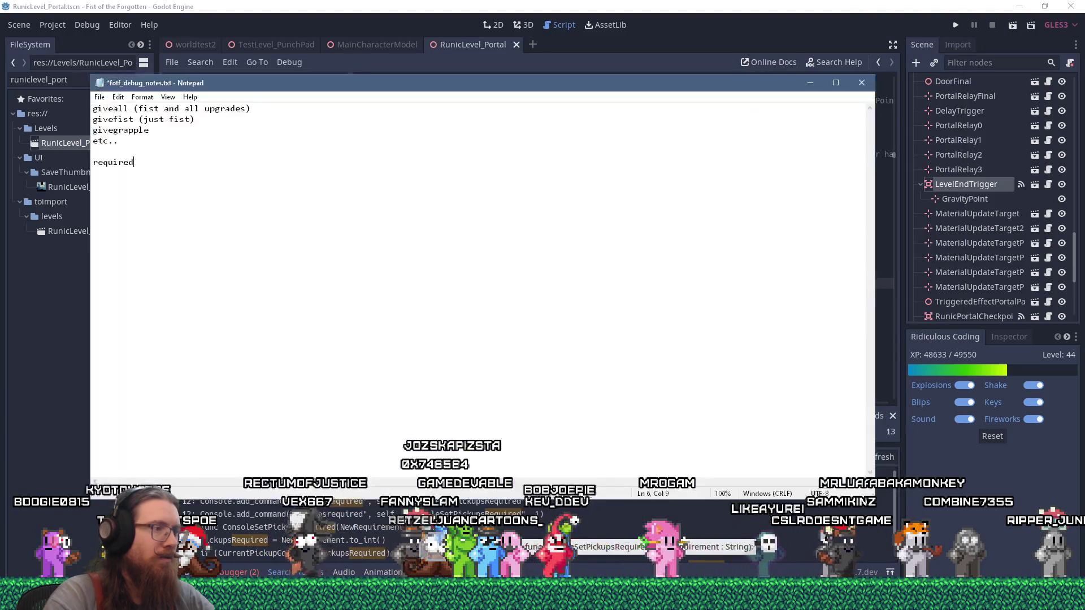
Step: Note 'pickupsrequired 0' indented under a 'StartLevel_Graveyard:' heading and save the debug notes
{"action": "type", "text": "pickupsrequired "}
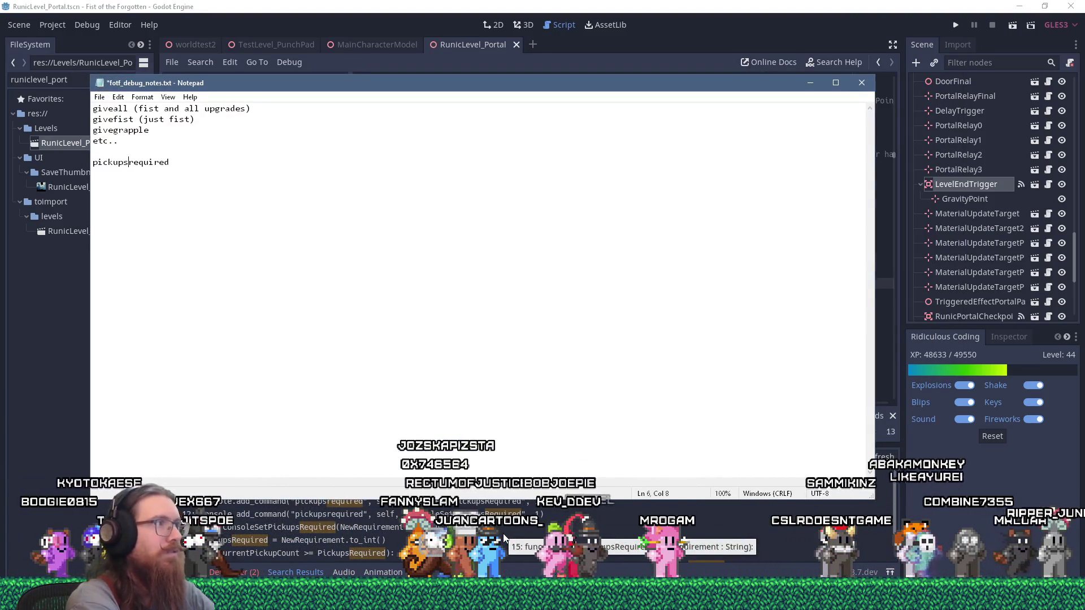
{"action": "type", "text": "0 ("}
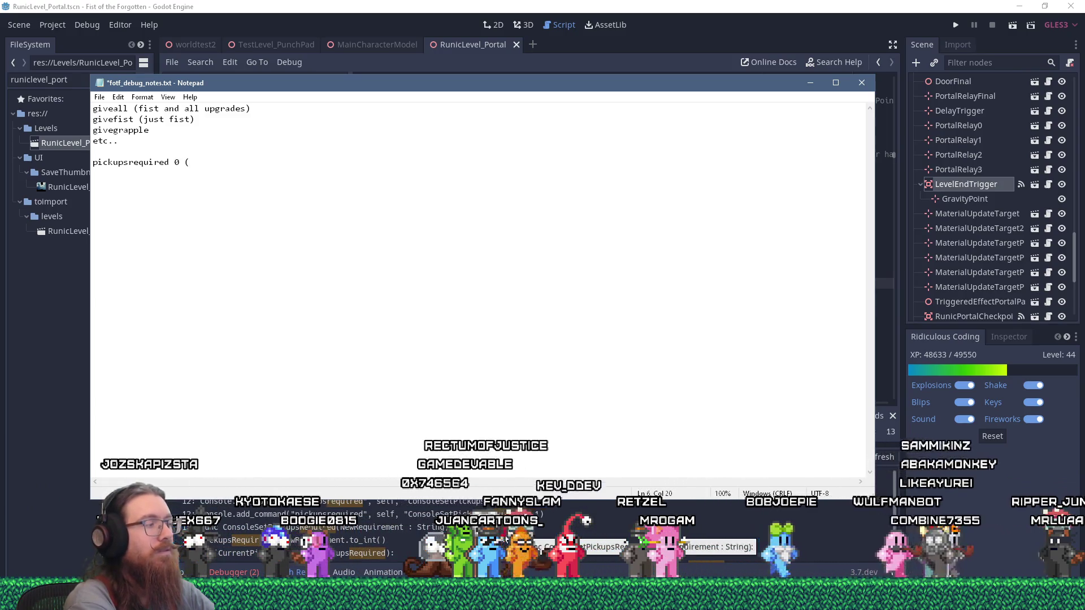
{"action": "type", "text": "fo"}
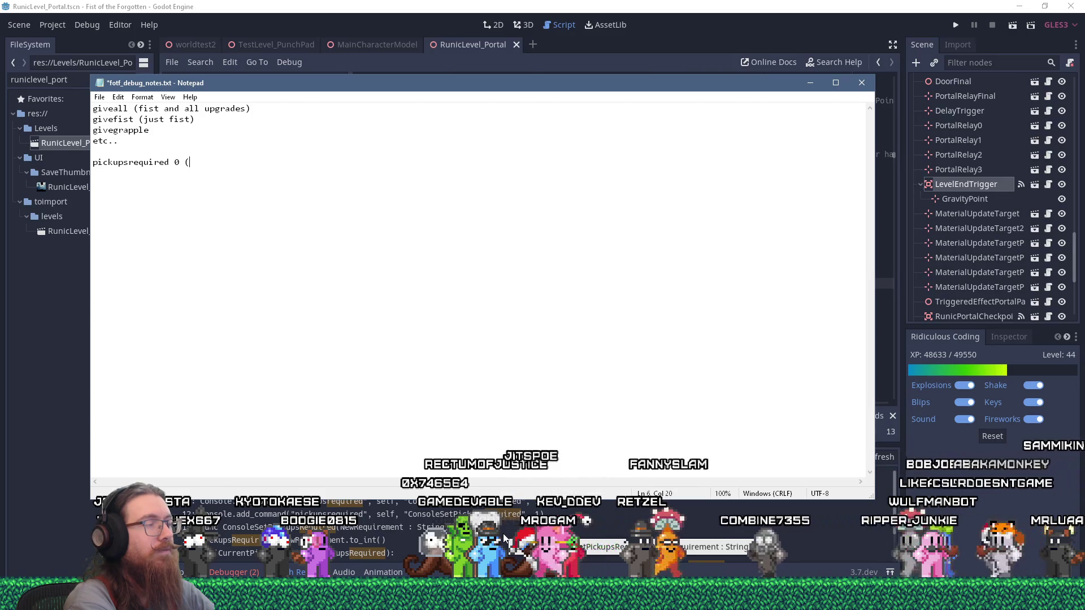
{"action": "type", "text": "r scenes t"}
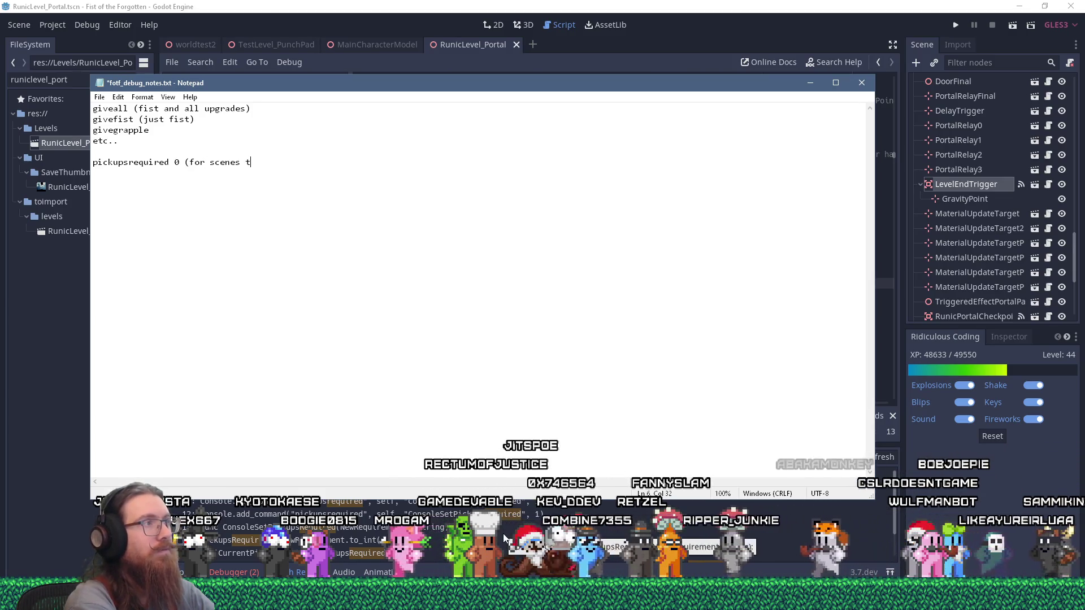
{"action": "key", "text": "BackSpace"}
{"action": "key", "text": "BackSpace"}
{"action": "key", "text": "BackSpace"}
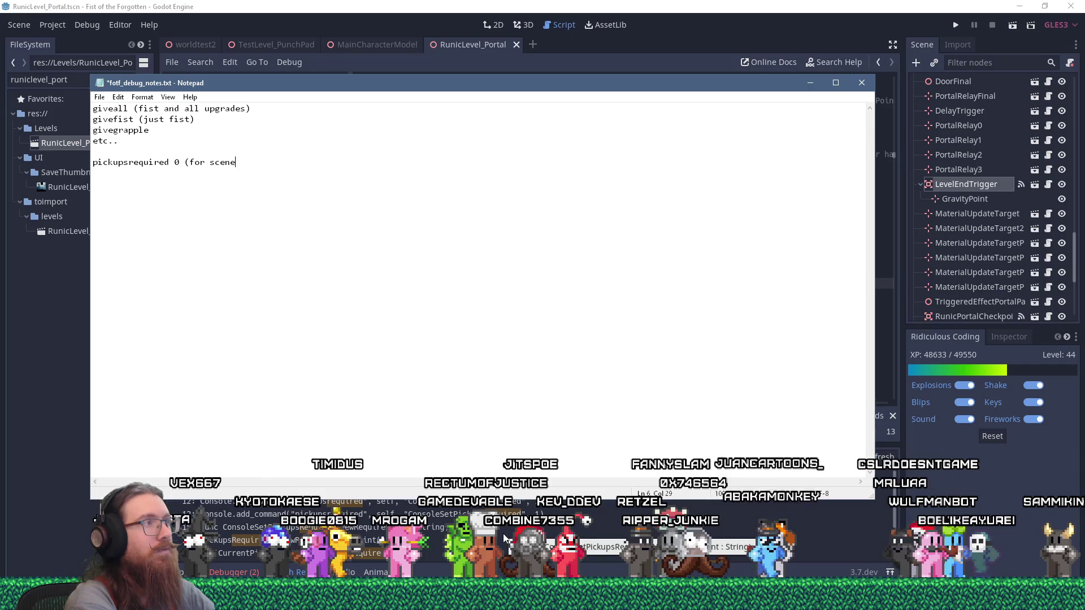
{"action": "key", "text": "Up"}
{"action": "key", "text": "Return"}
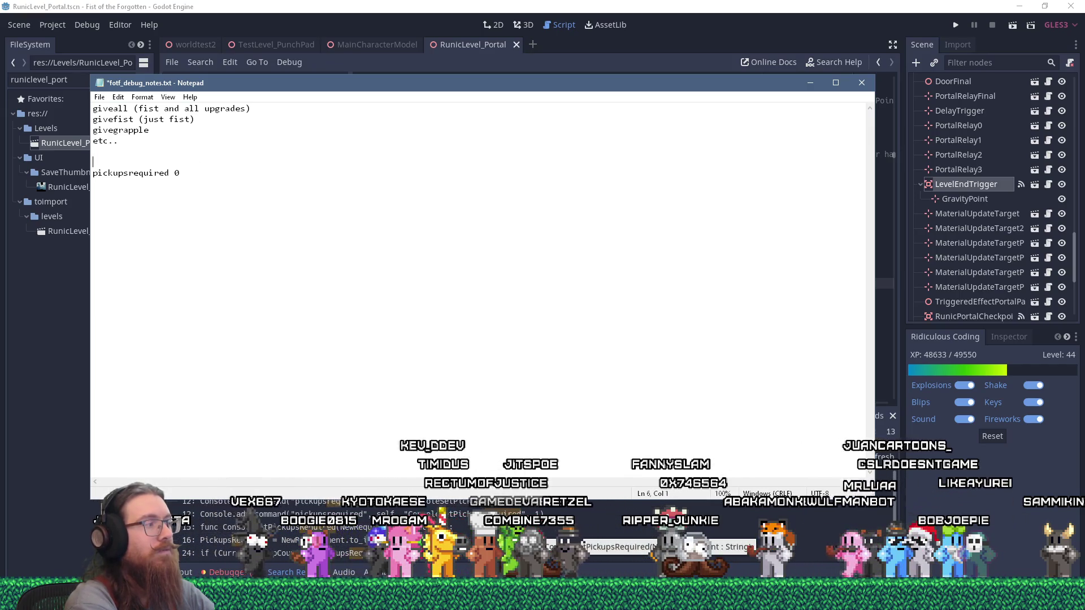
{"action": "type", "text": "StartLev"}
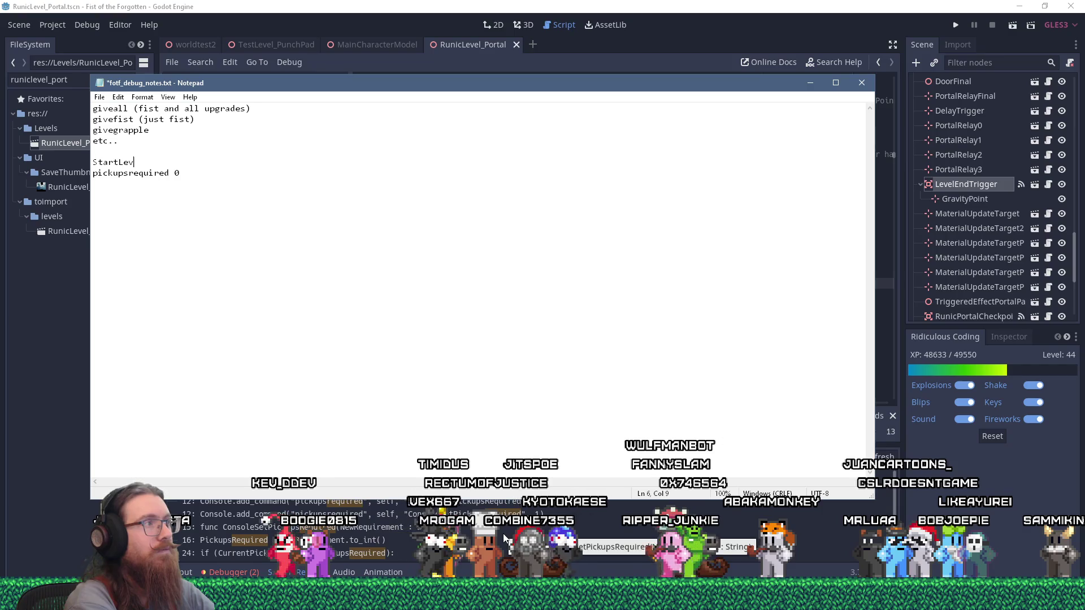
{"action": "type", "text": "el_Graveyard:"}
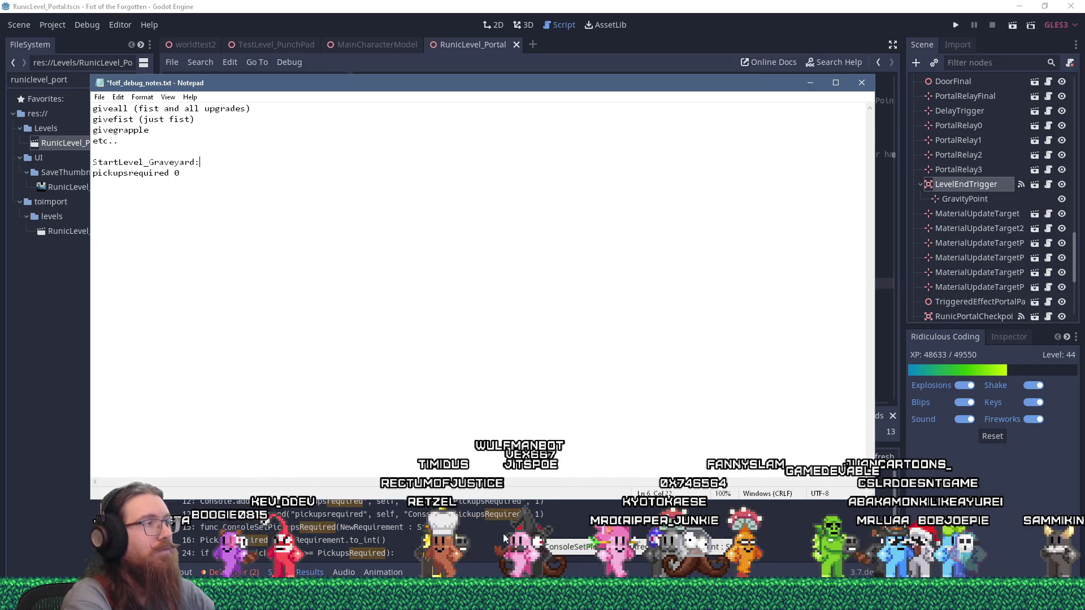
{"action": "key", "text": "Down"}
{"action": "key", "text": "Home"}
{"action": "key", "text": "Tab"}
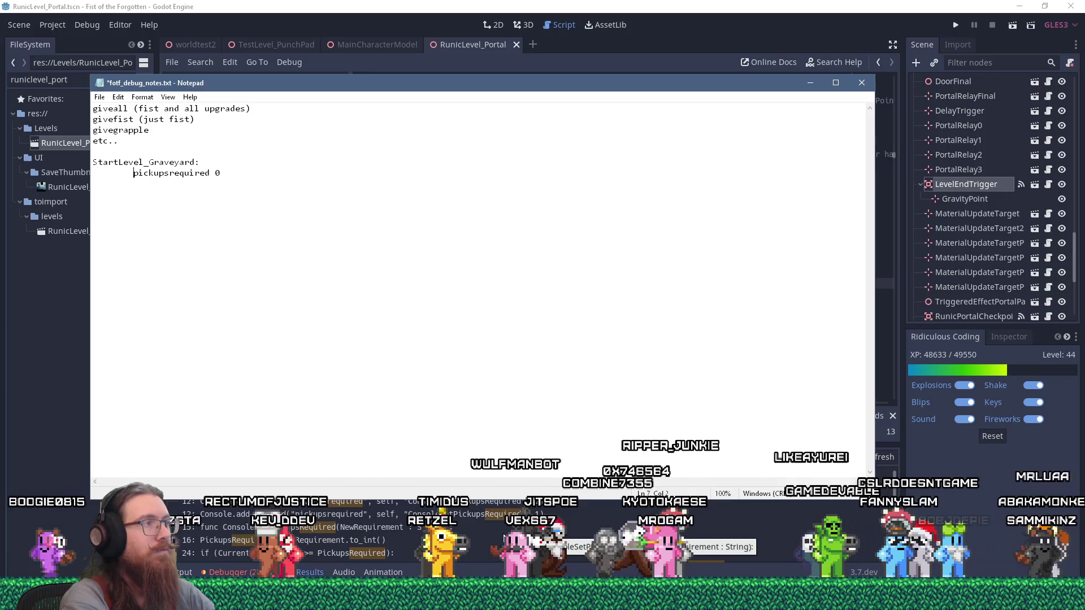
{"action": "key", "text": "Return"}
{"action": "key", "text": "Return"}
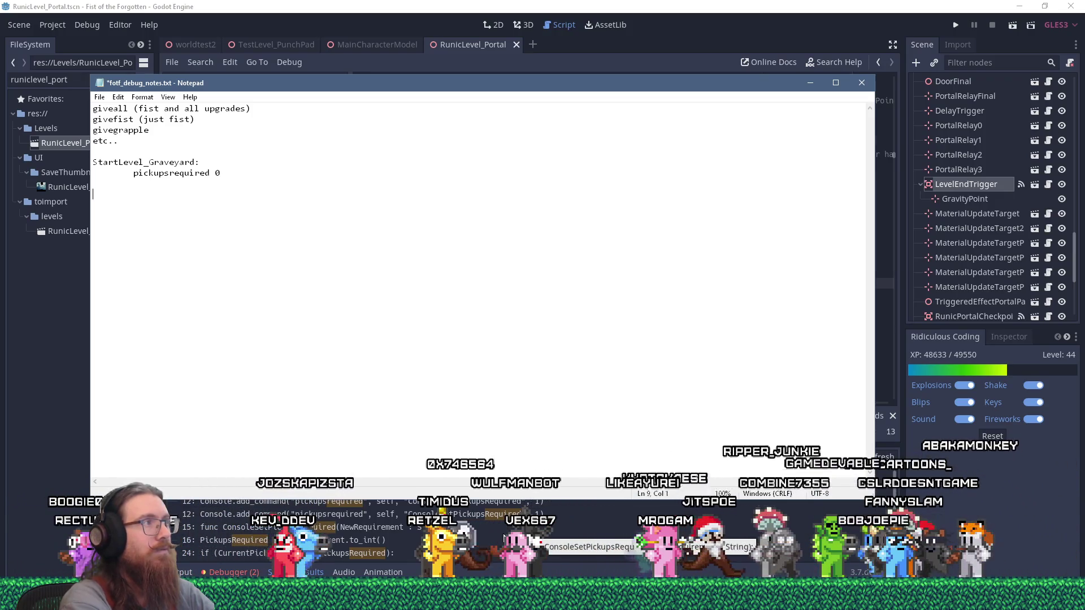
{"action": "key", "text": "ctrl+s"}
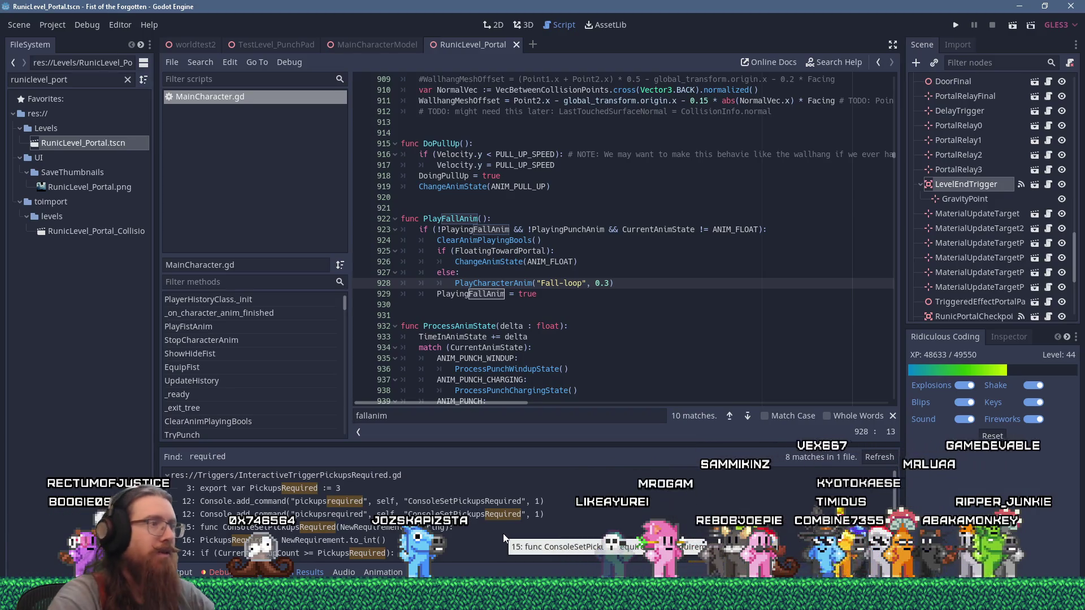
Step: Enlarge Godot's search results panel by raising its splitter
{"action": "scroll", "coordinate": [503, 533], "scroll_direction": "down", "scroll_amount": 1}
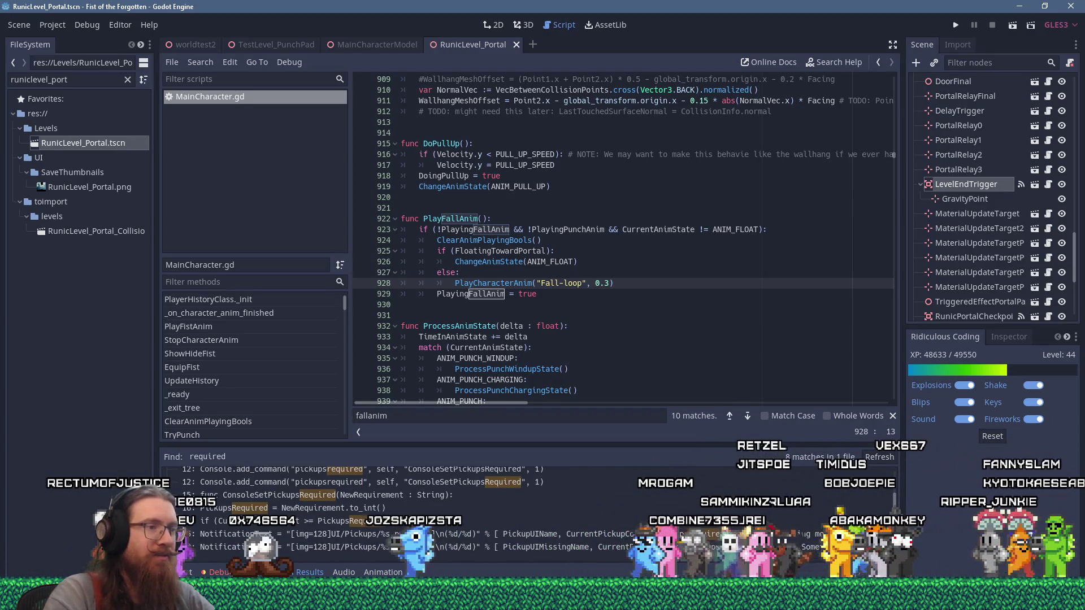
{"action": "scroll", "coordinate": [503, 533], "scroll_direction": "up", "scroll_amount": 1}
{"action": "mouse_move", "coordinate": [616, 445]}
{"action": "left_mouse_down"}
{"action": "mouse_move", "coordinate": [624, 389]}
{"action": "mouse_move", "coordinate": [621, 414]}
{"action": "left_mouse_up"}
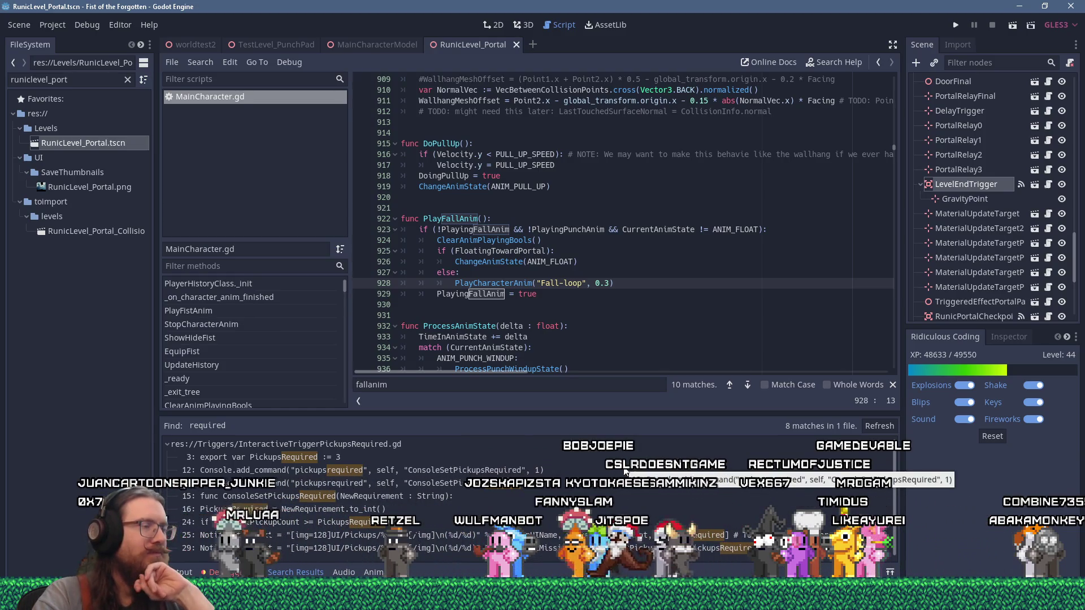
Step: Bring the fotf_todo.txt Notepad window to the front
{"action": "key", "text": "alt+Tab"}
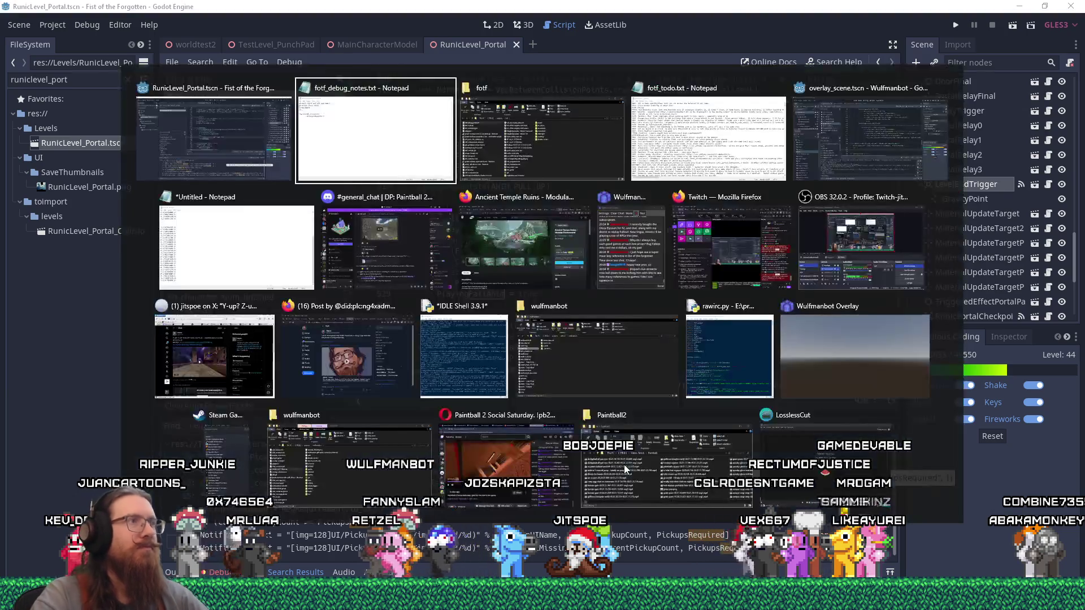
{"action": "key", "text": "alt+Tab"}
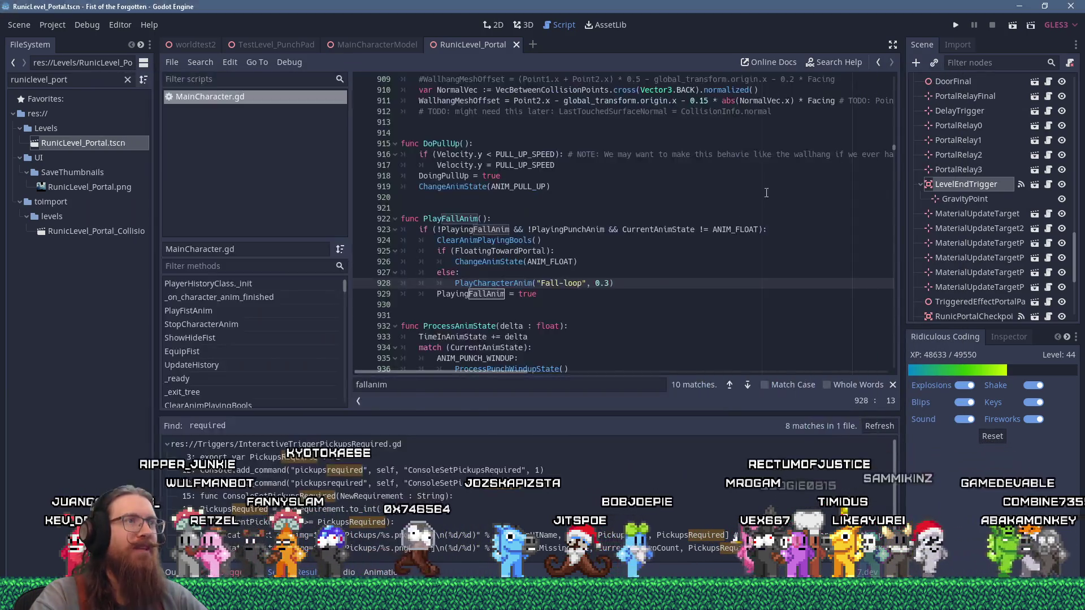
{"action": "key", "text": "alt+Tab"}
{"action": "left_click", "coordinate": [609, 320]}
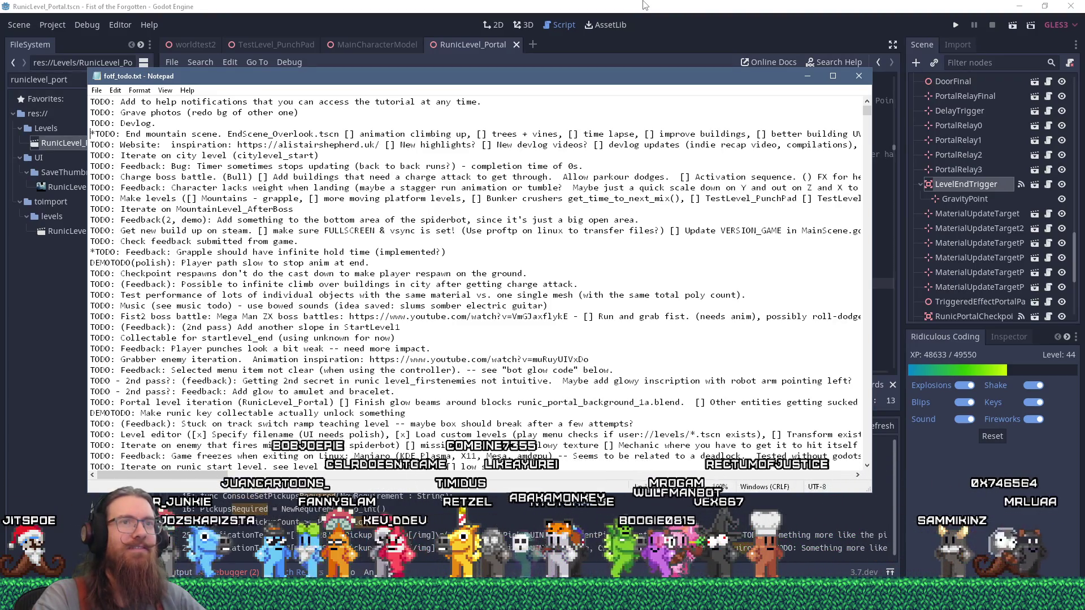
Step: Bring Godot's script editor, with the 8 'required' search matches, back in front of Notepad
{"action": "left_click", "coordinate": [644, 4]}
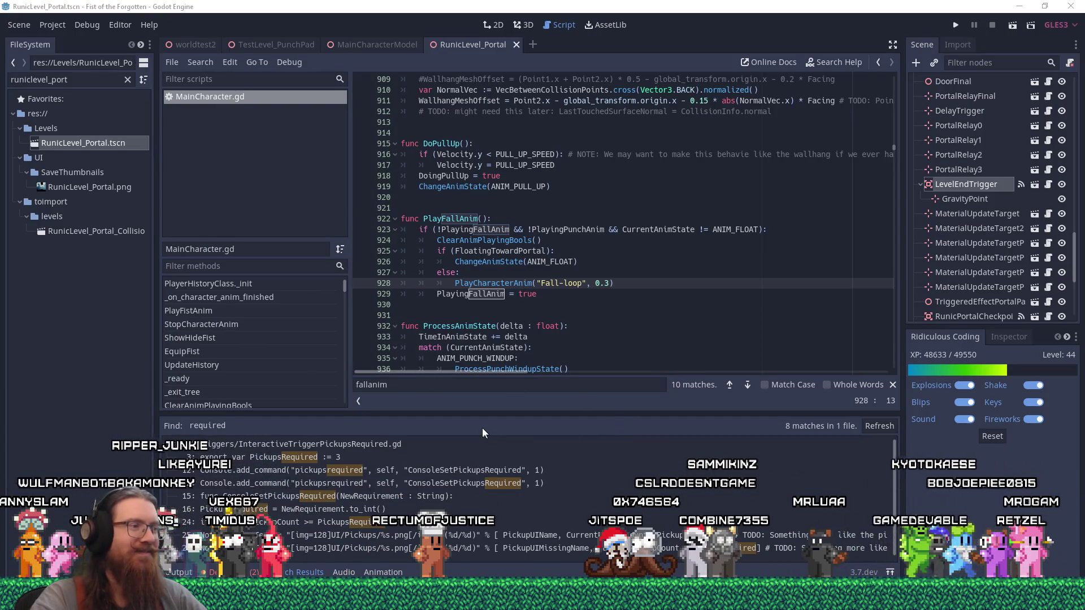
Step: From Debugger > Errors, change WaterTesselated.gd line 11 to get_node_or_null, then open the WriteSaveData warning
{"action": "left_click", "coordinate": [230, 573]}
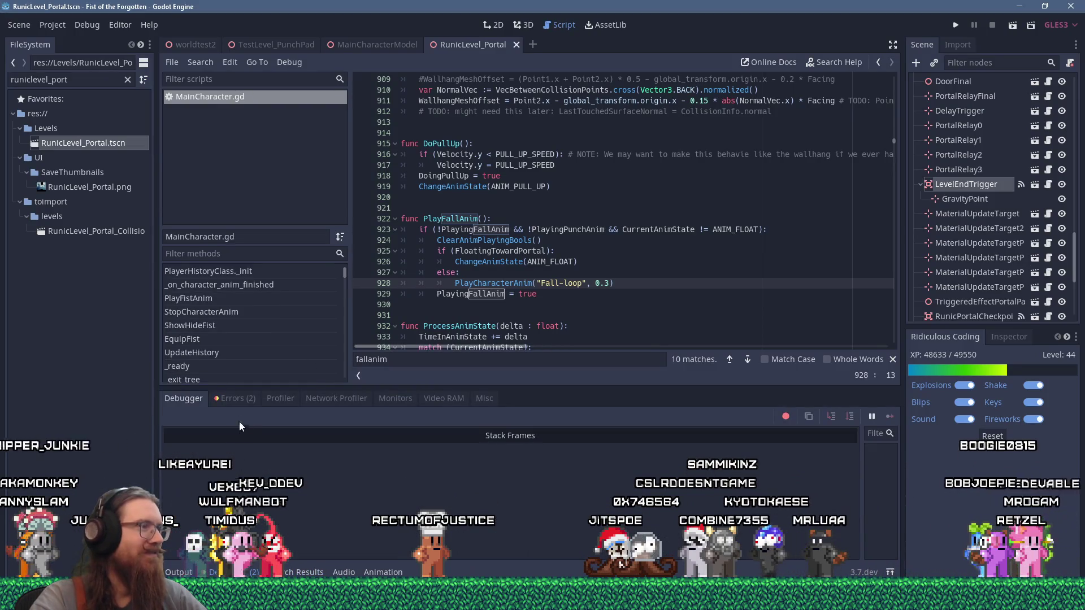
{"action": "left_click", "coordinate": [242, 401]}
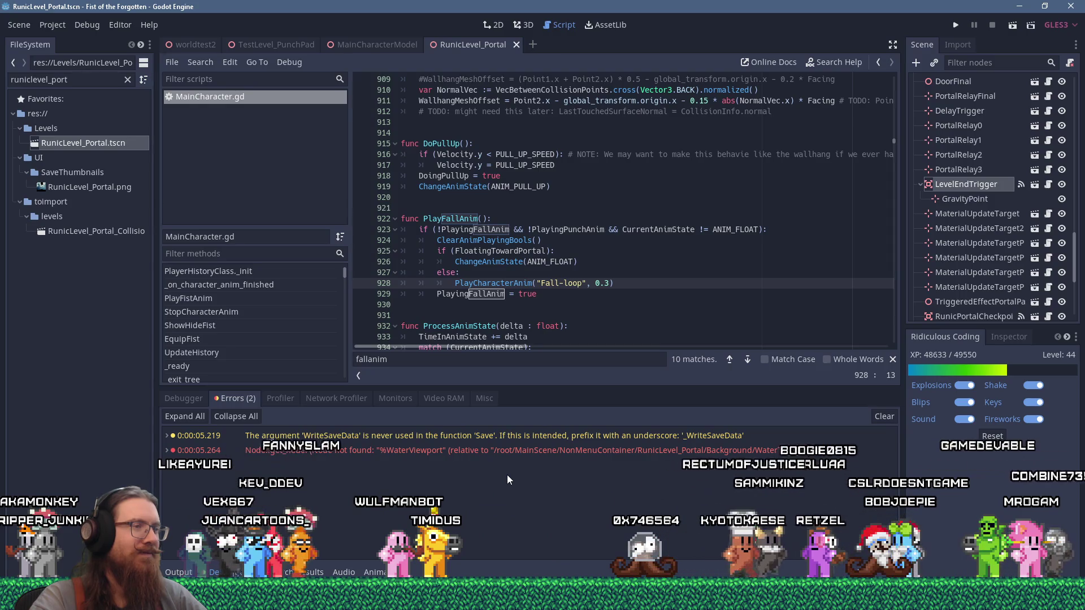
{"action": "double_click", "coordinate": [493, 450]}
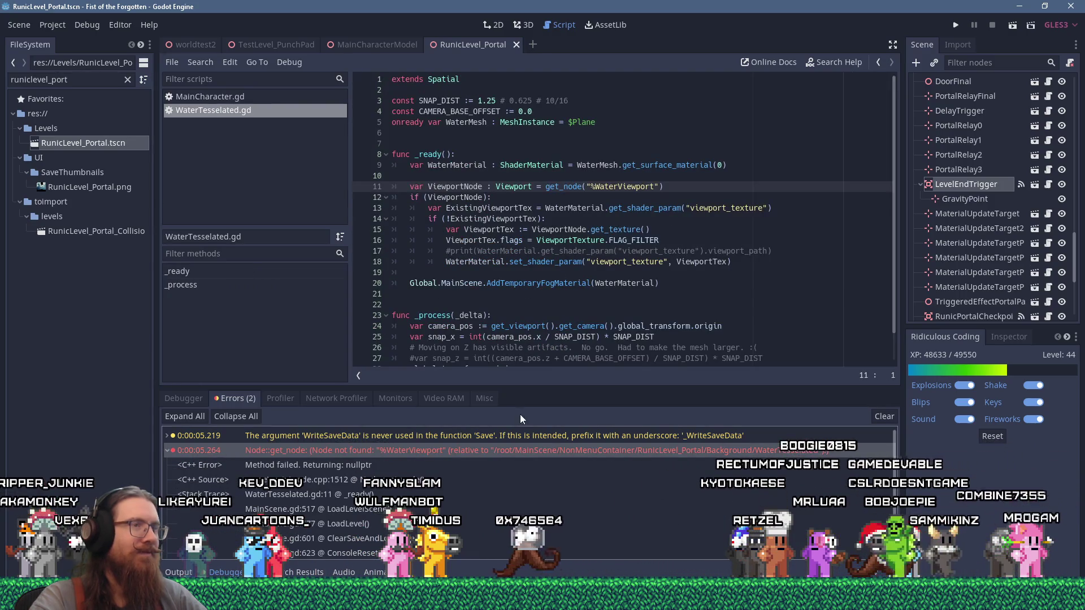
{"action": "left_click", "coordinate": [692, 282]}
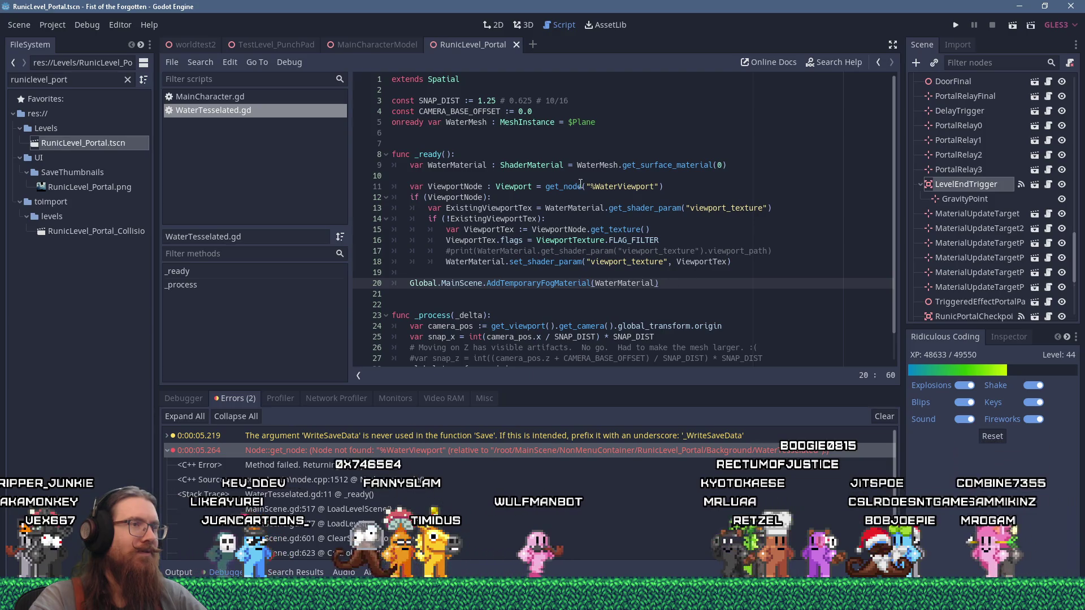
{"action": "left_click", "coordinate": [706, 186]}
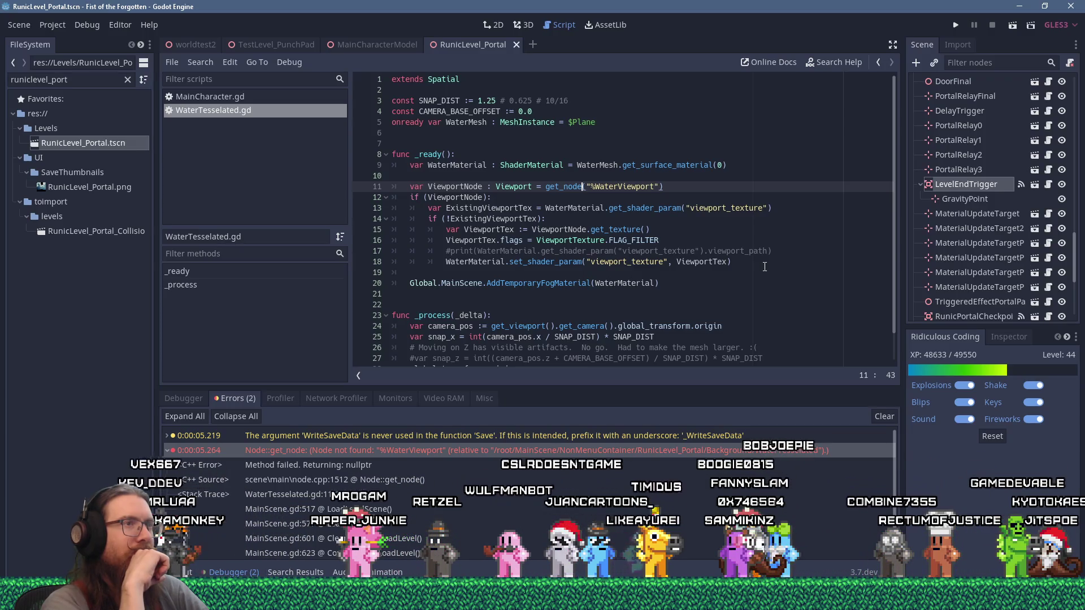
{"action": "type", "text": "_or_null"}
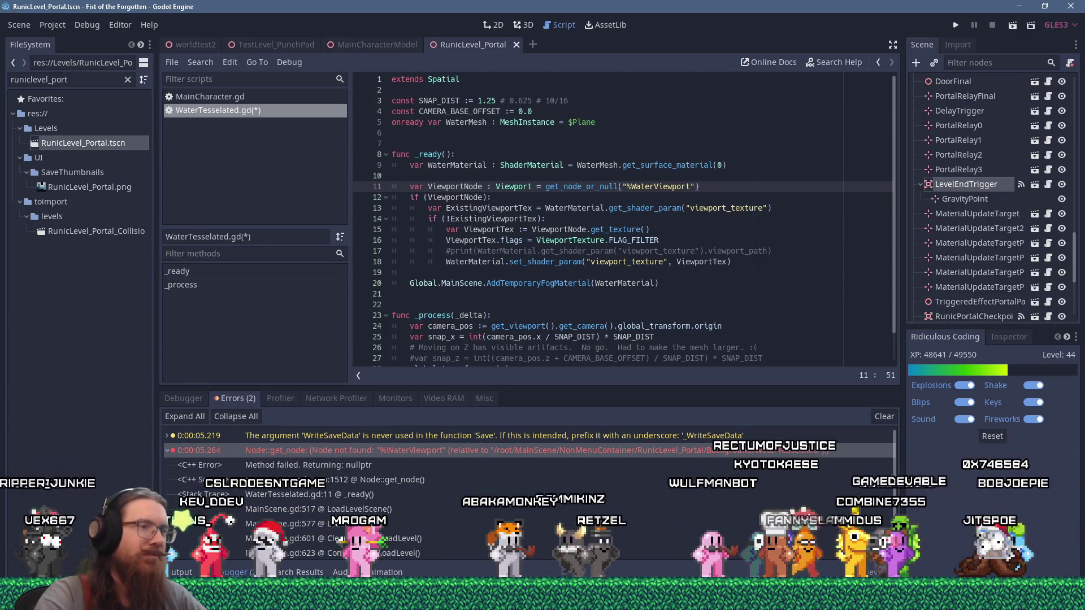
{"action": "double_click", "coordinate": [771, 438]}
{"action": "scroll", "coordinate": [648, 310], "scroll_direction": "up", "scroll_amount": 4}
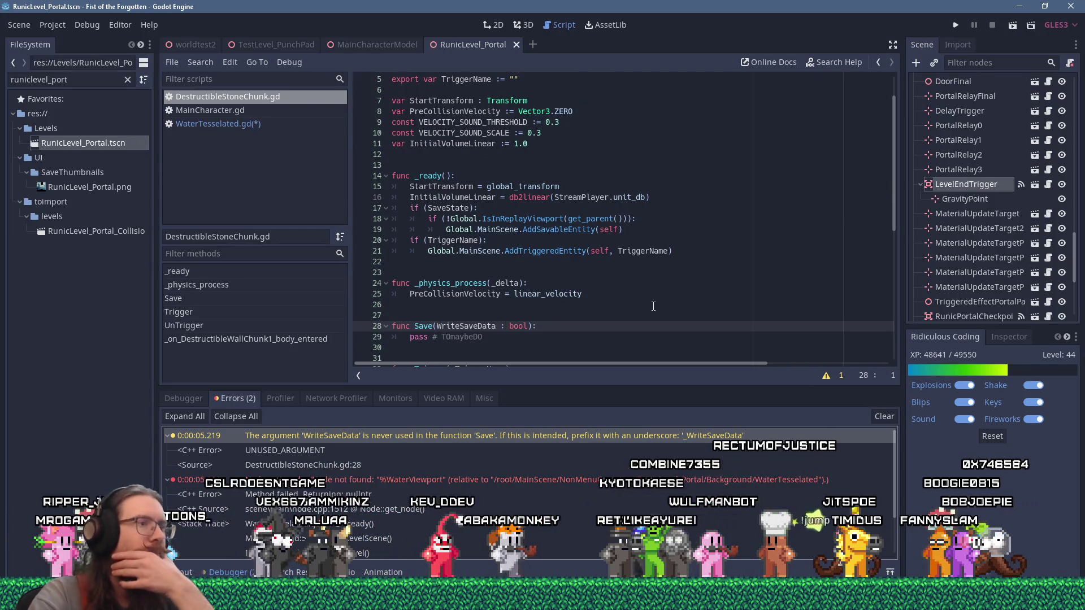
{"action": "scroll", "coordinate": [655, 317], "scroll_direction": "down", "scroll_amount": 1}
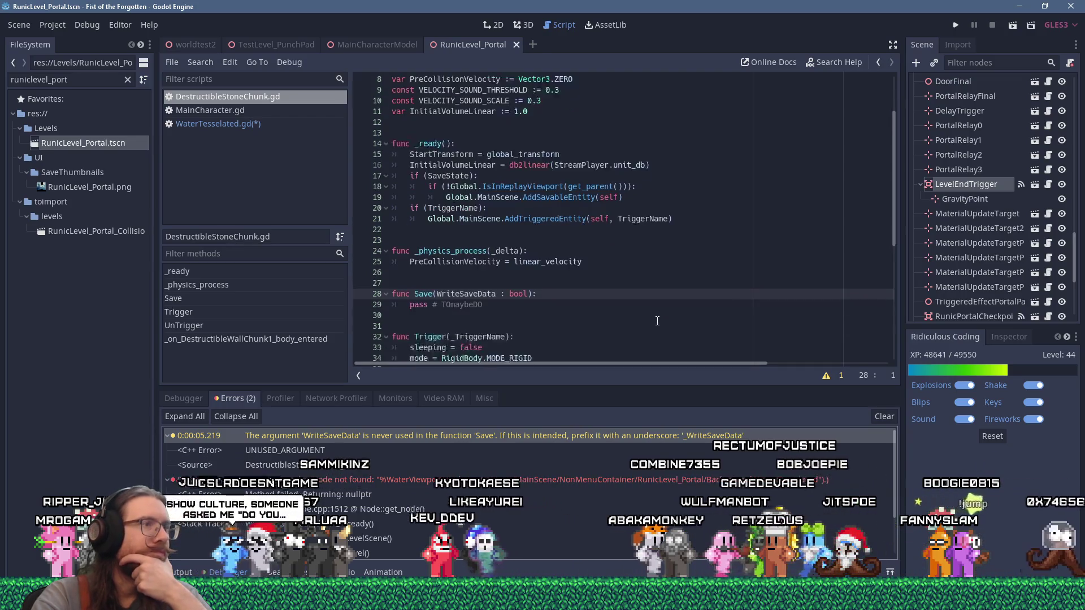
{"action": "scroll", "coordinate": [657, 321], "scroll_direction": "down", "scroll_amount": 2}
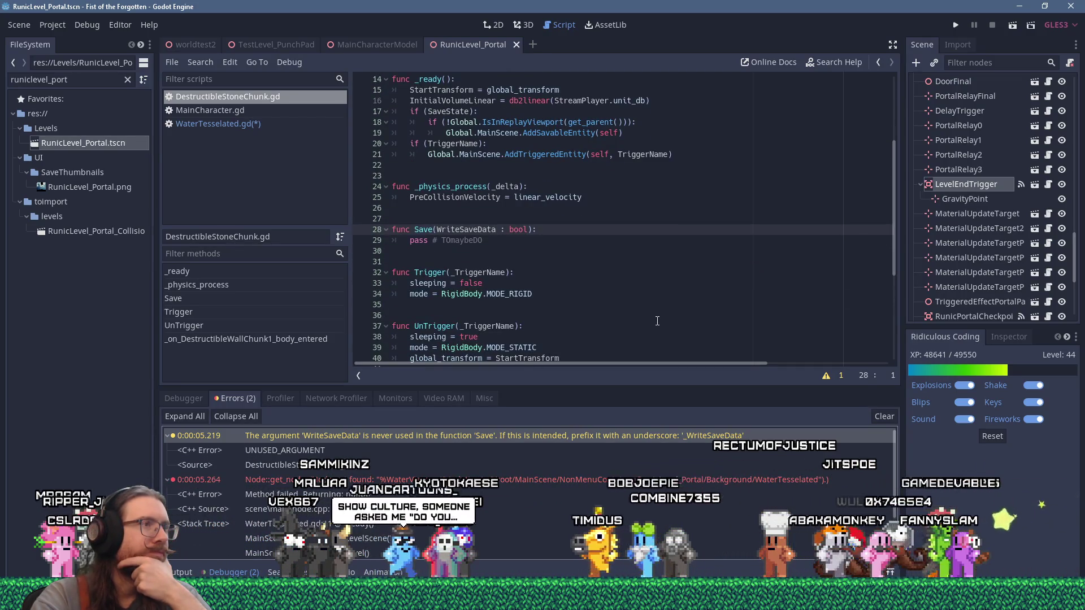
{"action": "scroll", "coordinate": [657, 321], "scroll_direction": "down", "scroll_amount": 2}
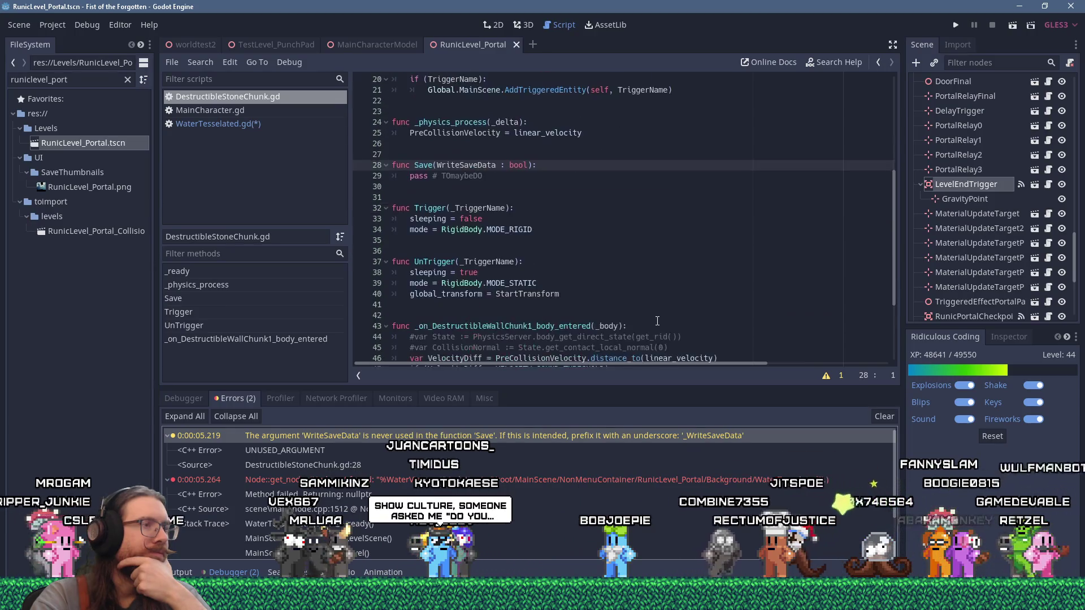
{"action": "scroll", "coordinate": [657, 320], "scroll_direction": "down", "scroll_amount": 1}
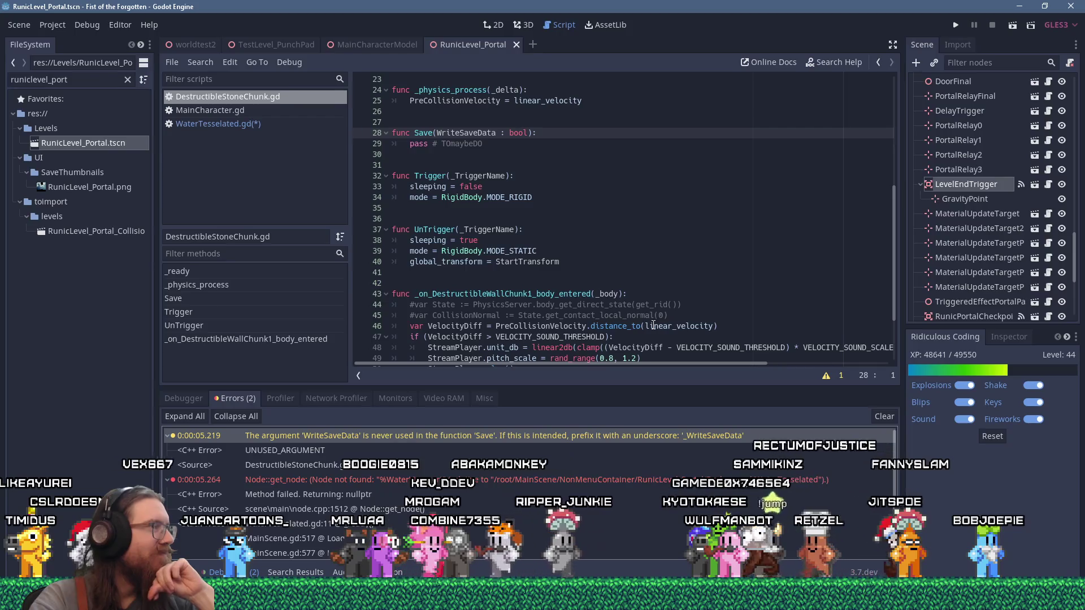
{"action": "scroll", "coordinate": [654, 325], "scroll_direction": "up", "scroll_amount": 3}
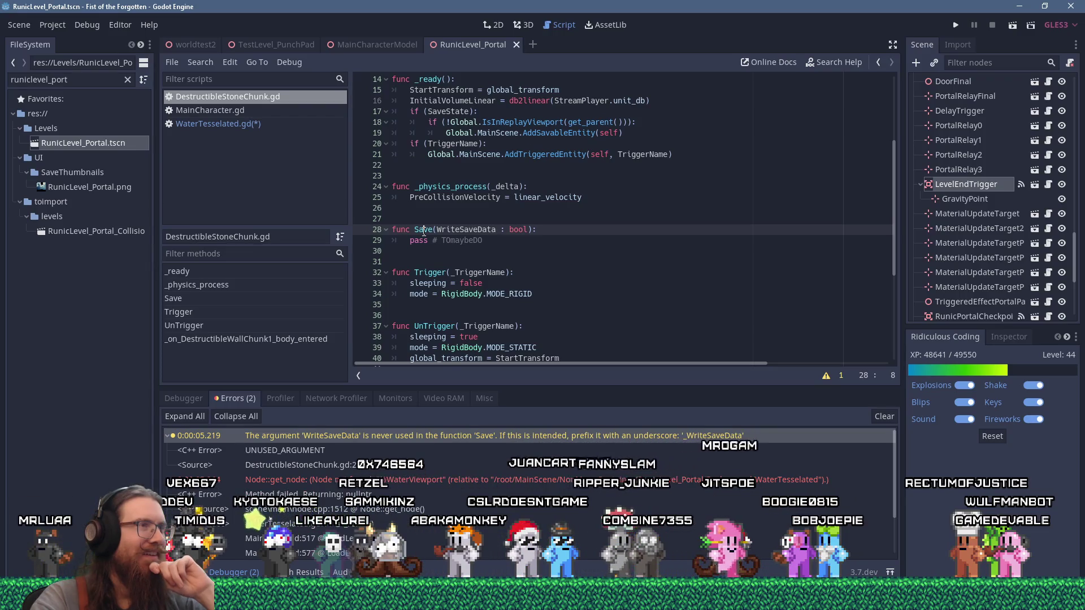
{"action": "scroll", "coordinate": [424, 232], "scroll_direction": "up", "scroll_amount": 5}
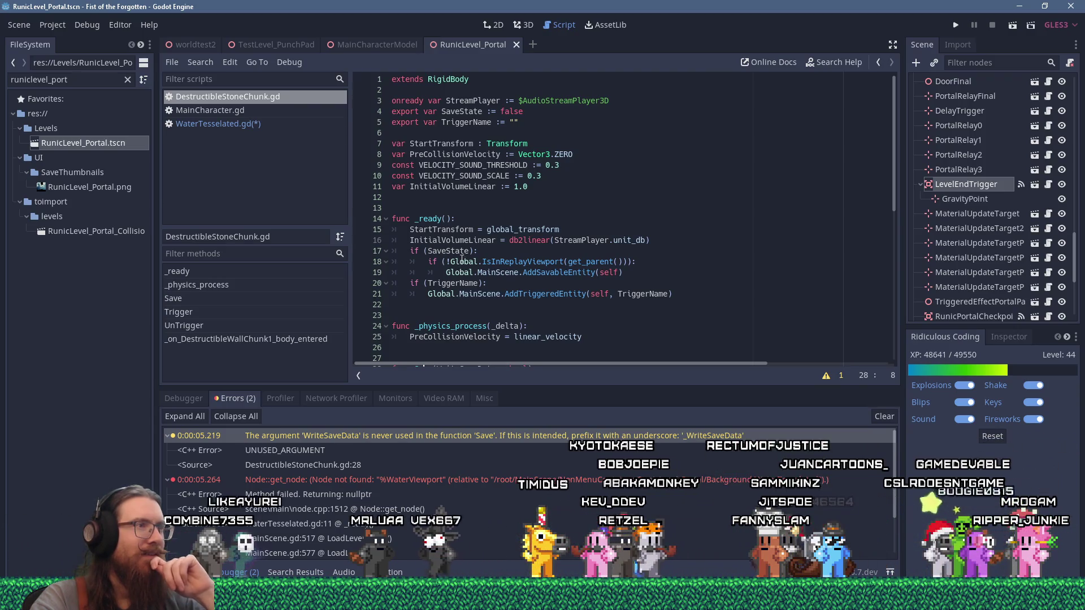
{"action": "left_click", "coordinate": [452, 251]}
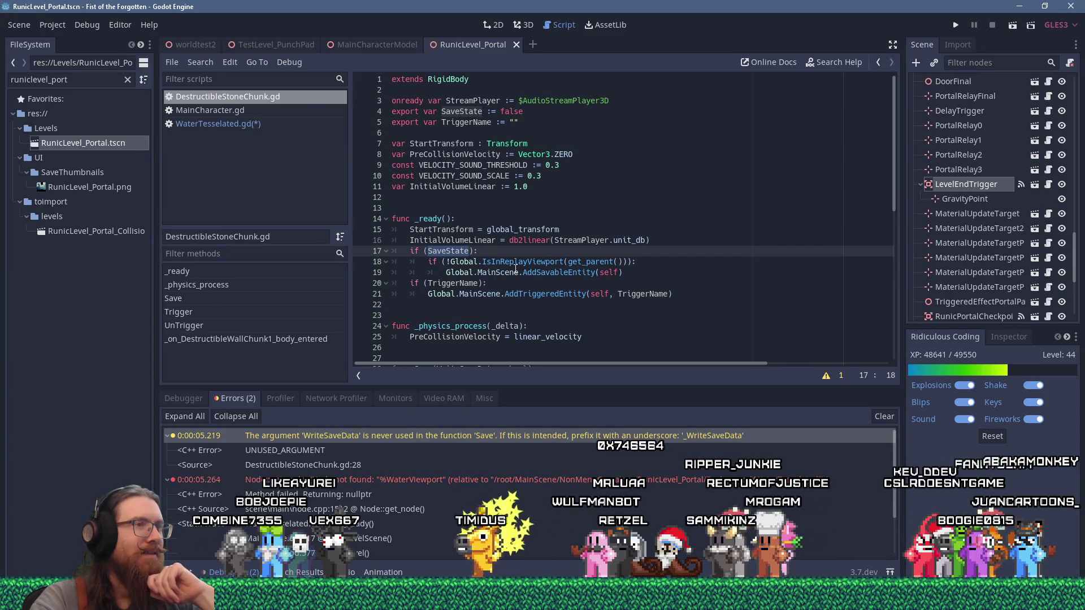
{"action": "scroll", "coordinate": [515, 270], "scroll_direction": "down", "scroll_amount": 2}
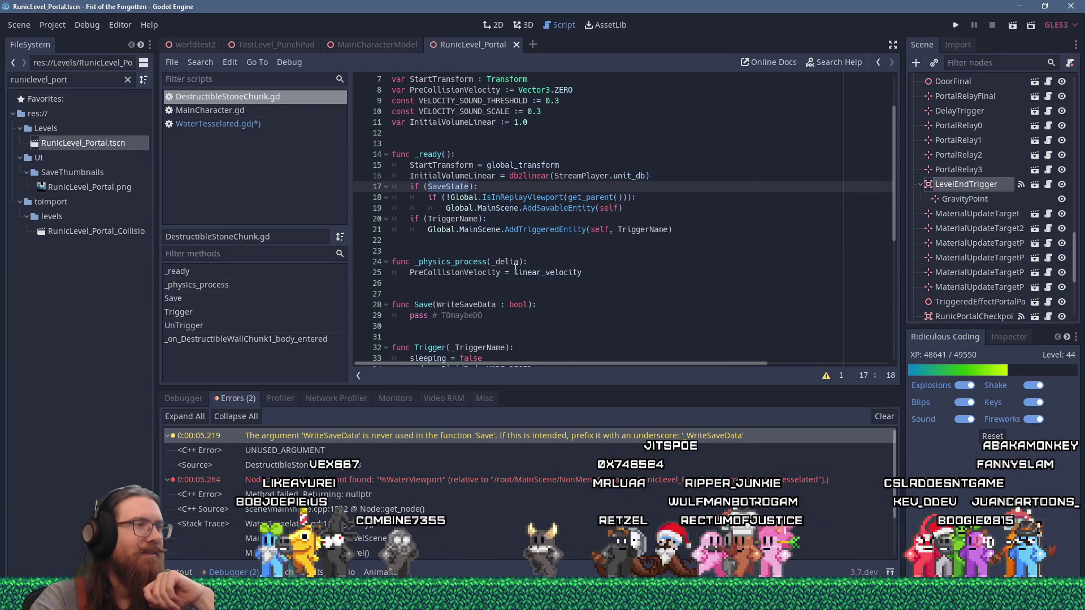
{"action": "scroll", "coordinate": [516, 269], "scroll_direction": "down", "scroll_amount": 3}
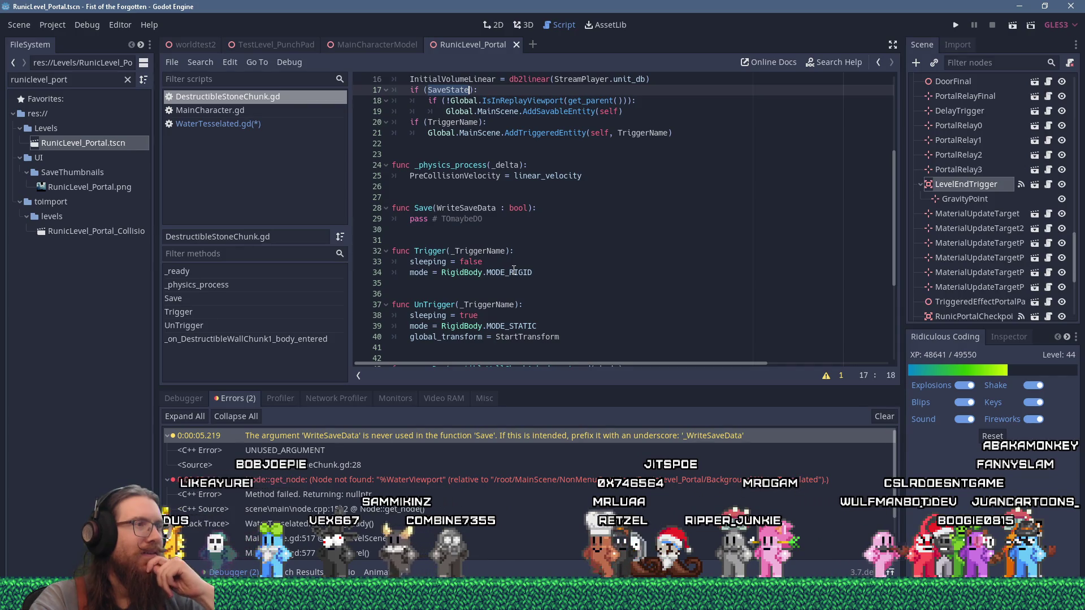
{"action": "scroll", "coordinate": [514, 270], "scroll_direction": "down", "scroll_amount": 3}
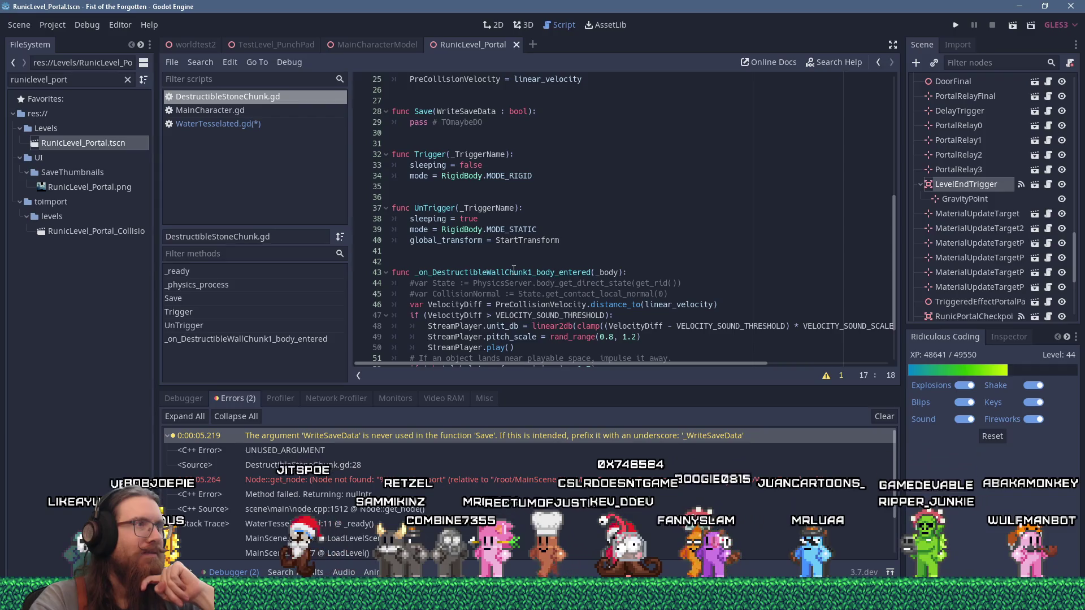
{"action": "scroll", "coordinate": [514, 270], "scroll_direction": "up", "scroll_amount": 5}
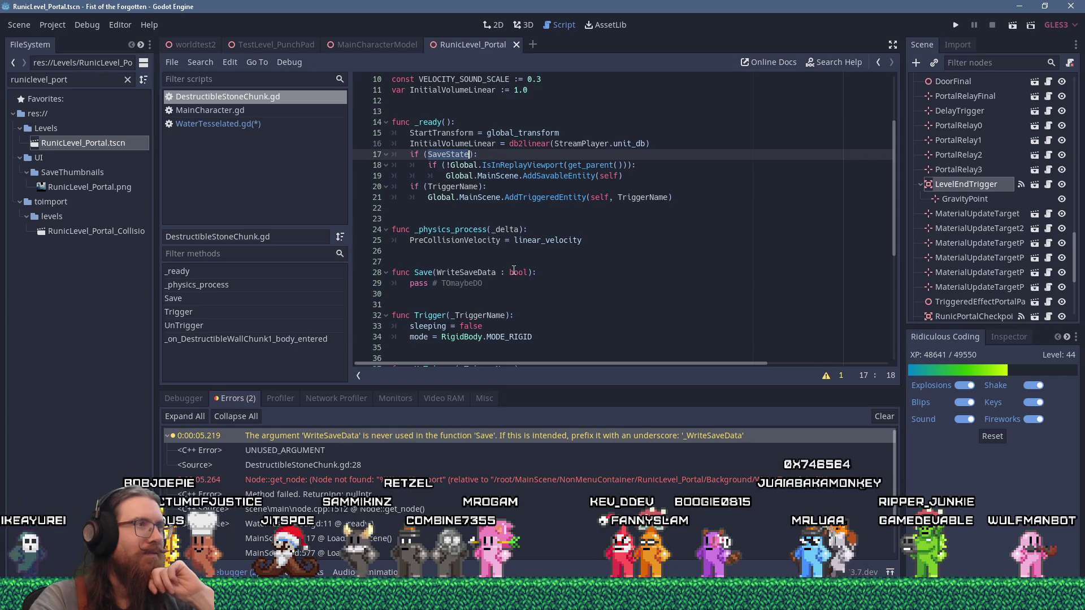
{"action": "scroll", "coordinate": [513, 270], "scroll_direction": "up", "scroll_amount": 1}
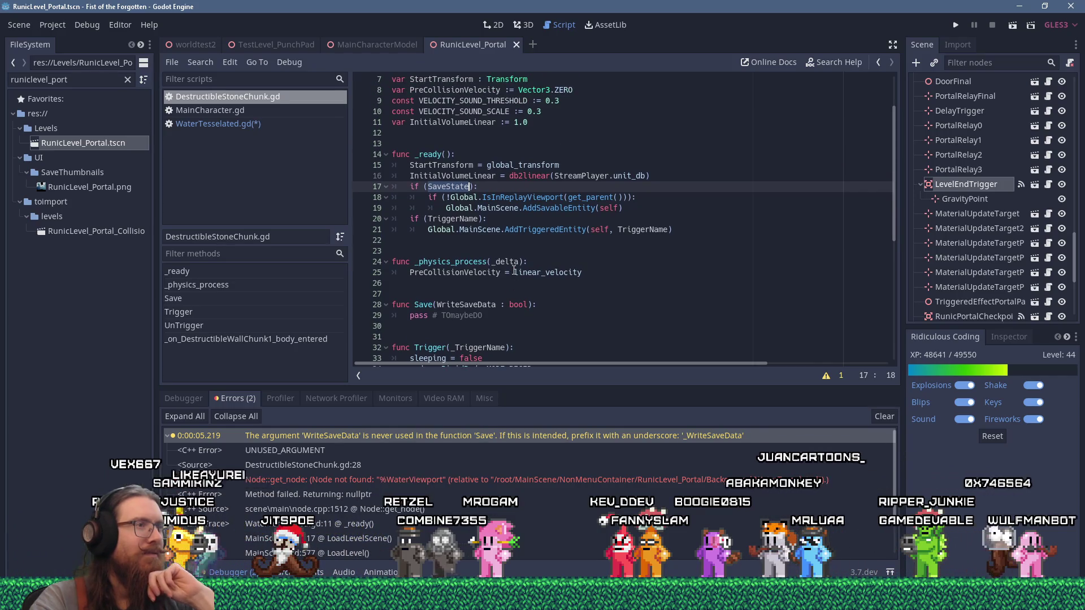
{"action": "left_click", "coordinate": [212, 66]}
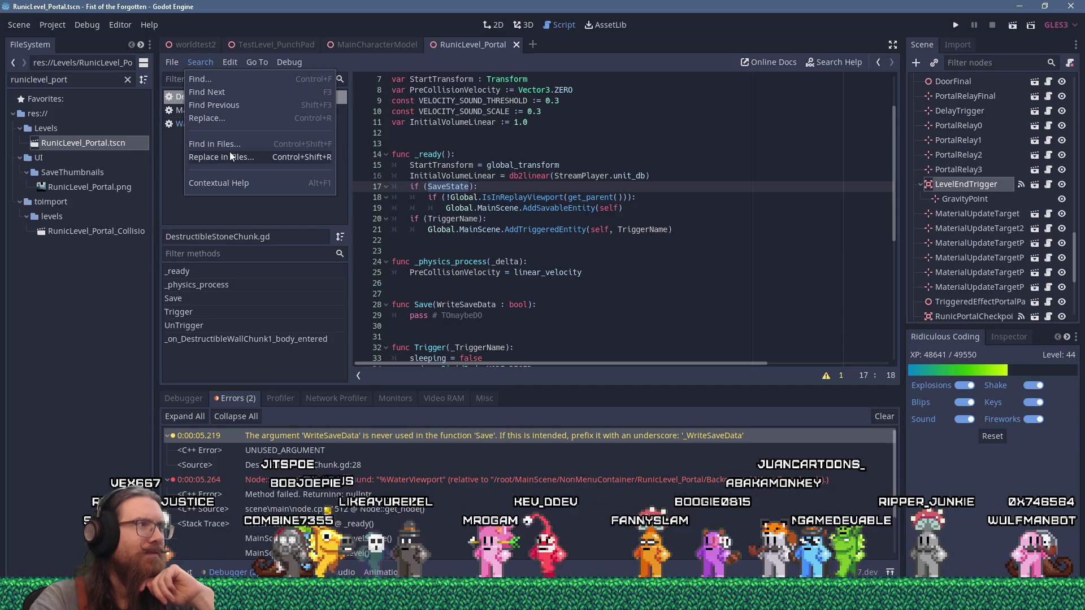
Step: Search all project files for 'func save'
{"action": "left_click", "coordinate": [229, 148]}
{"action": "type", "text": "func"}
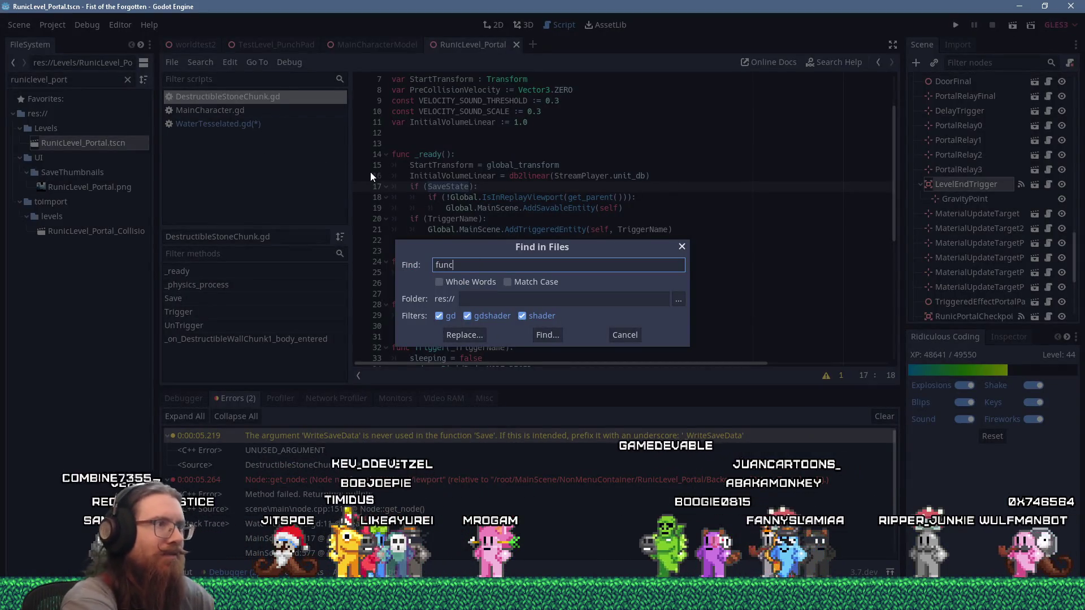
{"action": "type", "text": " save"}
{"action": "key", "text": "Return"}
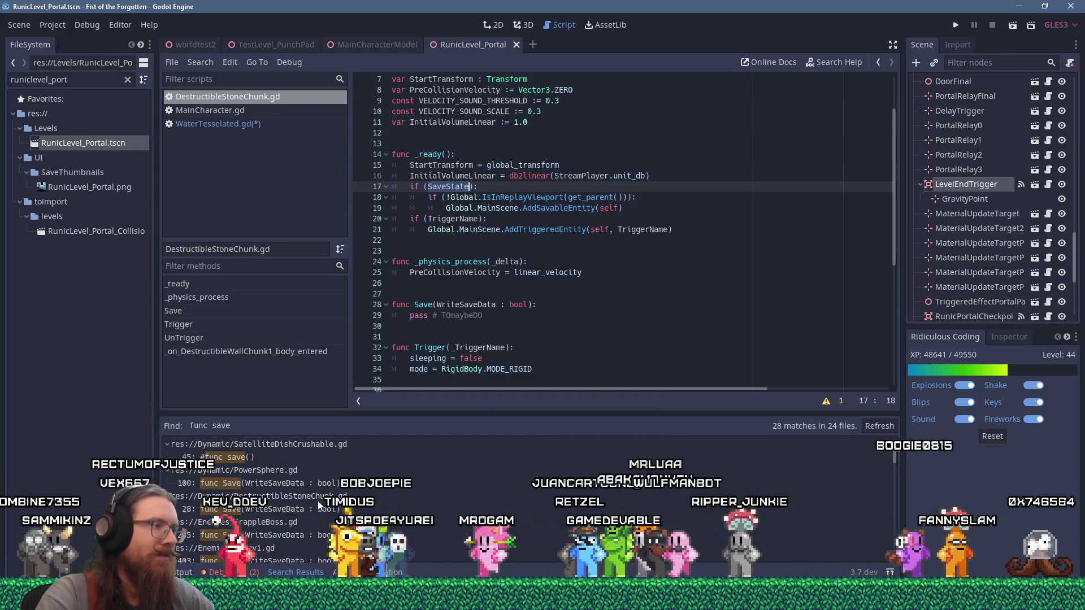
Step: Open the Save matches in PowerSphere.gd and Enemy1.gd, then return to DestructibleStoneChunk.gd line 28
{"action": "left_click", "coordinate": [315, 483]}
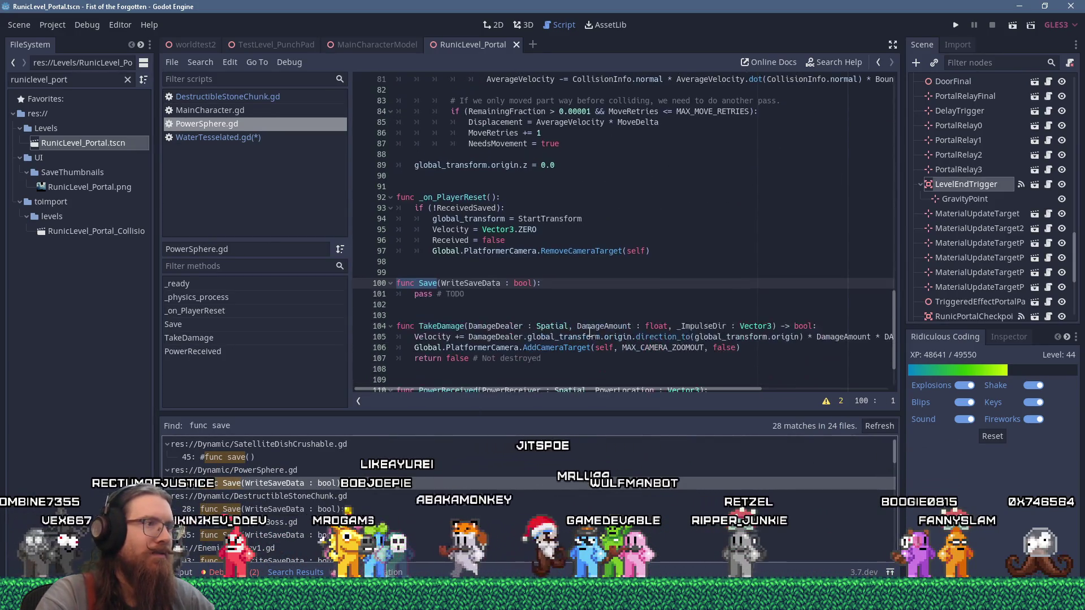
{"action": "scroll", "coordinate": [253, 510], "scroll_direction": "down", "scroll_amount": 1}
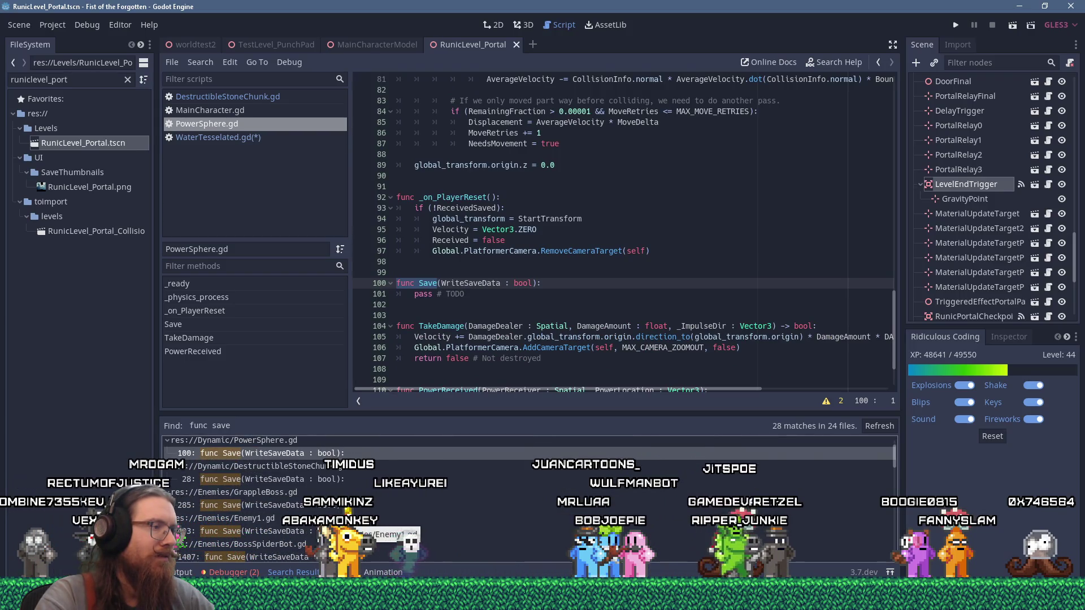
{"action": "scroll", "coordinate": [319, 509], "scroll_direction": "down", "scroll_amount": 1}
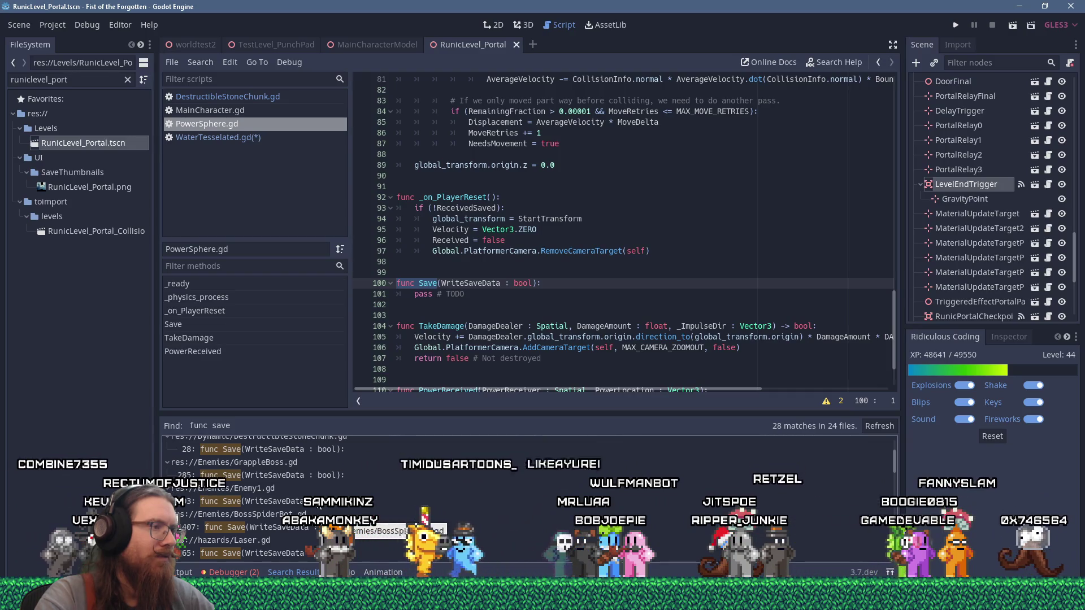
{"action": "left_click", "coordinate": [254, 501]}
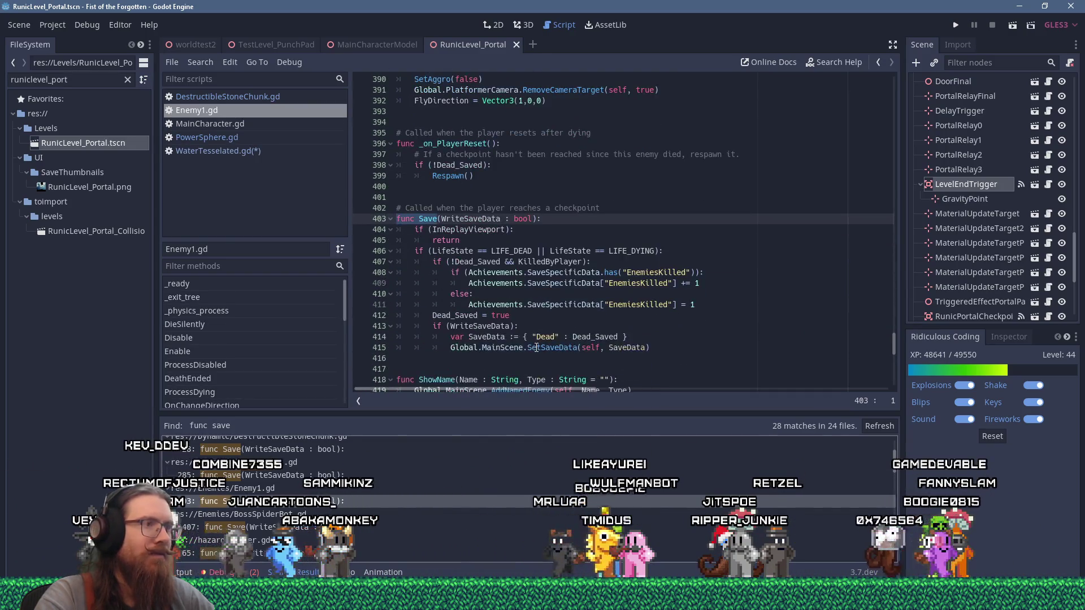
{"action": "left_click", "coordinate": [255, 98]}
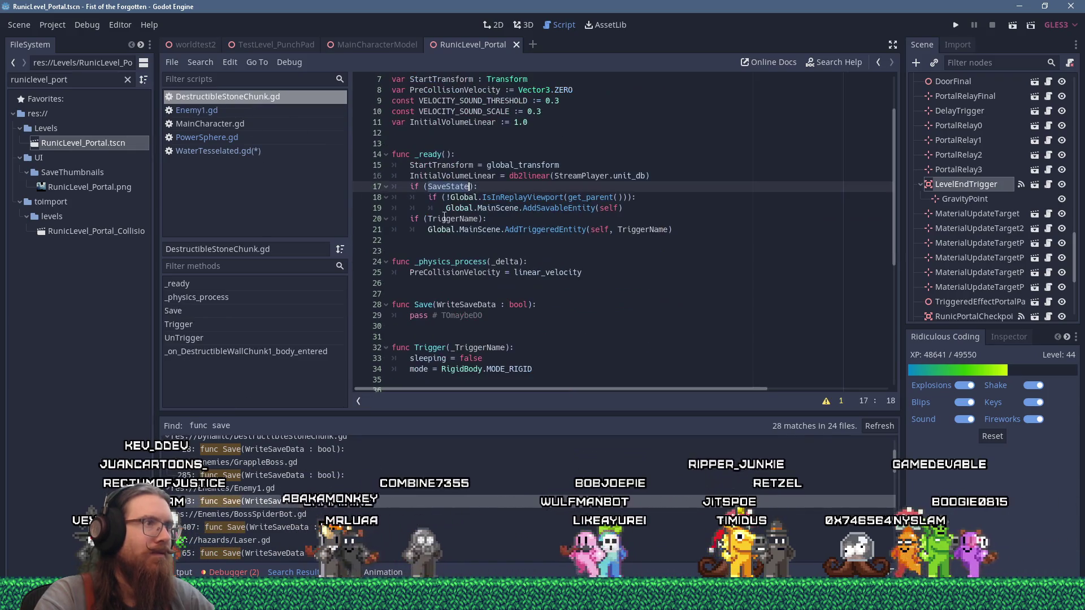
{"action": "left_click", "coordinate": [571, 307]}
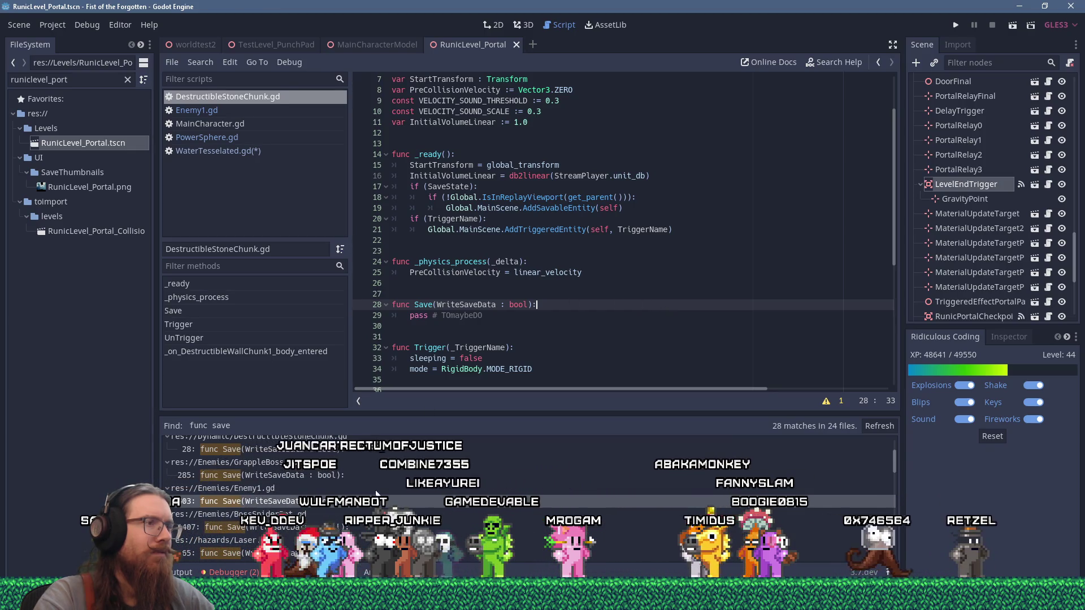
{"action": "key", "text": "Return"}
{"action": "type", "text": "if"}
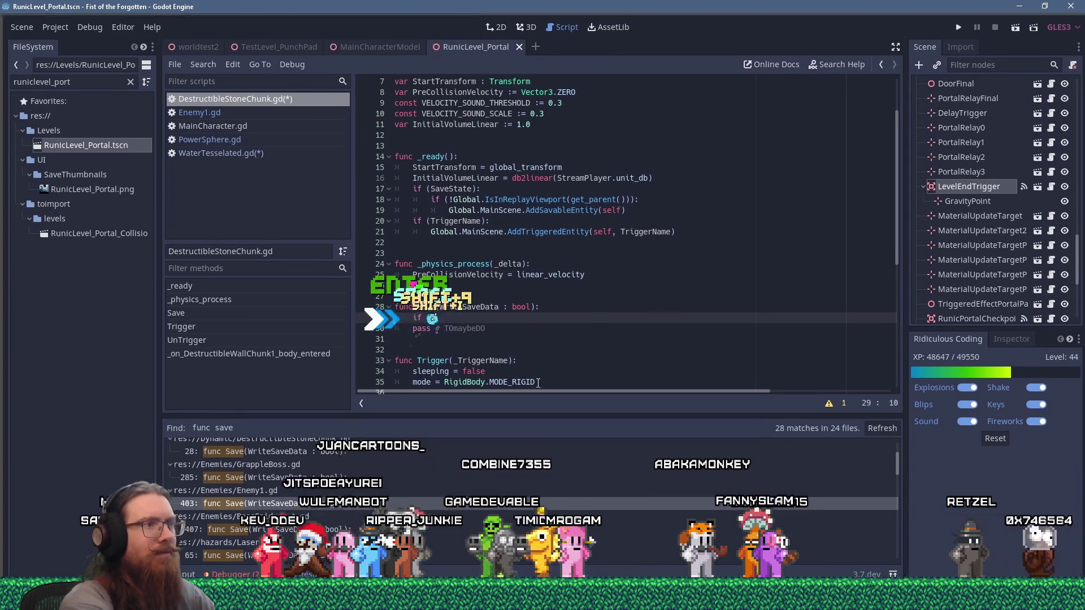
{"action": "type", "text": " (InReplay"}
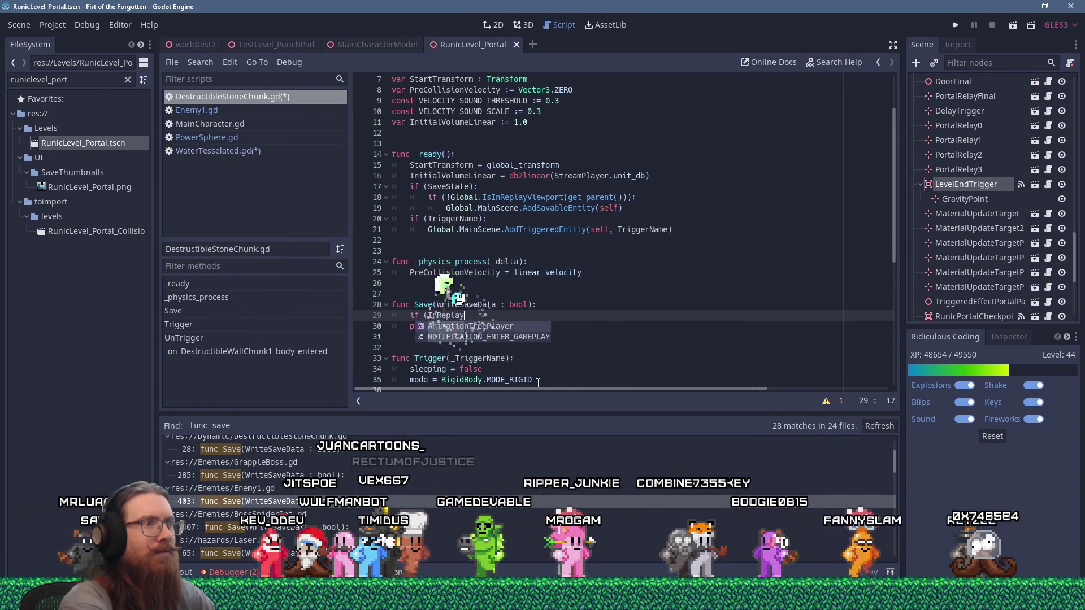
{"action": "key", "text": "BackSpace"}
{"action": "key", "text": "BackSpace"}
{"action": "key", "text": "BackSpace"}
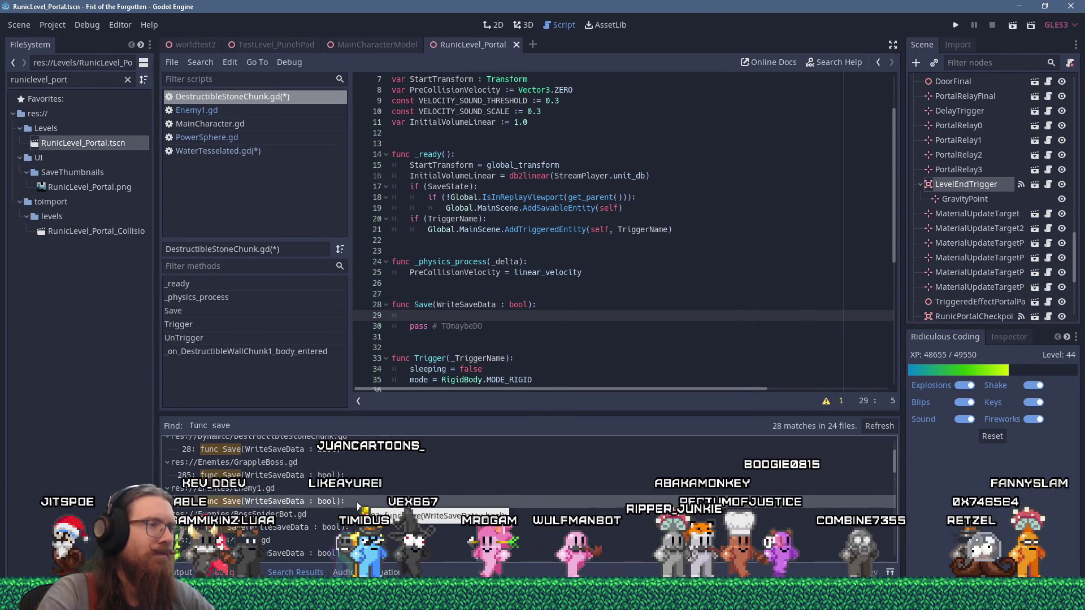
{"action": "left_click", "coordinate": [254, 149]}
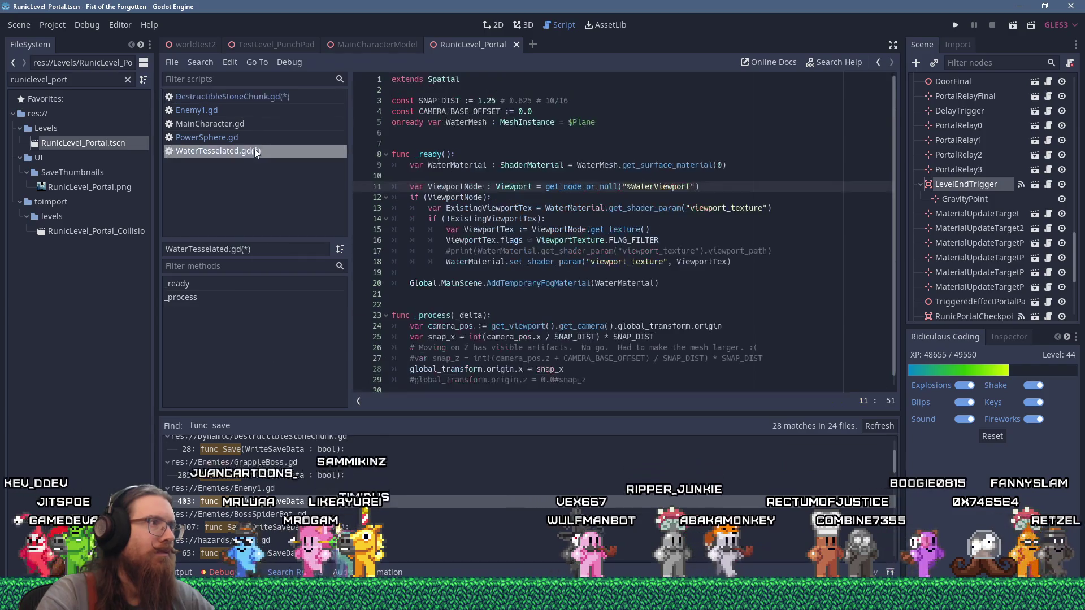
{"action": "left_click", "coordinate": [235, 112]}
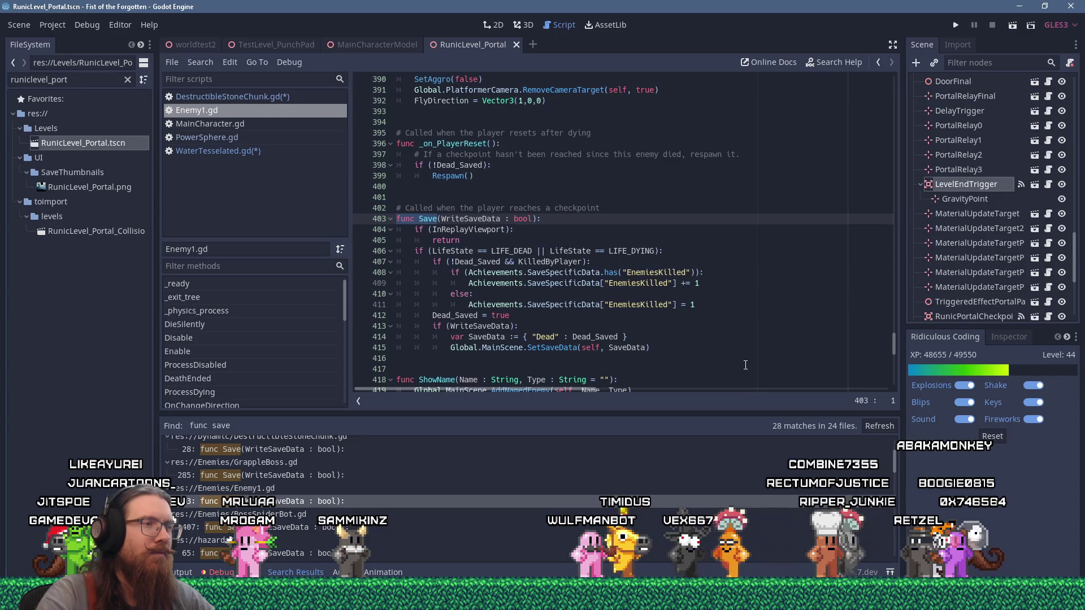
{"action": "left_click_drag", "start_coordinate": [650, 348], "coordinate": [366, 337]}
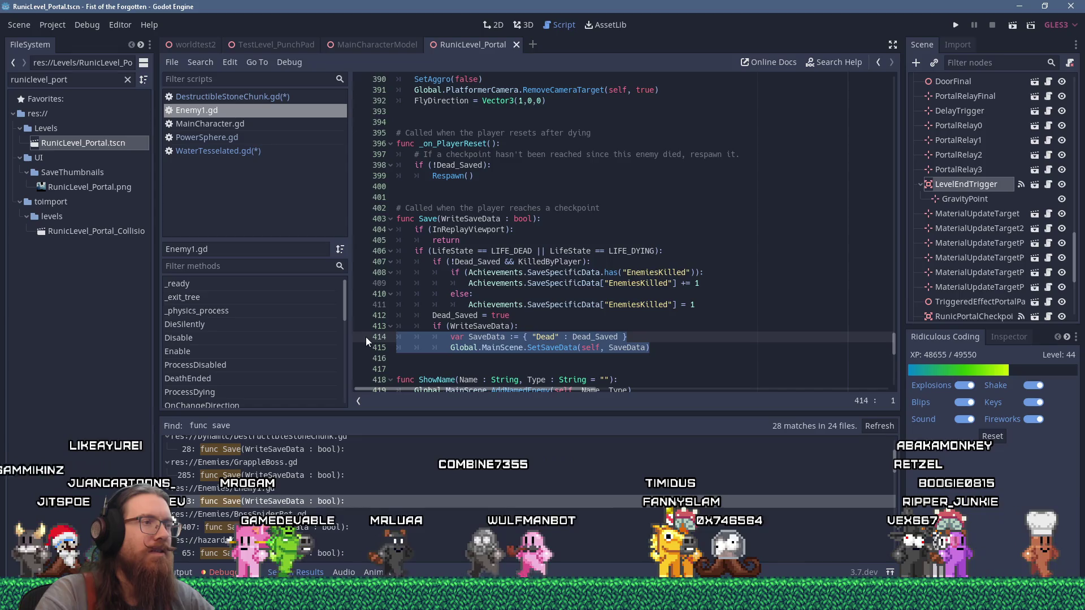
{"action": "left_click", "coordinate": [664, 348]}
{"action": "mouse_move", "coordinate": [665, 348]}
{"action": "left_mouse_down"}
{"action": "mouse_move", "coordinate": [345, 333]}
{"action": "mouse_move", "coordinate": [347, 323]}
{"action": "left_mouse_up"}
{"action": "key", "text": "ctrl+c"}
{"action": "right_click", "coordinate": [439, 329]}
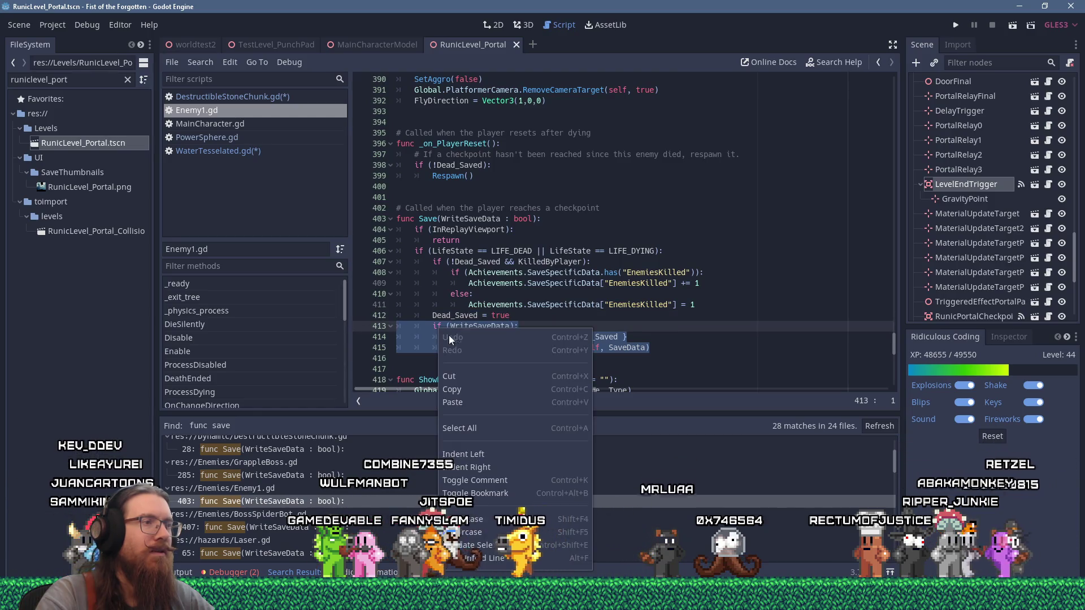
{"action": "left_click", "coordinate": [476, 388]}
{"action": "left_click", "coordinate": [286, 98]}
{"action": "left_click", "coordinate": [669, 307]}
{"action": "key", "text": "Return"}
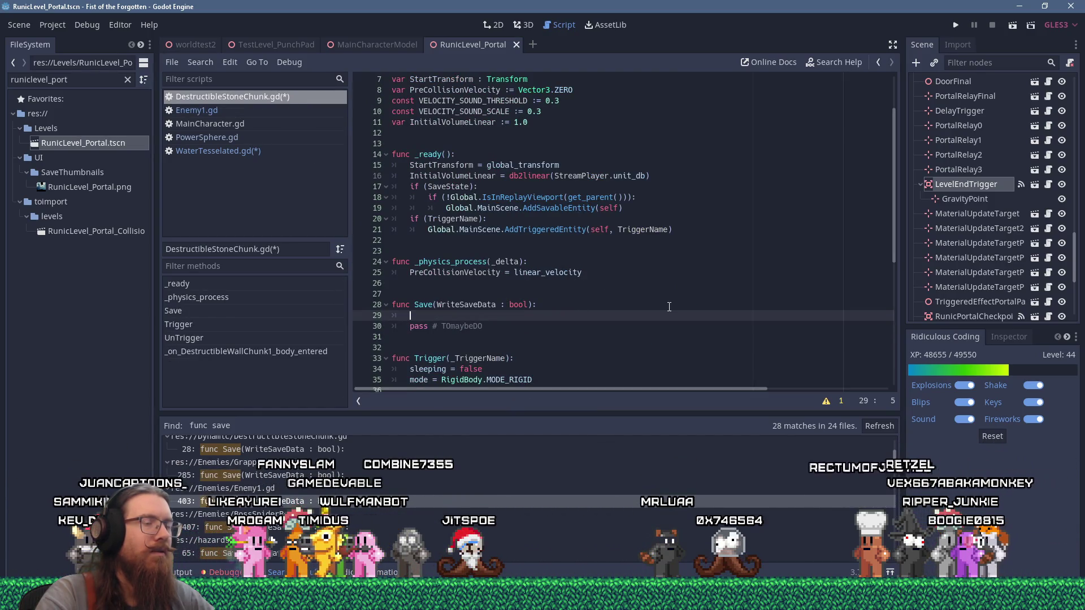
{"action": "key", "text": "shift+Insert"}
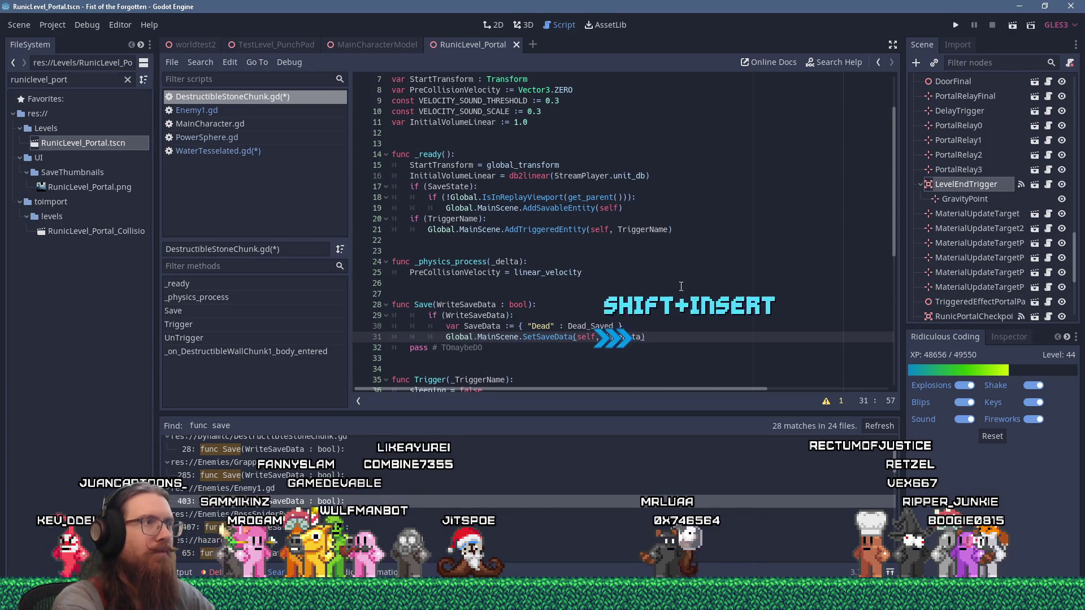
{"action": "left_click", "coordinate": [487, 315], "text": "shift"}
{"action": "key", "text": "shift+Tab"}
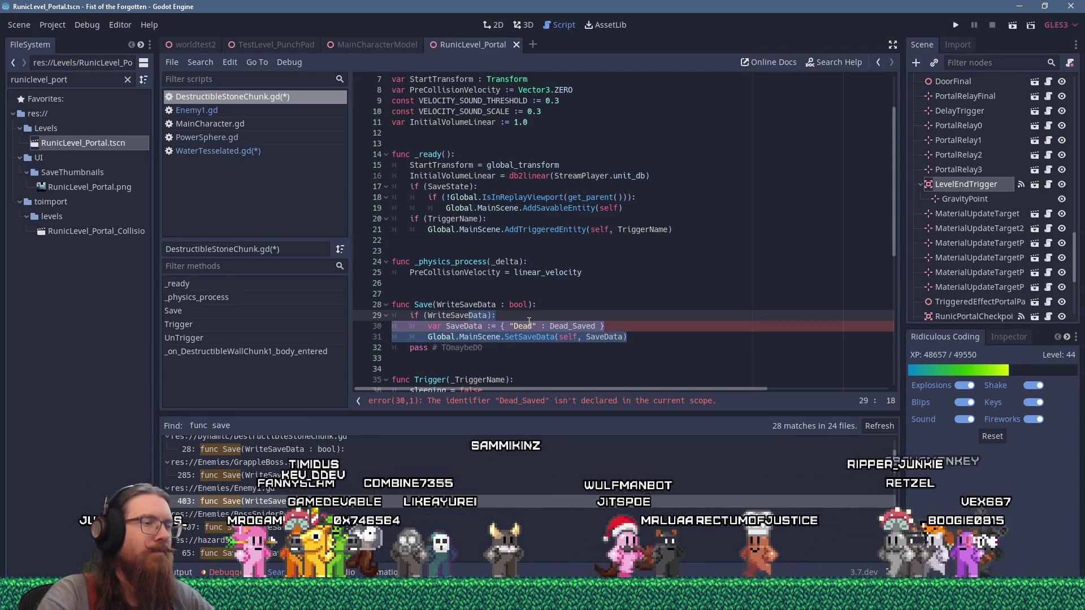
{"action": "scroll", "coordinate": [531, 323], "scroll_direction": "up", "scroll_amount": 1}
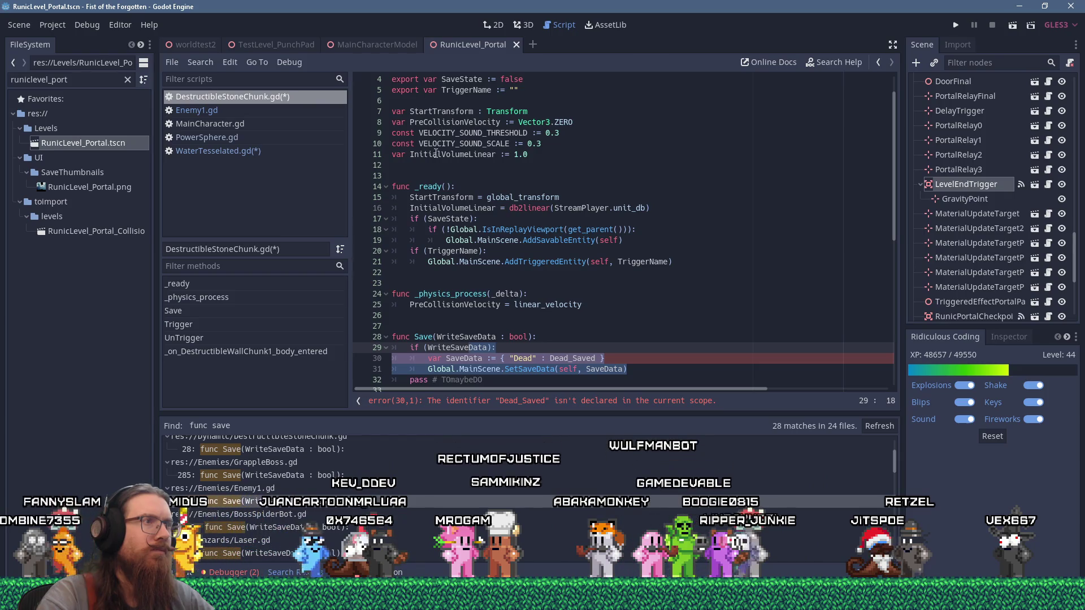
{"action": "scroll", "coordinate": [438, 150], "scroll_direction": "up", "scroll_amount": 2}
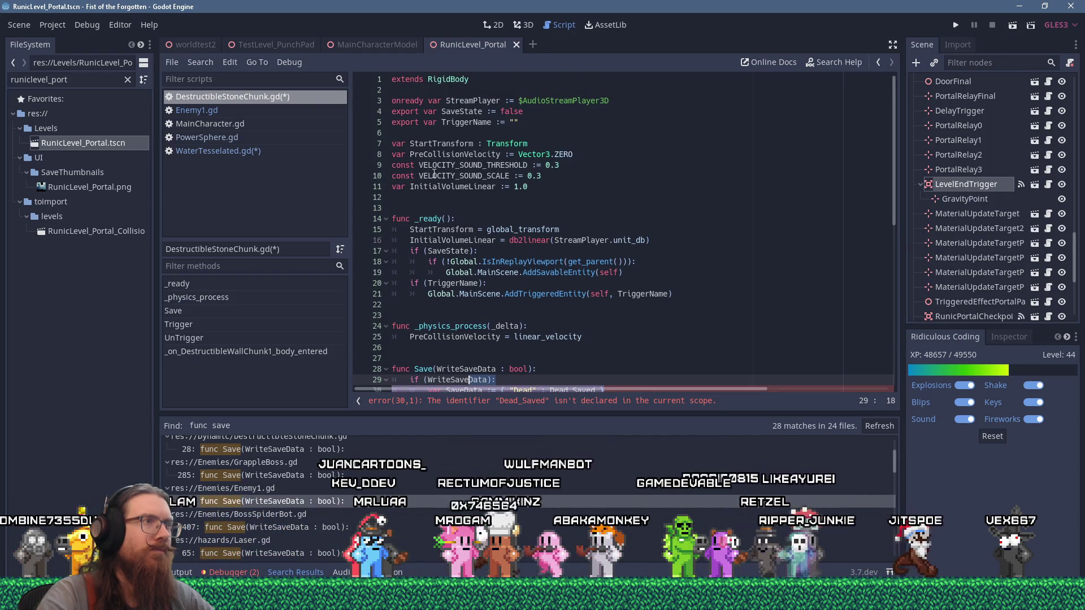
{"action": "scroll", "coordinate": [433, 174], "scroll_direction": "down", "scroll_amount": 7}
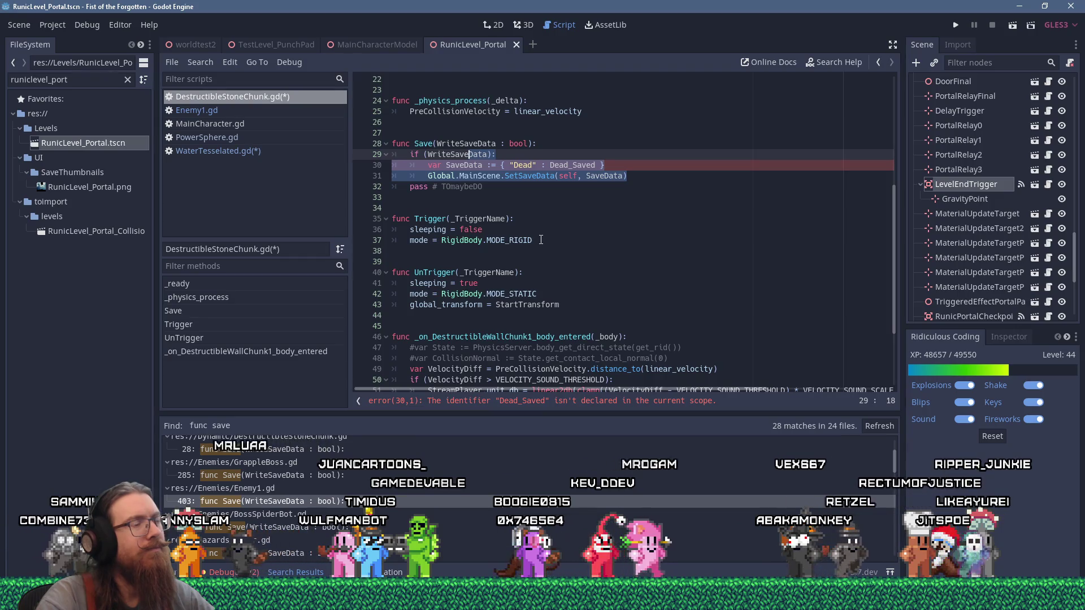
{"action": "left_click", "coordinate": [544, 219]}
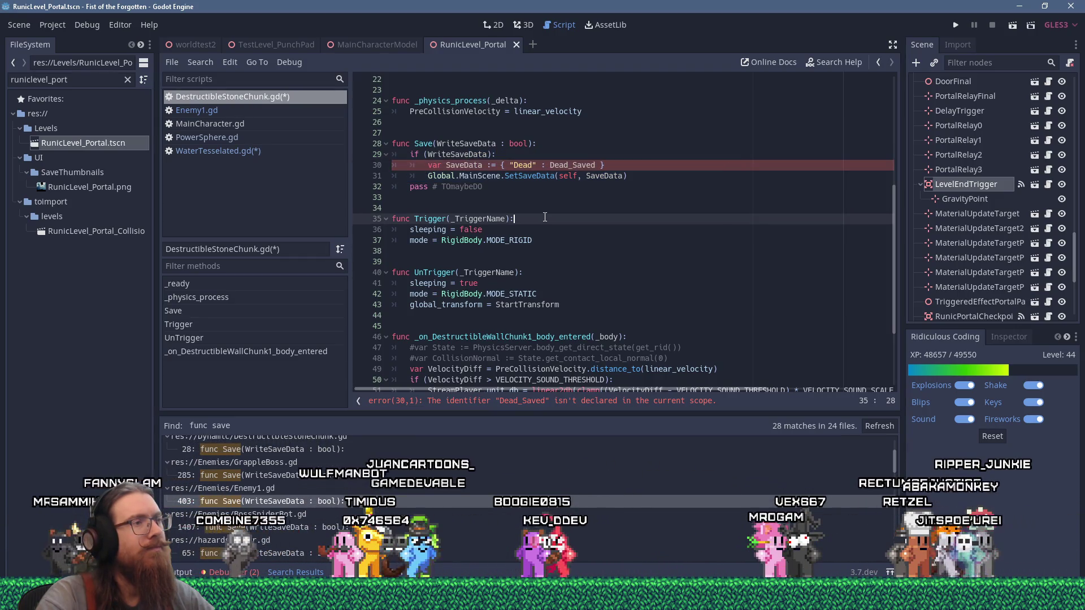
{"action": "double_click", "coordinate": [523, 165]}
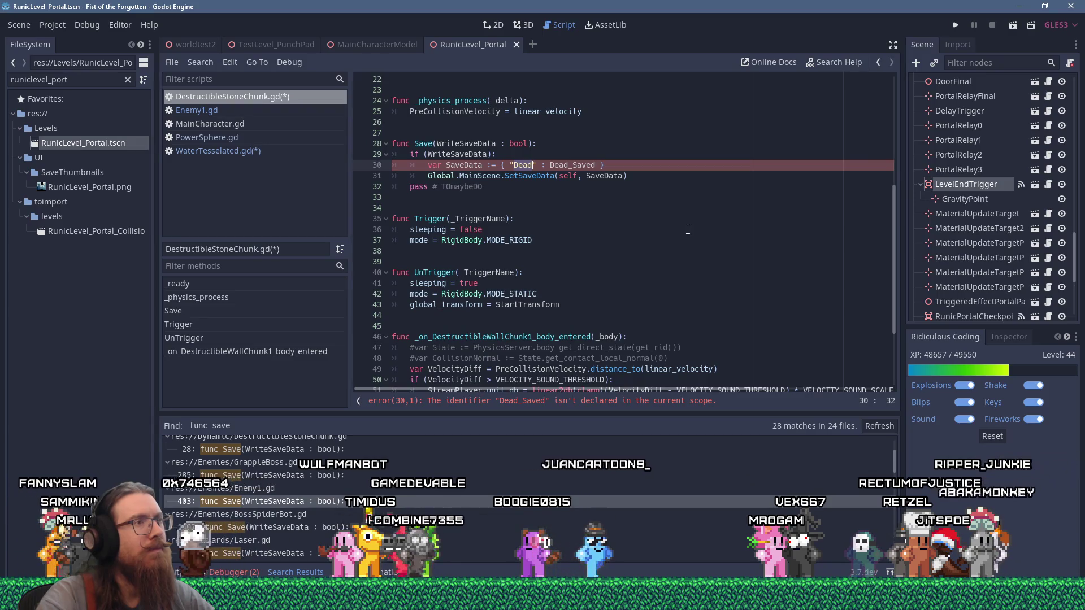
{"action": "scroll", "coordinate": [683, 231], "scroll_direction": "up", "scroll_amount": 5}
{"action": "scroll", "coordinate": [683, 231], "scroll_direction": "down", "scroll_amount": 3}
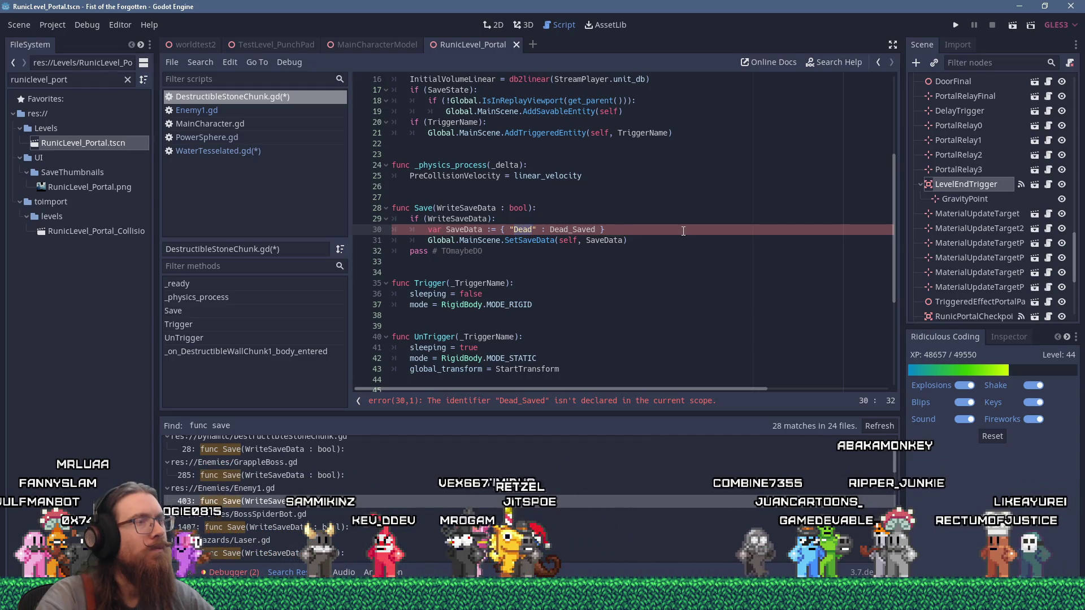
{"action": "scroll", "coordinate": [683, 231], "scroll_direction": "up", "scroll_amount": 1}
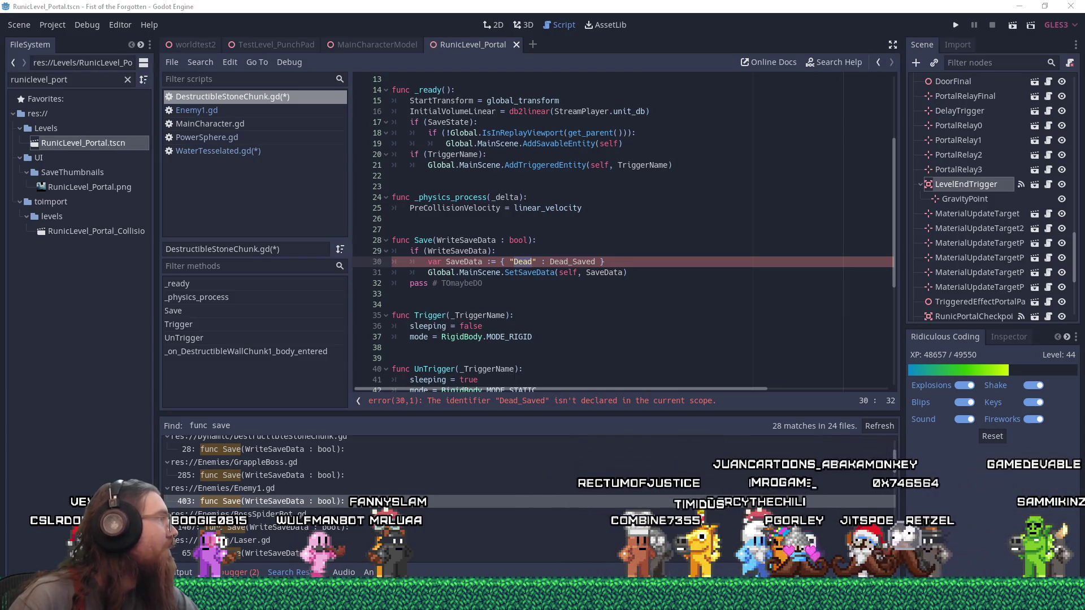
{"action": "key", "text": "alt+Tab"}
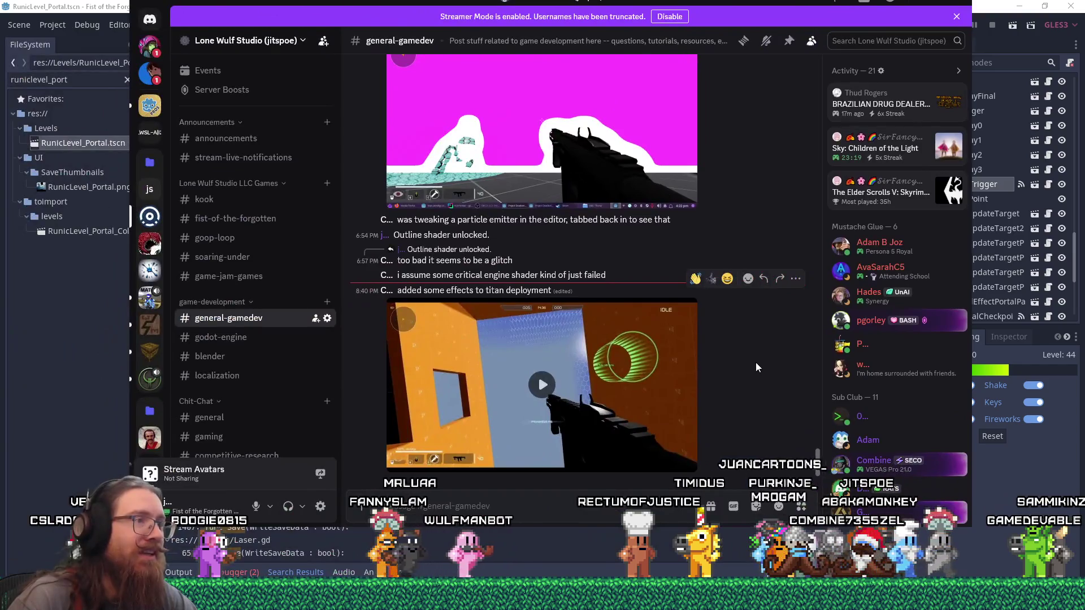
Step: Play the titan deployment effects clip in #general-gamedev, then move Discord aside and minimize it
{"action": "left_click", "coordinate": [626, 387]}
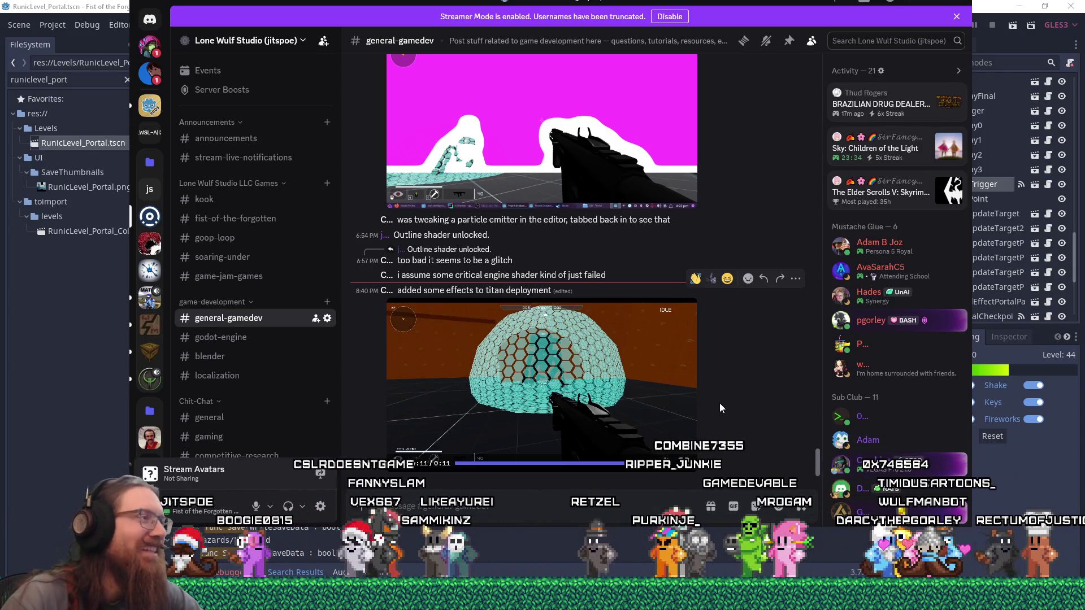
{"action": "left_click_drag", "start_coordinate": [810, 5], "coordinate": [836, 57]}
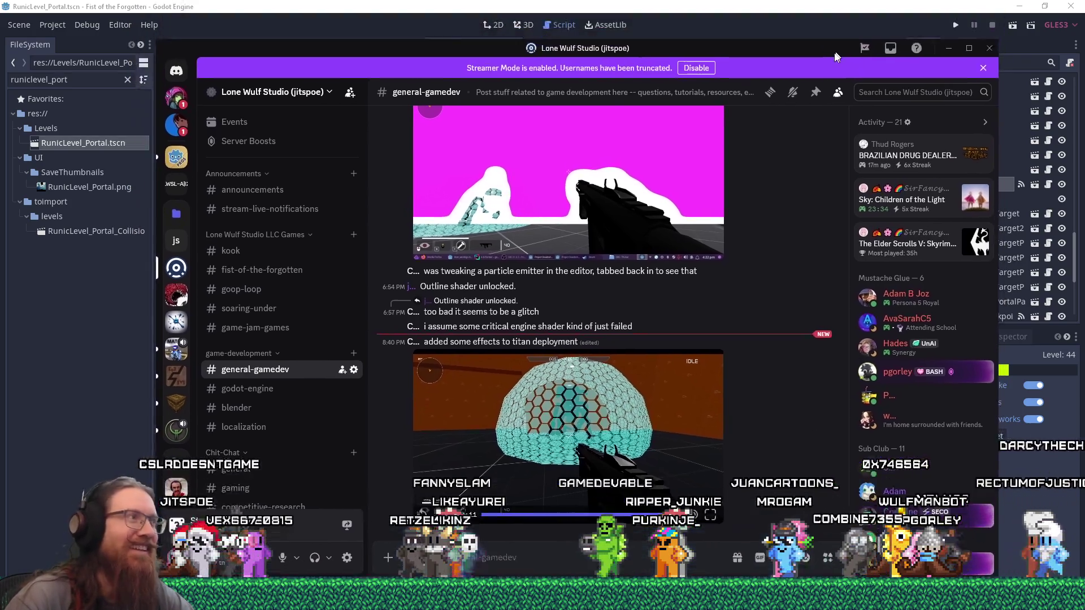
{"action": "left_click", "coordinate": [948, 48]}
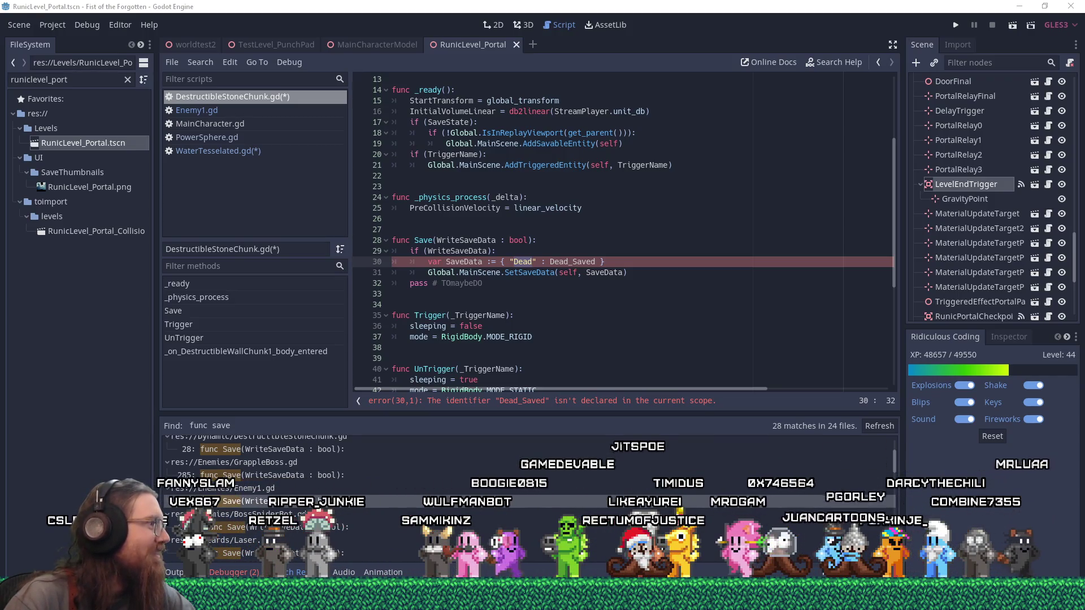
Step: Replace the Dead entry on line 30 with "GlobalTransform" : global_transform in the Save dictionary
{"action": "left_click", "coordinate": [624, 288]}
{"action": "left_click", "coordinate": [504, 259]}
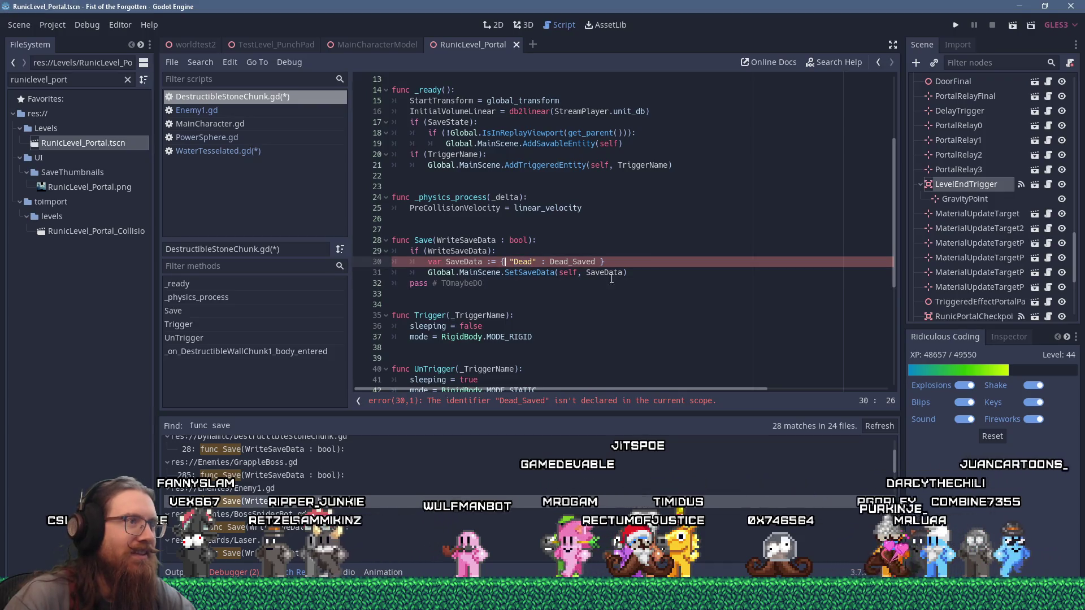
{"action": "left_click", "coordinate": [522, 248]}
{"action": "scroll", "coordinate": [572, 327], "scroll_direction": "up", "scroll_amount": 4}
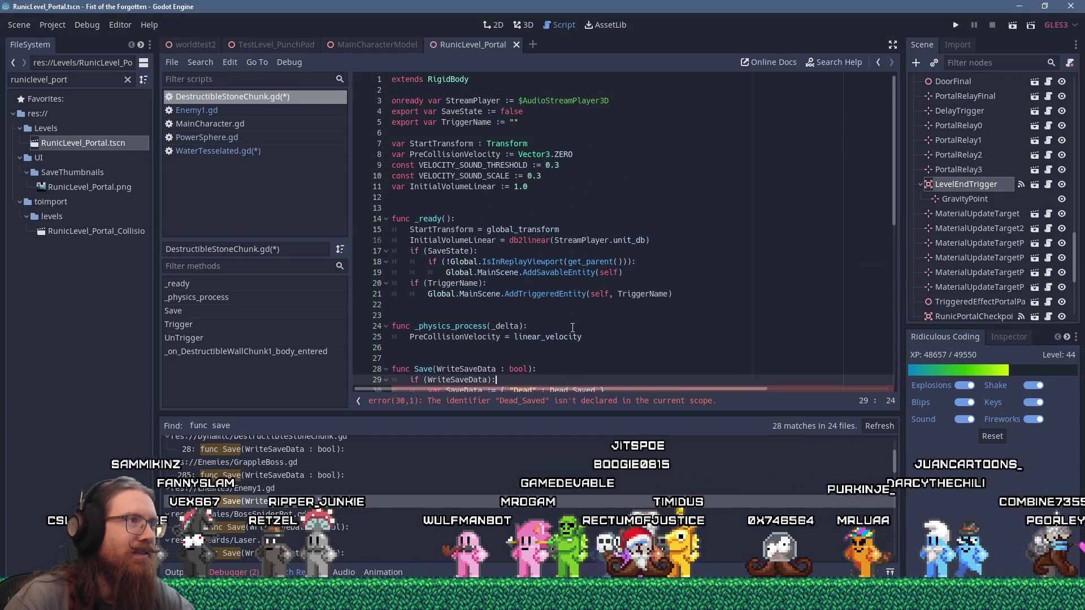
{"action": "scroll", "coordinate": [572, 327], "scroll_direction": "down", "scroll_amount": 4}
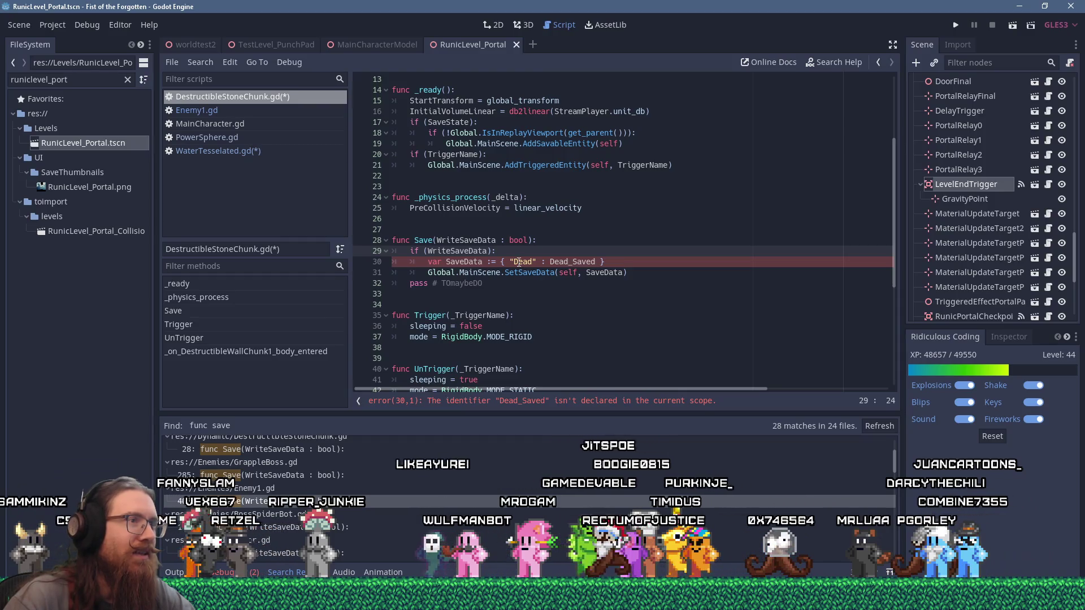
{"action": "double_click", "coordinate": [519, 262]}
{"action": "scroll", "coordinate": [663, 320], "scroll_direction": "up", "scroll_amount": 3}
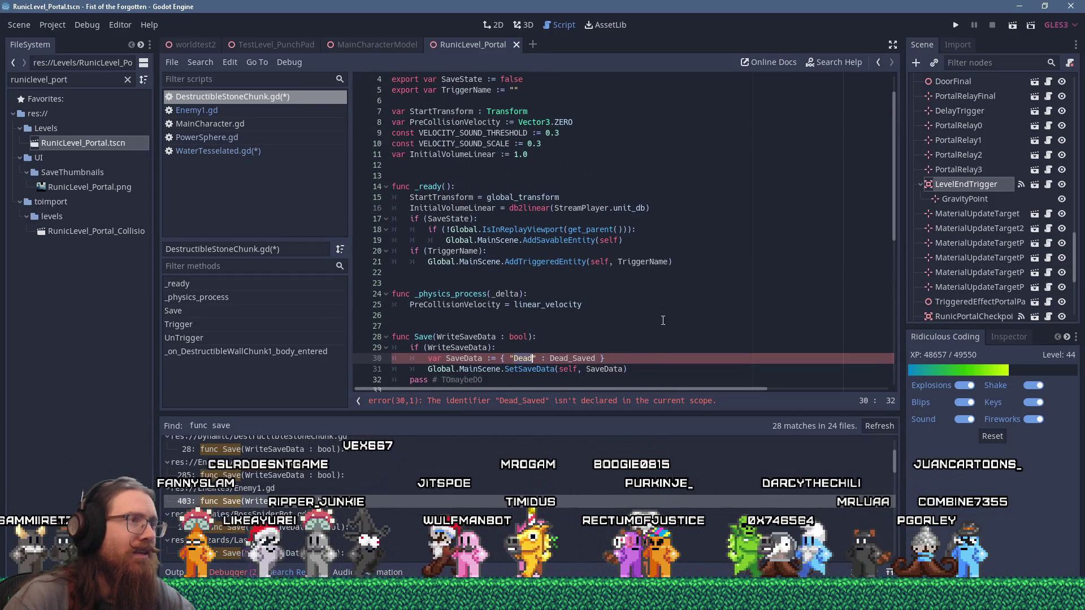
{"action": "scroll", "coordinate": [663, 320], "scroll_direction": "down", "scroll_amount": 2}
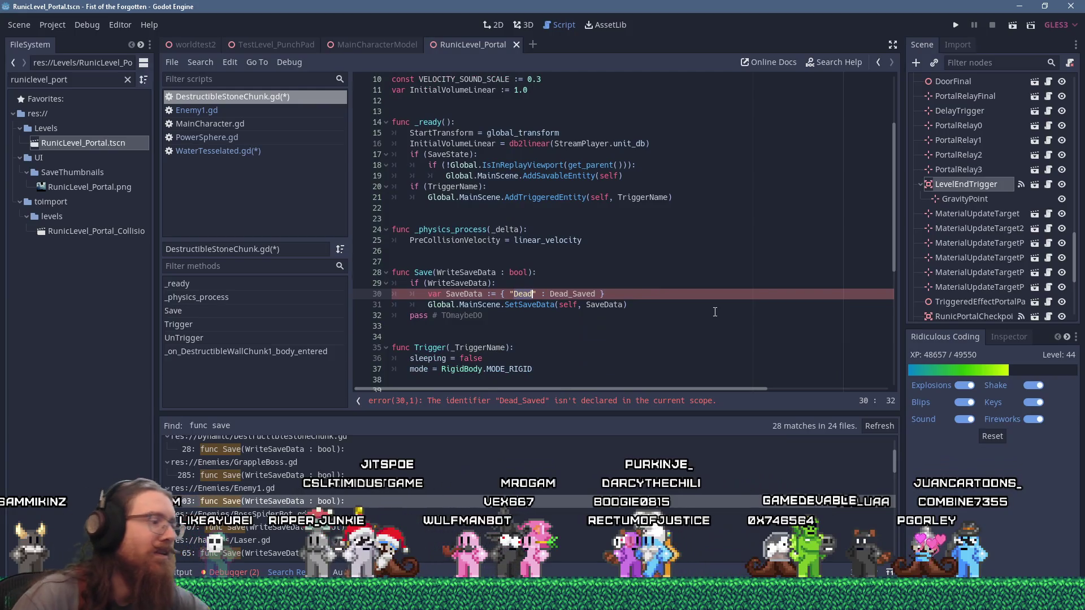
{"action": "type", "text": "Global"}
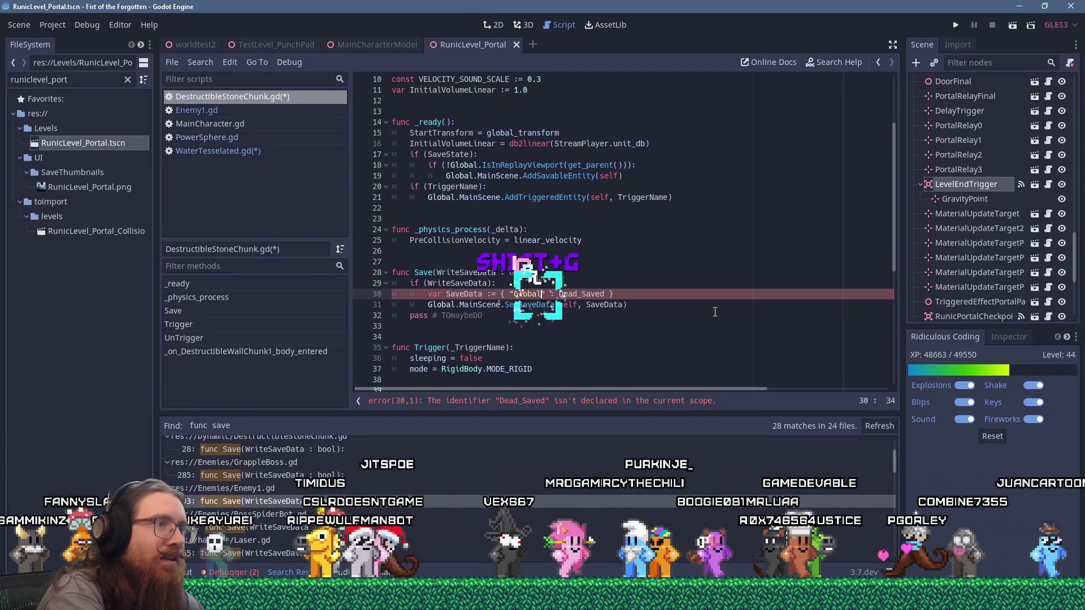
{"action": "type", "text": "Transform\" : "}
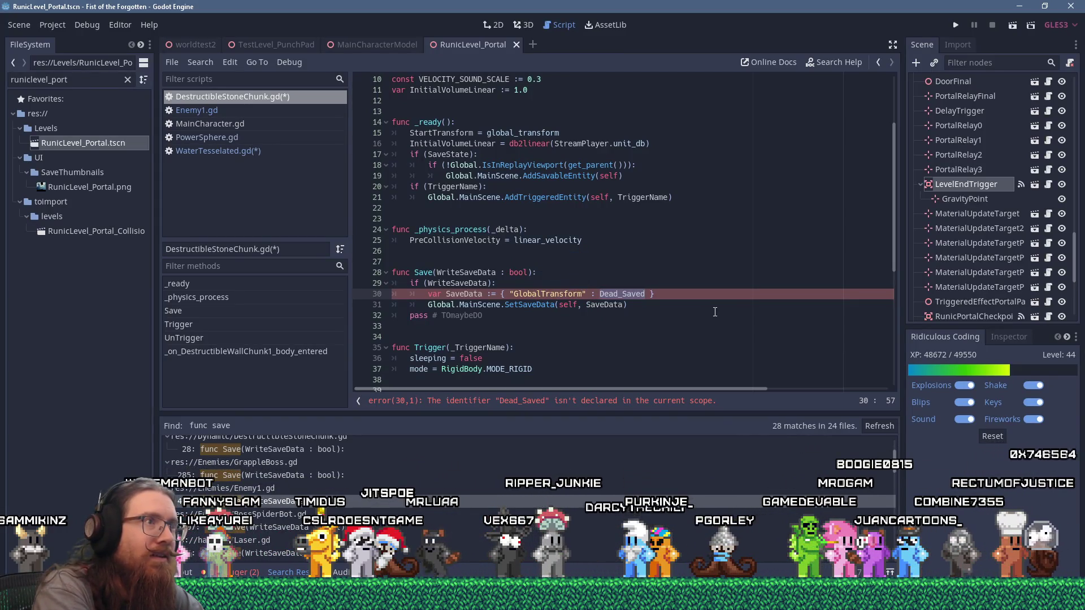
{"action": "type", "text": "global_transform"}
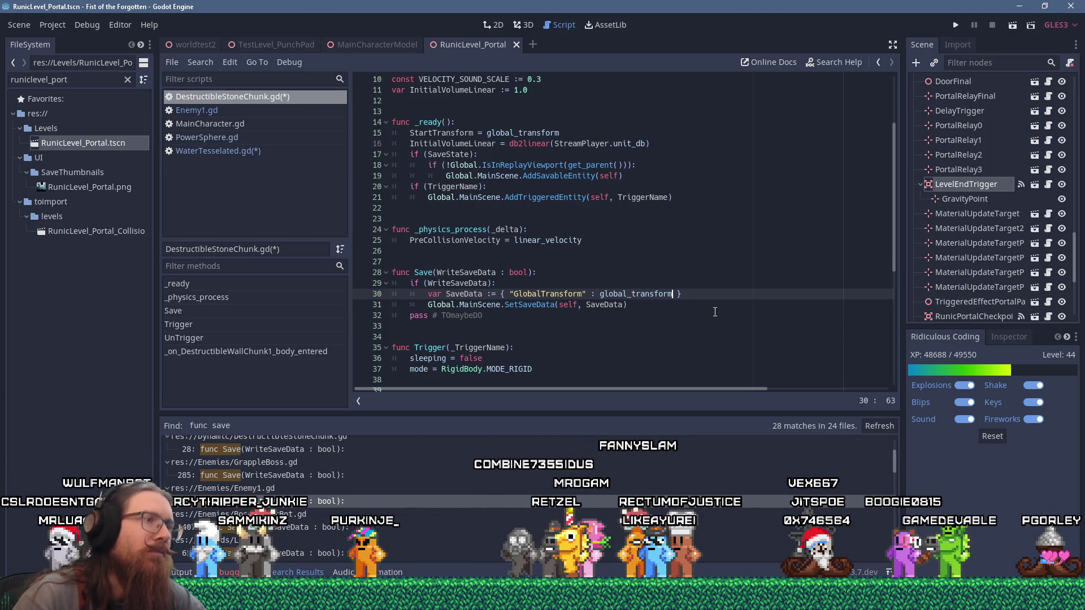
{"action": "scroll", "coordinate": [715, 312], "scroll_direction": "down", "scroll_amount": 4}
{"action": "scroll", "coordinate": [717, 304], "scroll_direction": "down", "scroll_amount": 3}
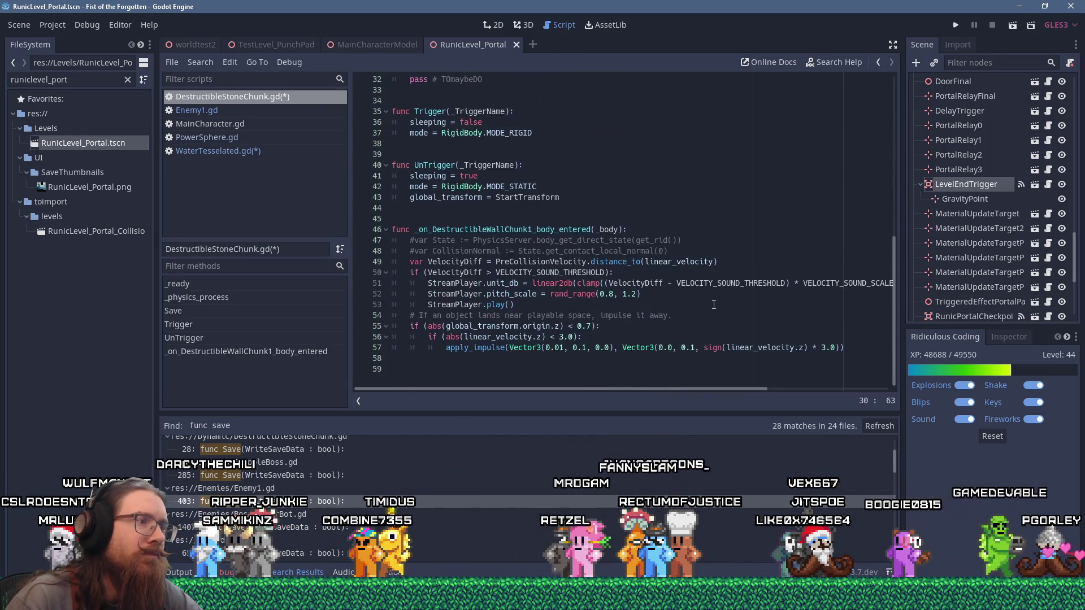
{"action": "scroll", "coordinate": [715, 304], "scroll_direction": "up", "scroll_amount": 8}
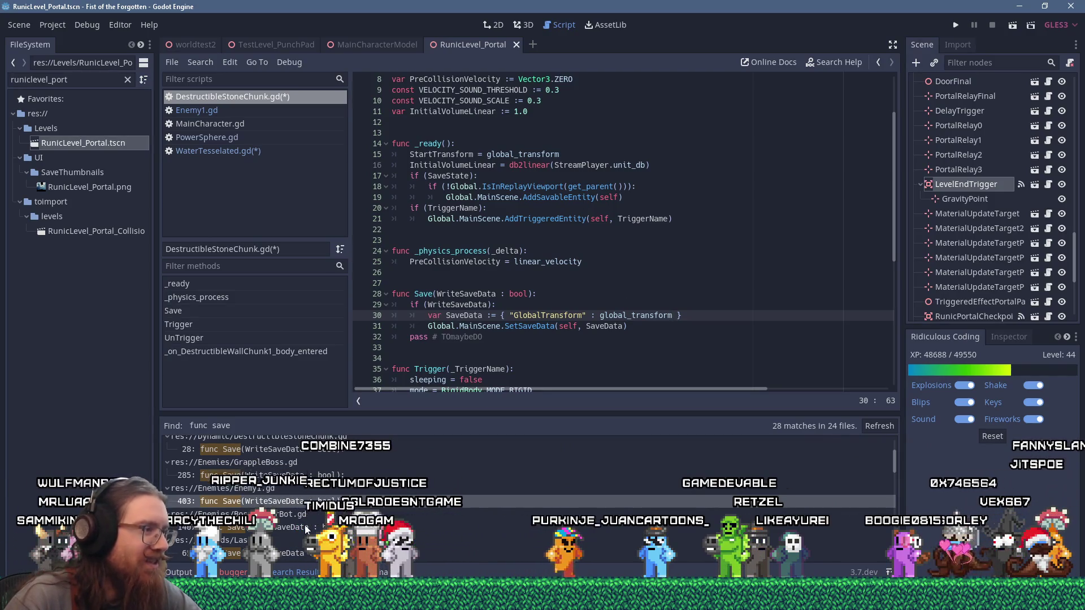
{"action": "key", "text": "alt+Tab"}
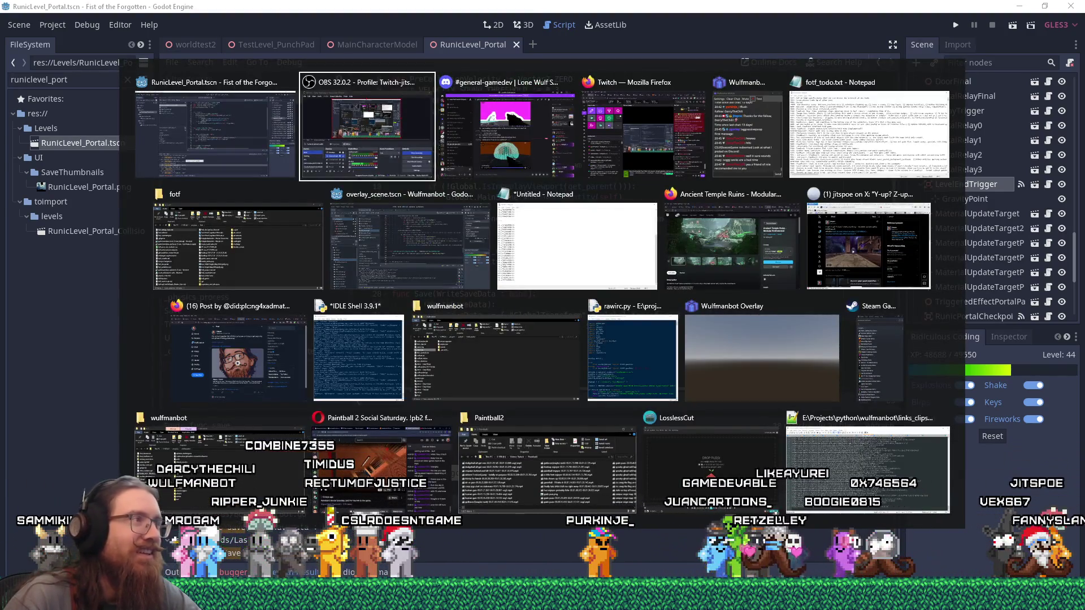
{"action": "key", "text": "Escape"}
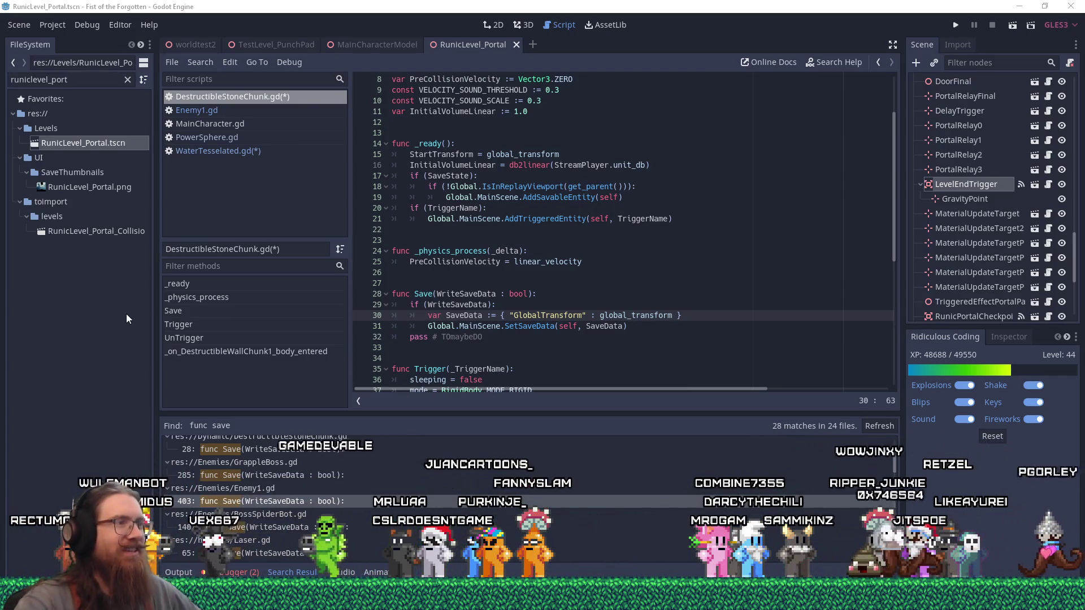
Step: In Enemy1.gd, find 'savedata' and select the lines 95–99 that load the saved state
{"action": "left_click", "coordinate": [483, 336]}
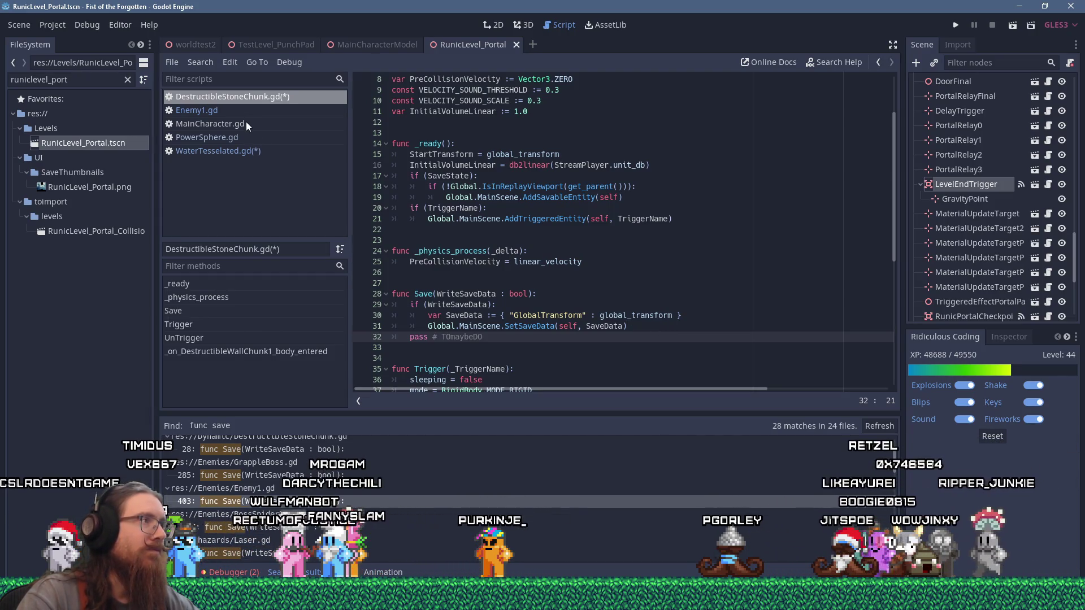
{"action": "left_click", "coordinate": [192, 110]}
{"action": "left_click", "coordinate": [613, 209]}
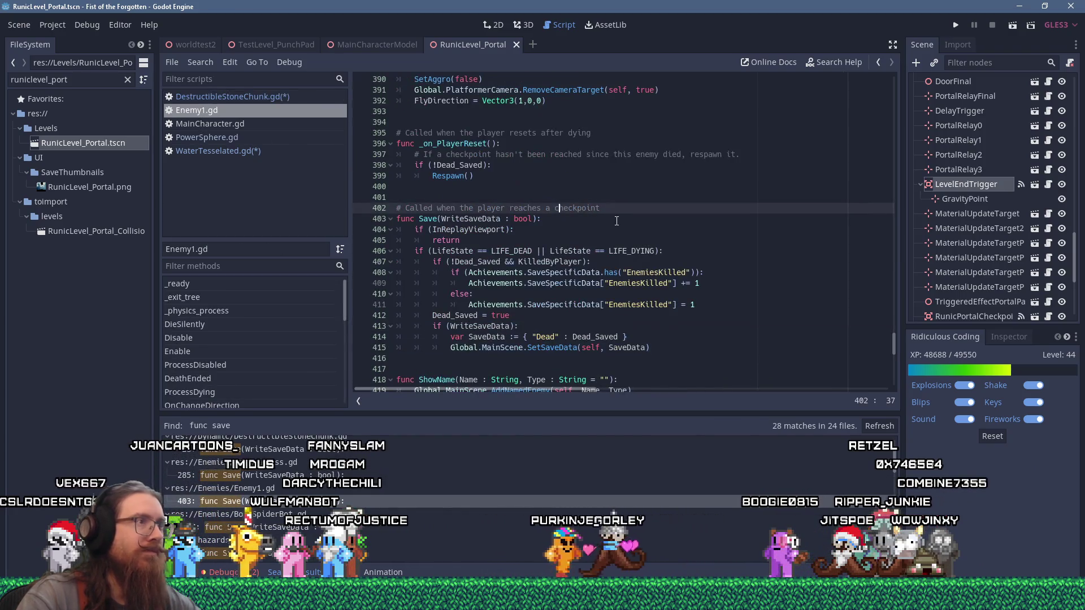
{"action": "key", "text": "ctrl+f"}
{"action": "type", "text": "savedata"}
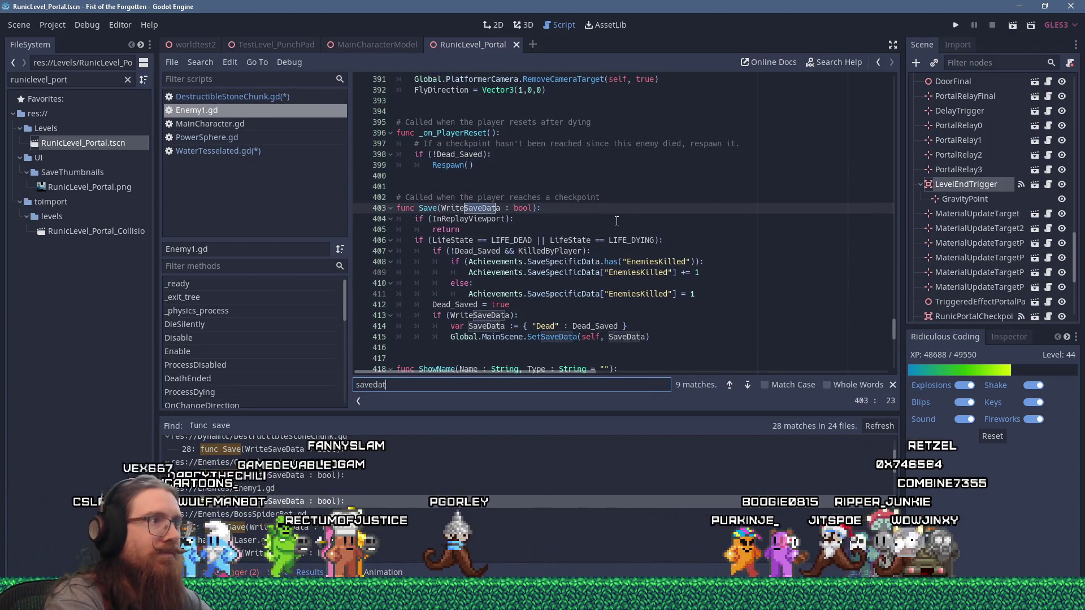
{"action": "key", "text": "Return"}
{"action": "key", "text": "Return"}
{"action": "key", "text": "Return"}
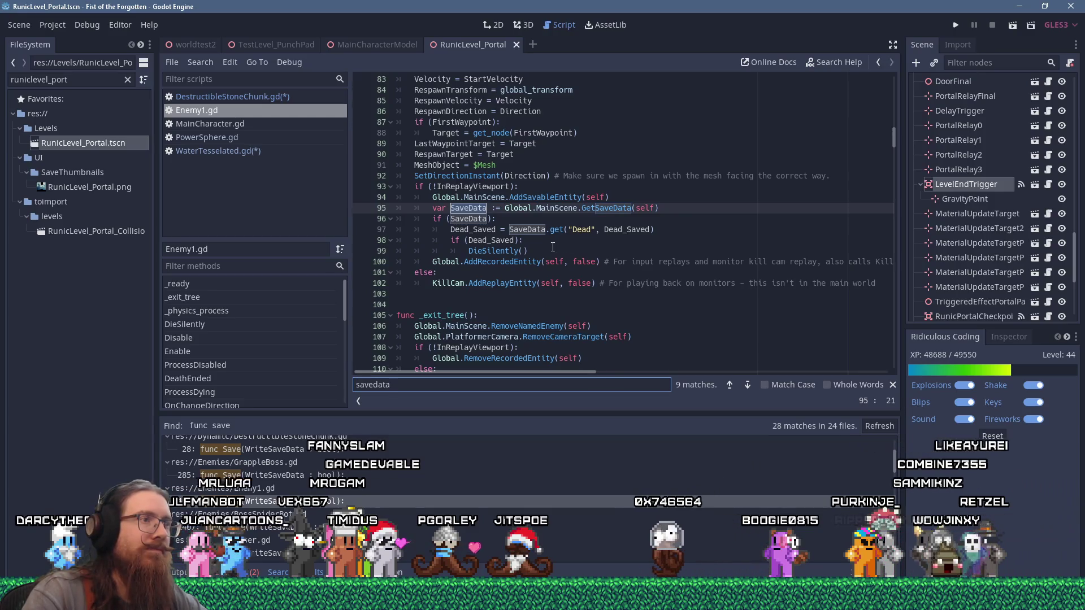
{"action": "left_click_drag", "start_coordinate": [553, 249], "coordinate": [397, 208]}
{"action": "key", "text": "ctrl+c"}
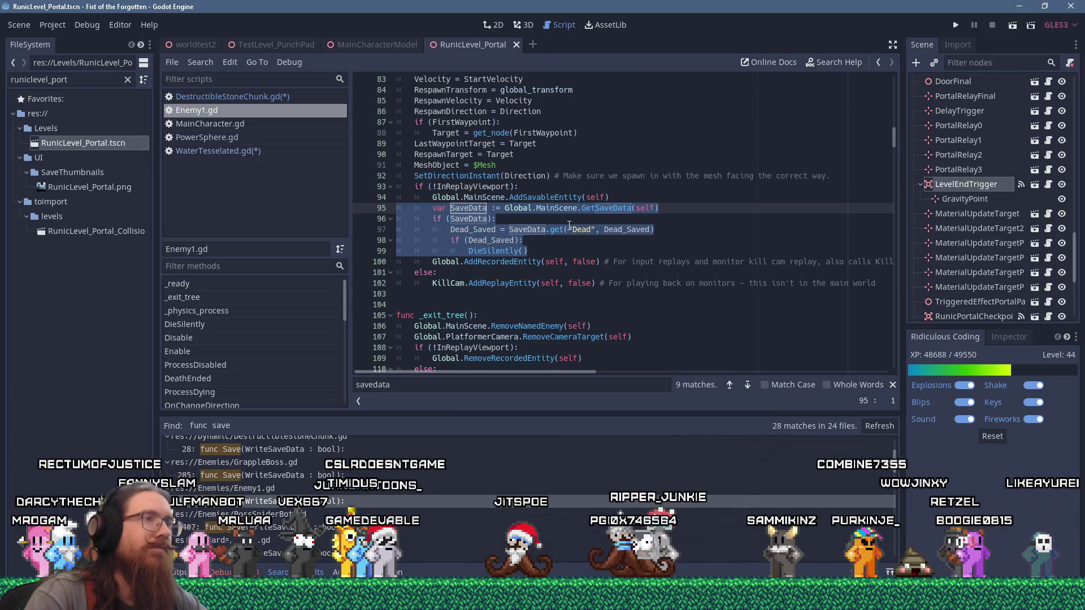
{"action": "scroll", "coordinate": [586, 226], "scroll_direction": "up", "scroll_amount": 2}
Step: Paste the SaveData loading block into DestructibleStoneChunk.gd's _ready after line 19 and fix its indentation
{"action": "left_click", "coordinate": [262, 96]}
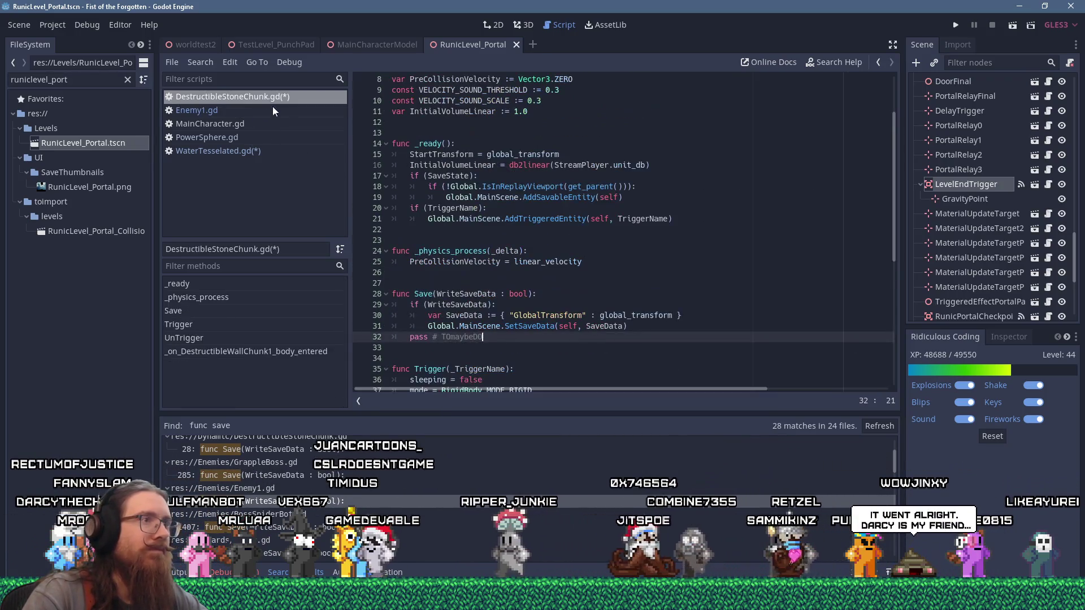
{"action": "left_click", "coordinate": [650, 198]}
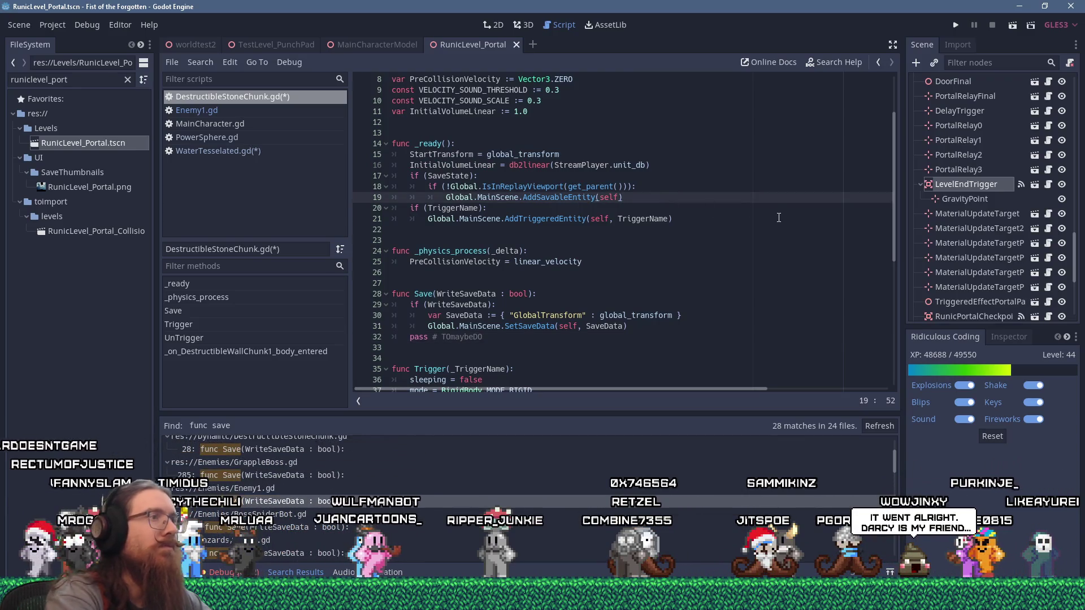
{"action": "key", "text": "Return"}
{"action": "key", "text": "shift+Insert"}
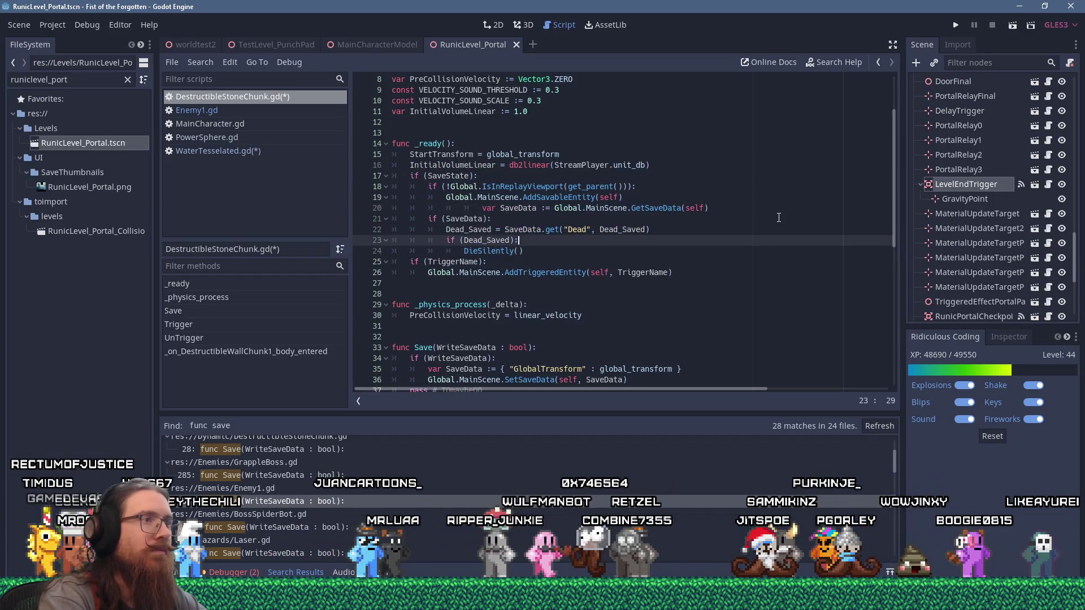
{"action": "key", "text": "Home"}
{"action": "key", "text": "Up"}
{"action": "key", "text": "Delete"}
{"action": "key", "text": "Delete"}
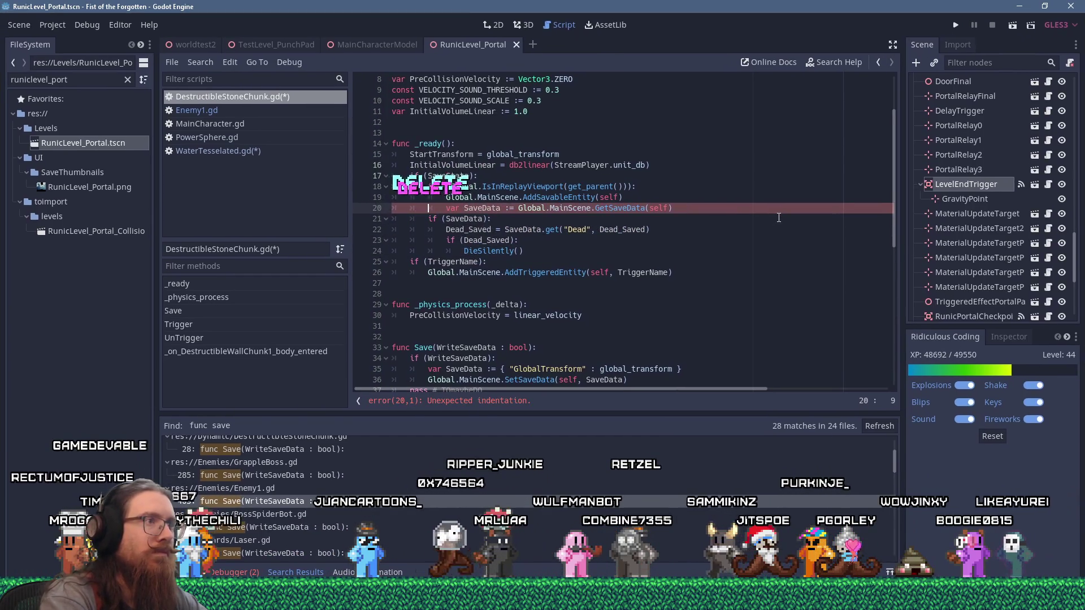
{"action": "key", "text": "Down"}
{"action": "key", "text": "Tab"}
{"action": "key", "text": "Down"}
{"action": "key", "text": "Tab"}
{"action": "key", "text": "Down"}
{"action": "key", "text": "Tab"}
{"action": "key", "text": "Down"}
{"action": "key", "text": "Tab"}
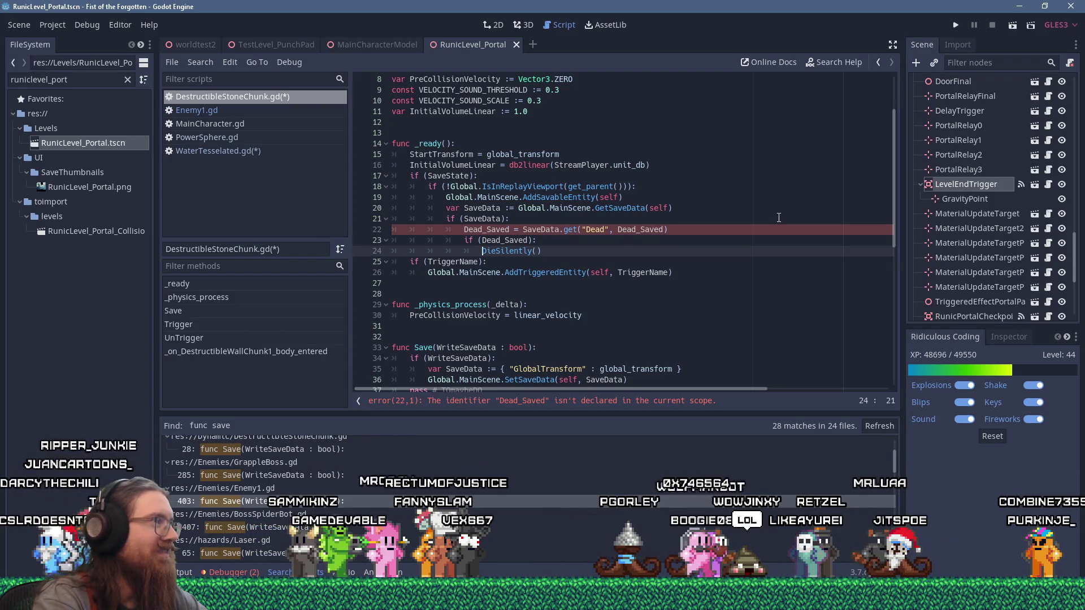
Step: Change the pasted line to set global_transform from get("GlobalTransform", global_transform)
{"action": "key", "text": "Up"}
{"action": "key", "text": "Up"}
{"action": "key", "text": "Up"}
{"action": "key", "text": "Down"}
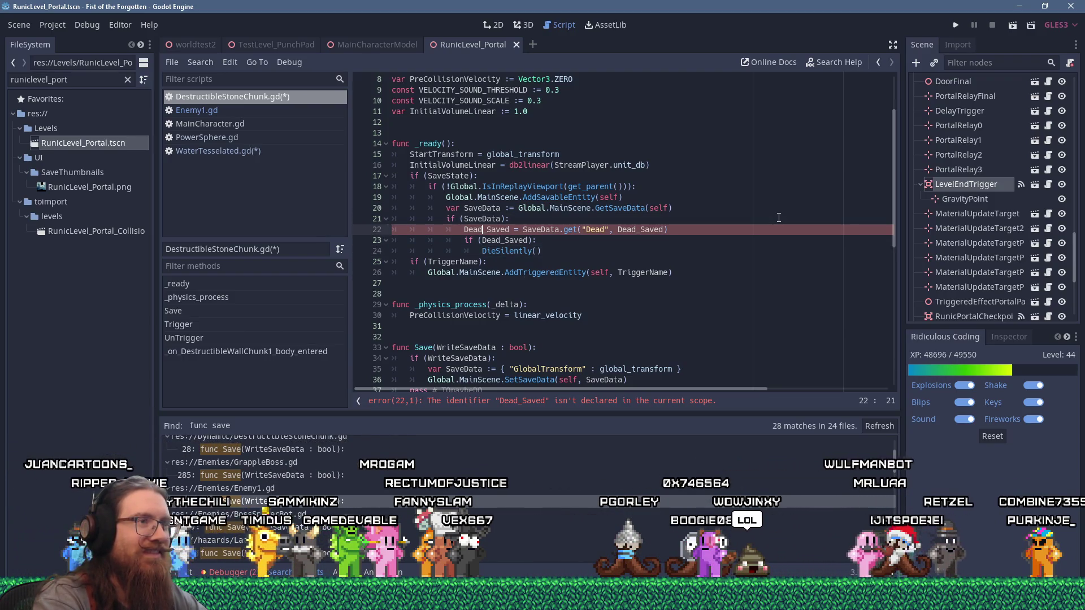
{"action": "key", "text": "Right"}
{"action": "key", "text": "Right"}
{"action": "key", "text": "Right"}
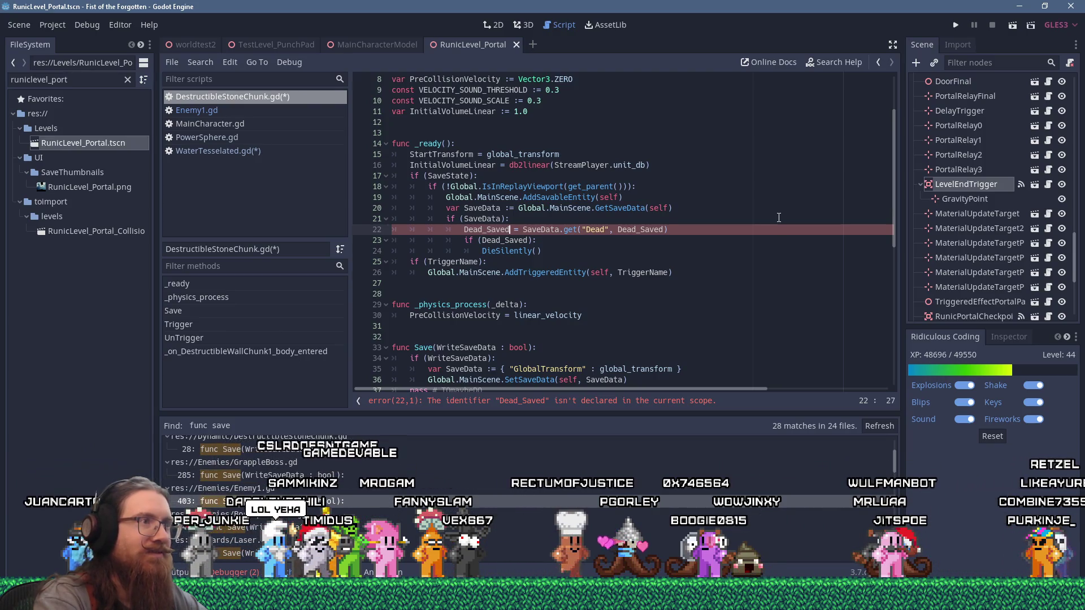
{"action": "type", "text": "transform"}
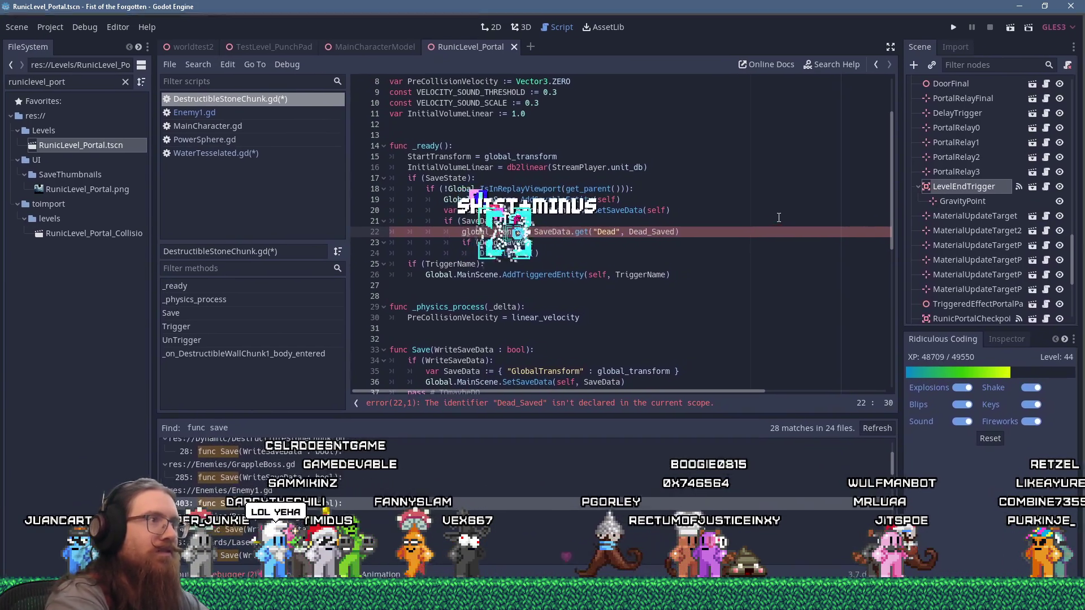
{"action": "key", "text": "Right"}
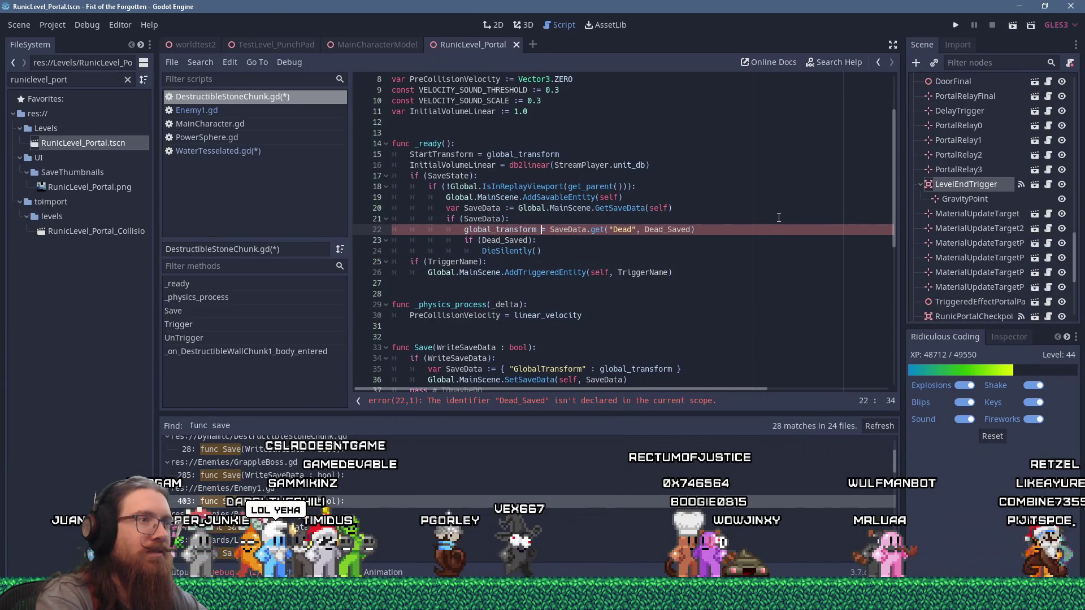
{"action": "key", "text": "Right"}
{"action": "key", "text": "Right"}
{"action": "key", "text": "Right"}
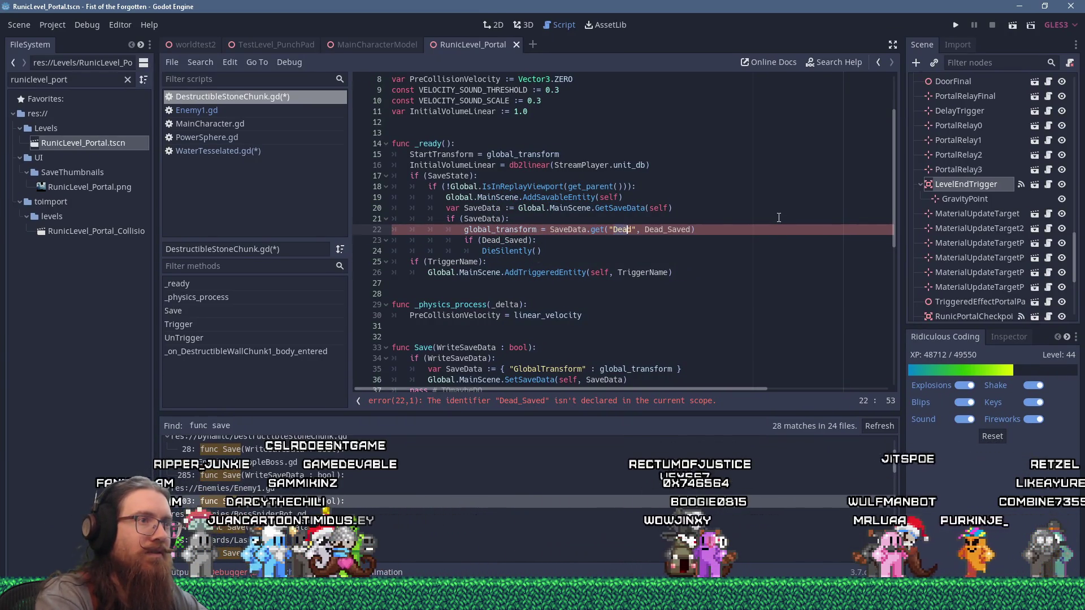
{"action": "key", "text": "BackSpace"}
{"action": "key", "text": "BackSpace"}
{"action": "key", "text": "BackSpace"}
{"action": "type", "text": "GlobalT"}
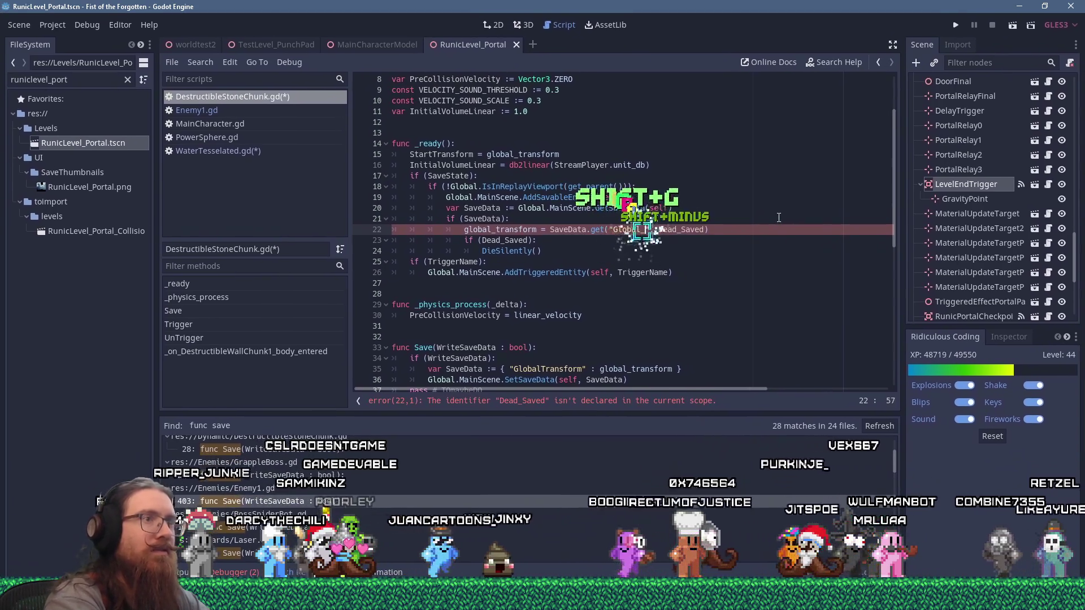
{"action": "type", "text": "ransform\", "}
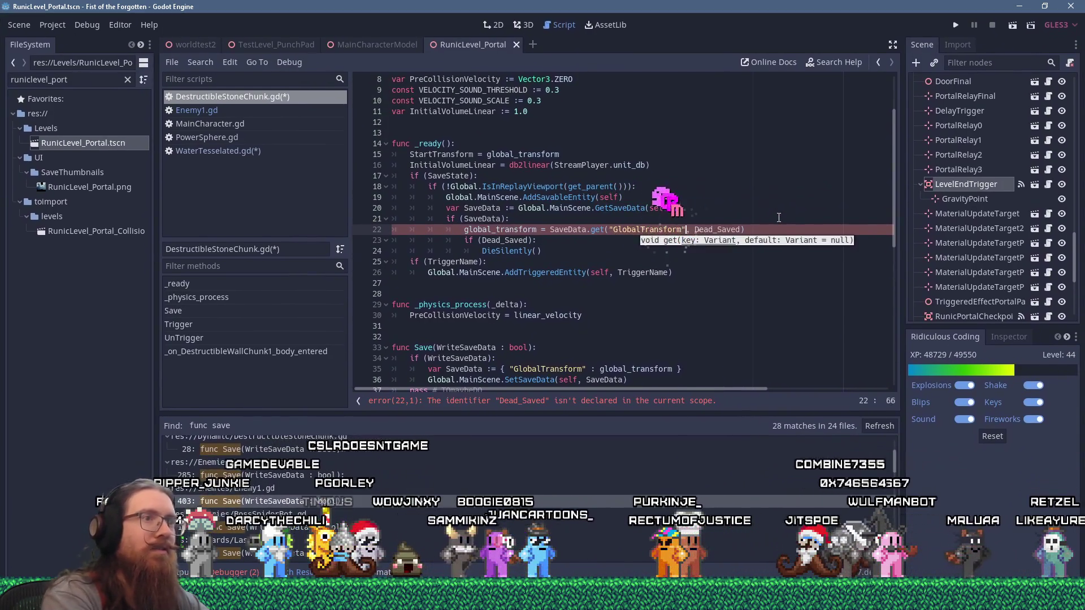
{"action": "type", "text": "global_trans"}
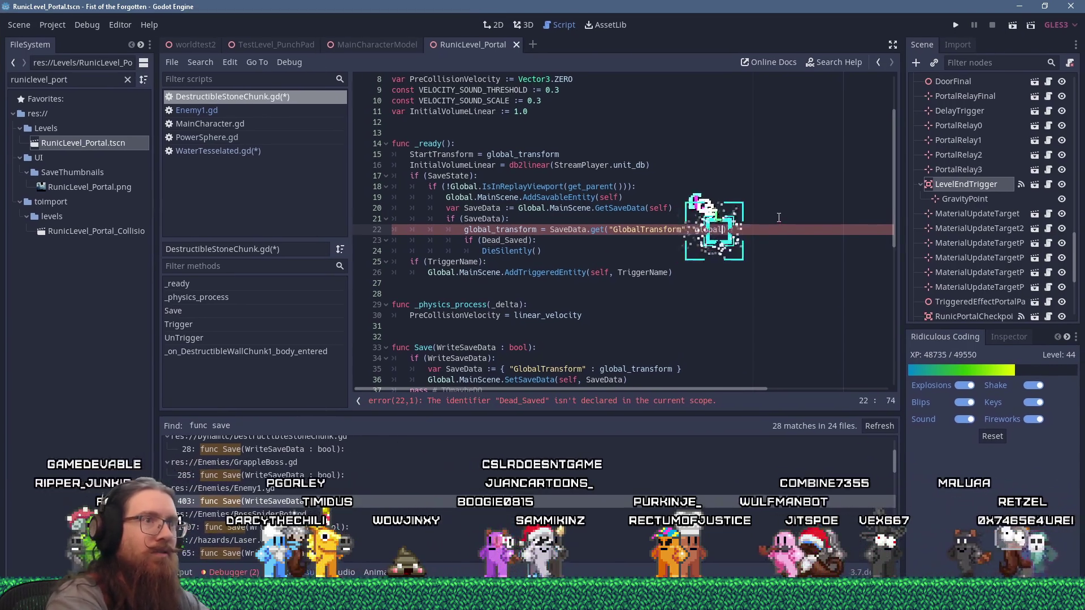
{"action": "key", "text": "Tab"}
Step: Delete the obsolete Dead_Saved check lines from the pasted block
{"action": "key", "text": "Down"}
{"action": "key", "text": "Down"}
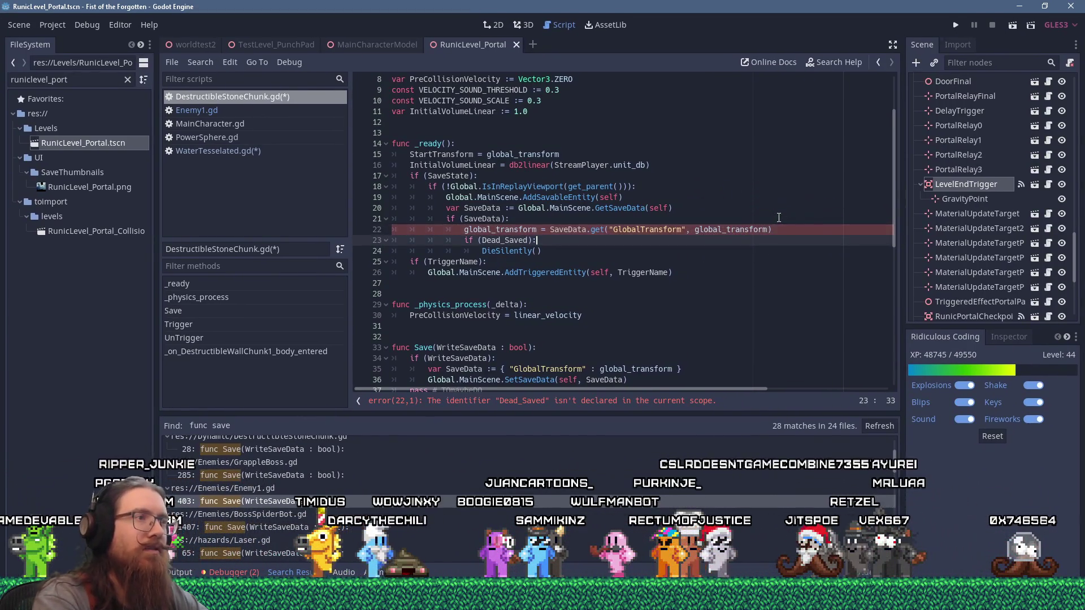
{"action": "key", "text": "shift+Up"}
{"action": "key", "text": "shift+Up"}
{"action": "key", "text": "shift+End"}
{"action": "key", "text": "Delete"}
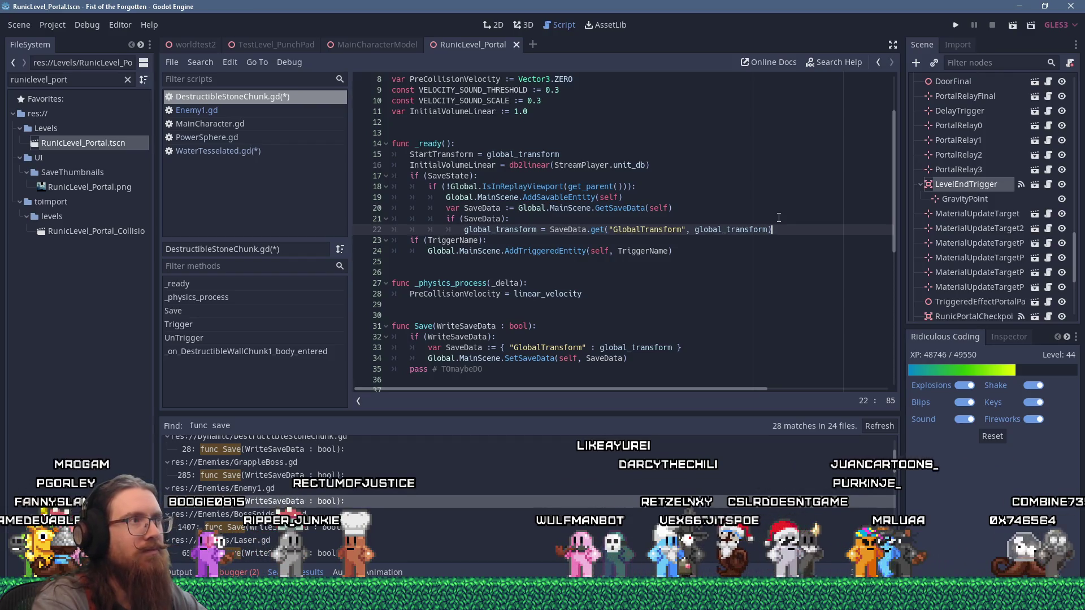
{"action": "scroll", "coordinate": [715, 150], "scroll_direction": "up", "scroll_amount": 3}
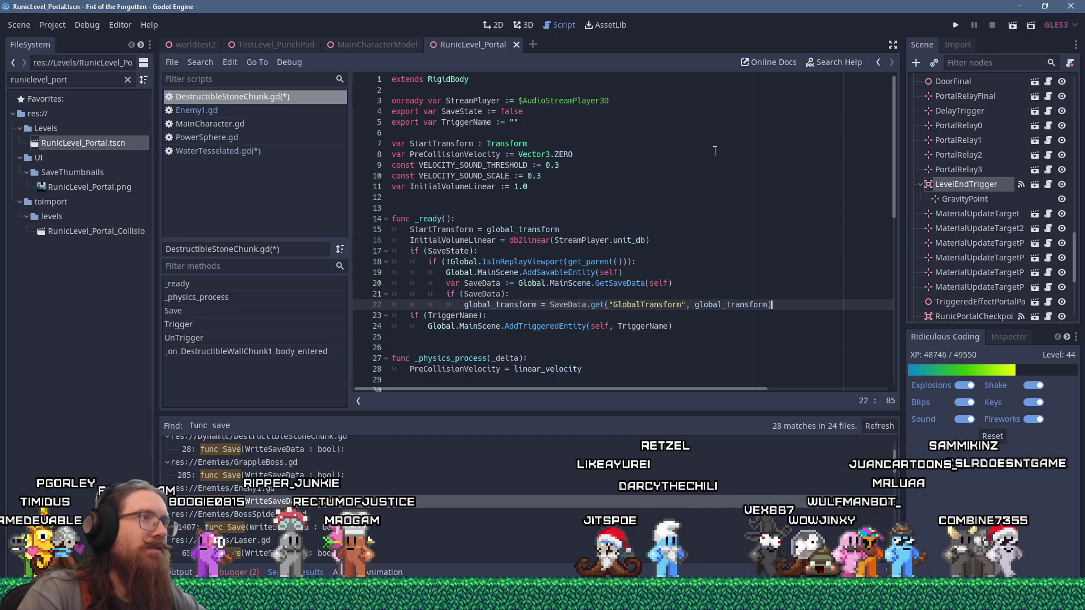
{"action": "scroll", "coordinate": [715, 150], "scroll_direction": "down", "scroll_amount": 3}
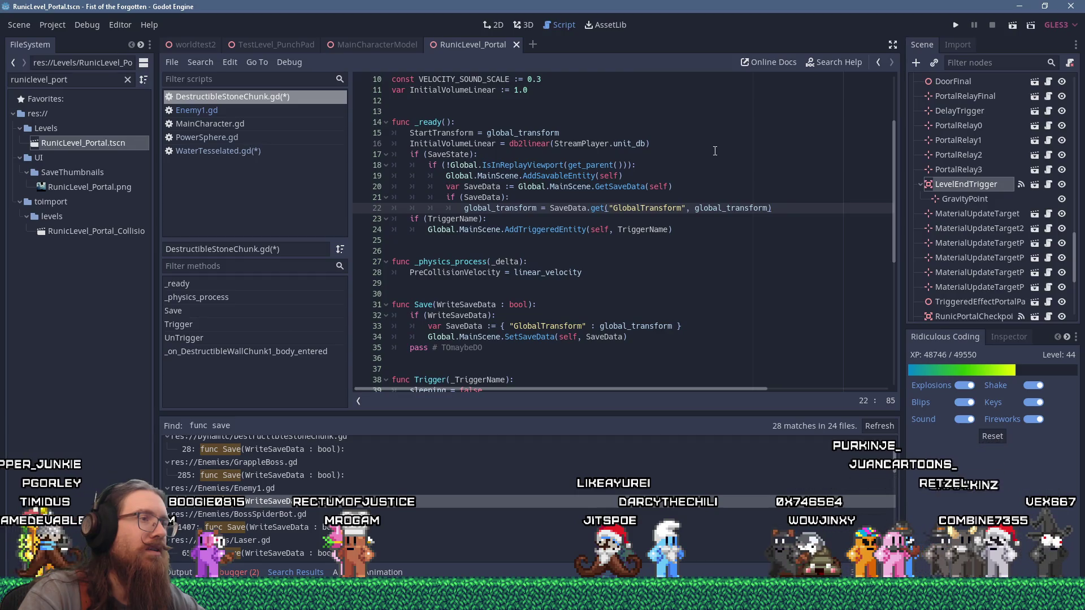
{"action": "scroll", "coordinate": [714, 151], "scroll_direction": "down", "scroll_amount": 1}
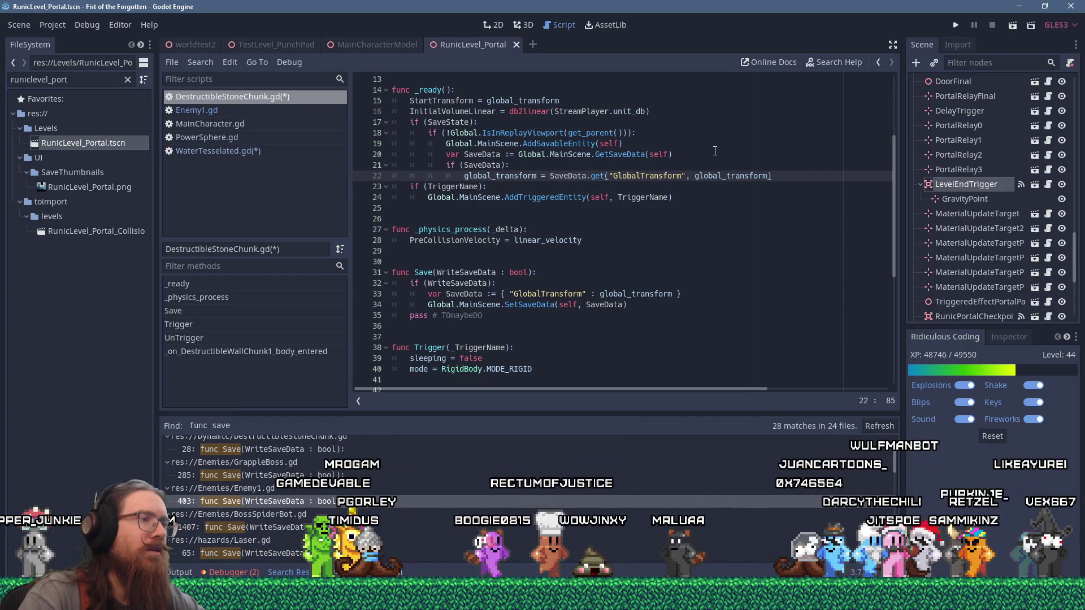
{"action": "scroll", "coordinate": [715, 151], "scroll_direction": "up", "scroll_amount": 3}
{"action": "scroll", "coordinate": [715, 151], "scroll_direction": "up", "scroll_amount": 1}
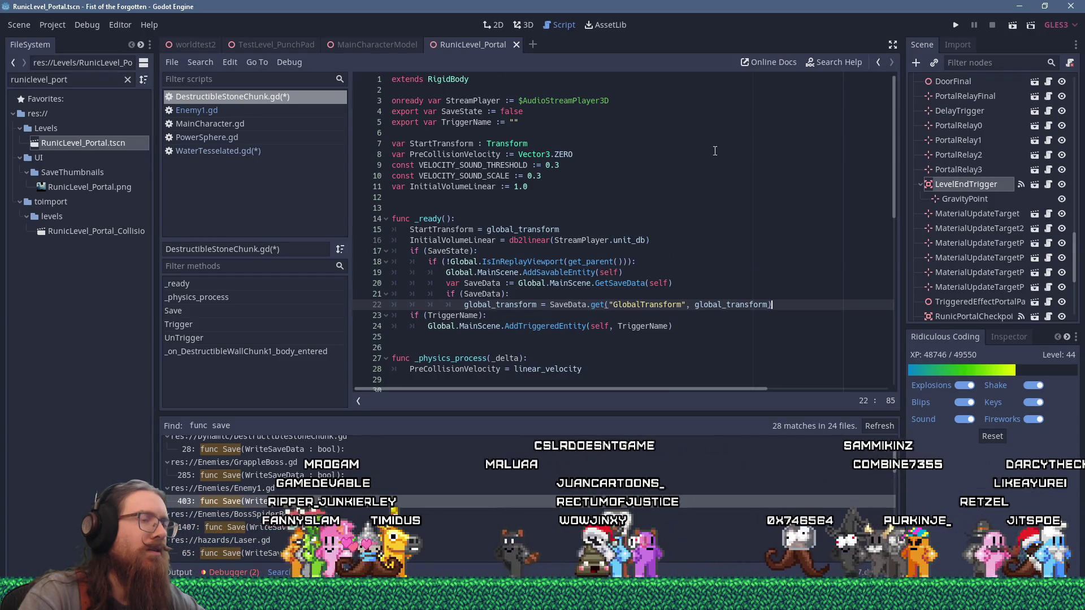
{"action": "scroll", "coordinate": [714, 151], "scroll_direction": "down", "scroll_amount": 4}
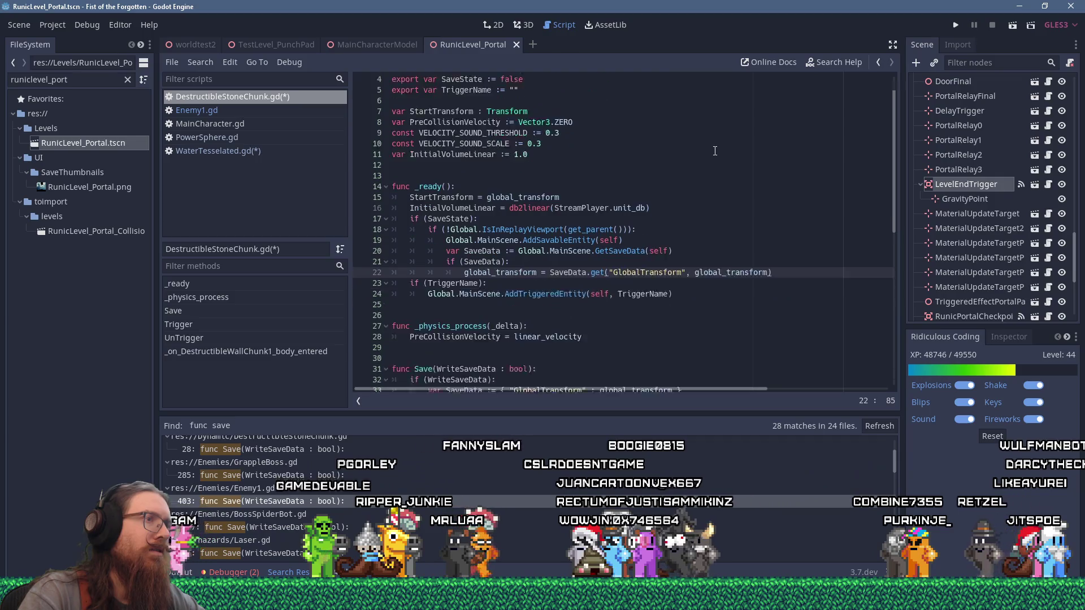
{"action": "scroll", "coordinate": [714, 151], "scroll_direction": "down", "scroll_amount": 3}
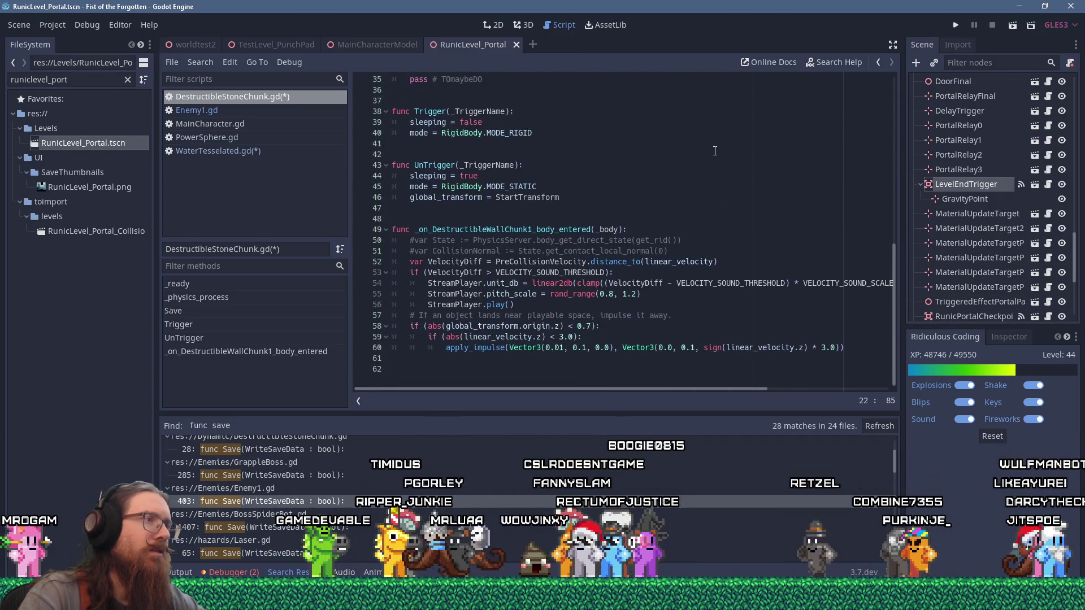
{"action": "scroll", "coordinate": [715, 150], "scroll_direction": "up", "scroll_amount": 2}
Step: Remove the leftover pass line from Save and save all scripts
{"action": "left_click_drag", "start_coordinate": [483, 272], "coordinate": [372, 271]}
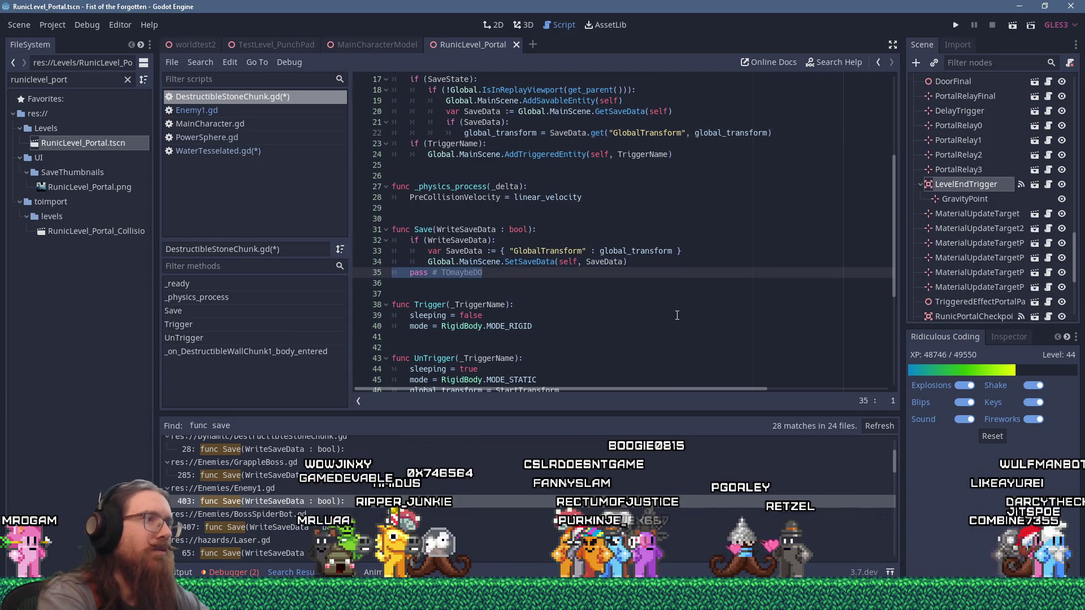
{"action": "key", "text": "Delete"}
{"action": "key", "text": "Delete"}
{"action": "scroll", "coordinate": [676, 315], "scroll_direction": "down", "scroll_amount": 5}
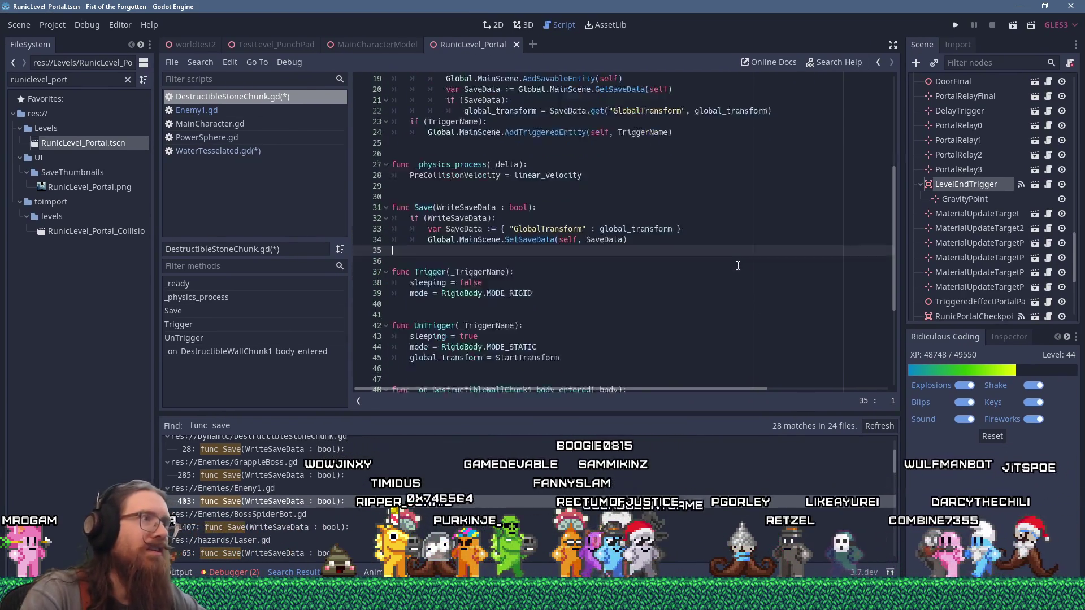
{"action": "scroll", "coordinate": [737, 265], "scroll_direction": "up", "scroll_amount": 7}
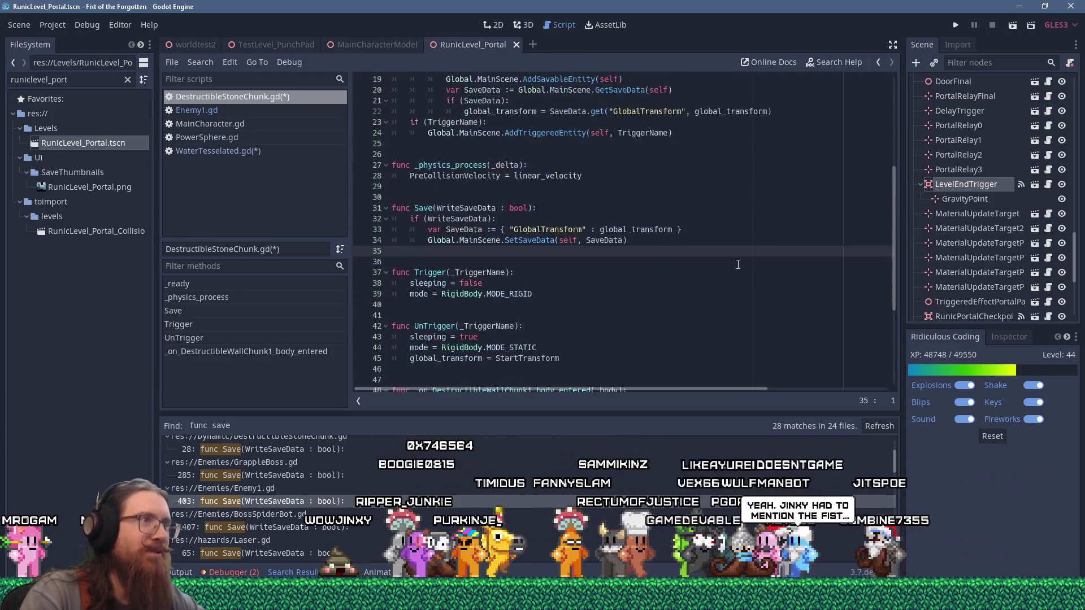
{"action": "left_click", "coordinate": [806, 198]}
{"action": "key", "text": "ctrl+s"}
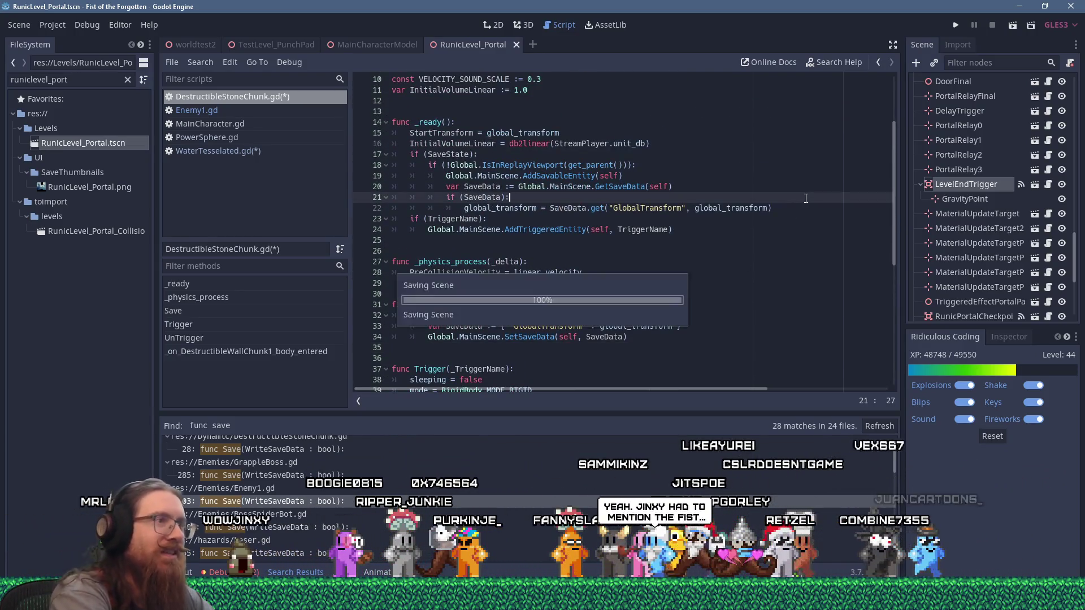
Step: Run the project and load RunicLevel_Boss 1 with the console's map command
{"action": "left_click", "coordinate": [955, 25]}
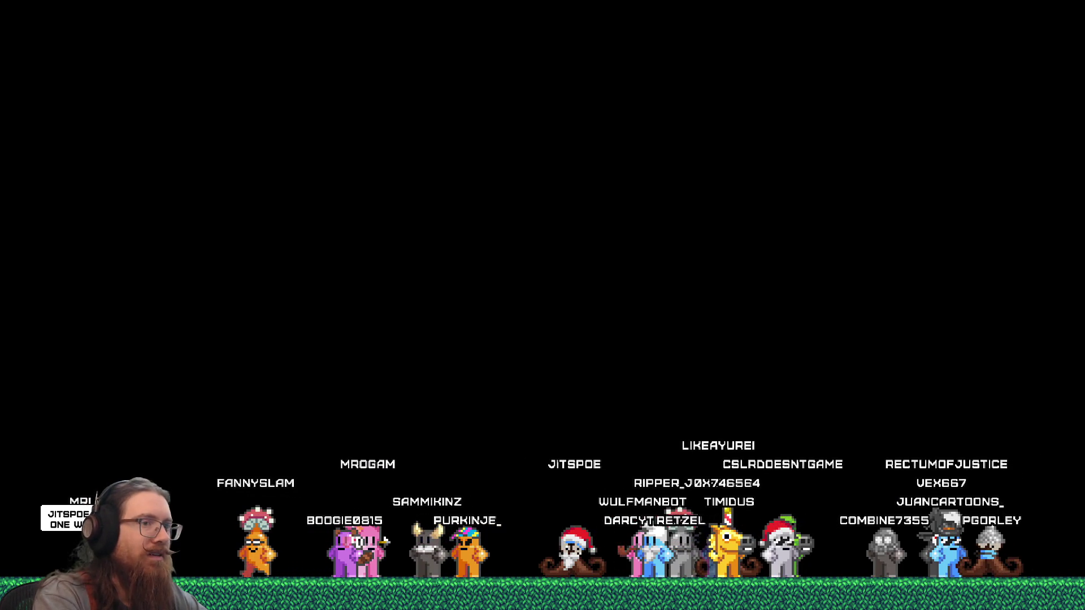
{"action": "type", "text": "map"}
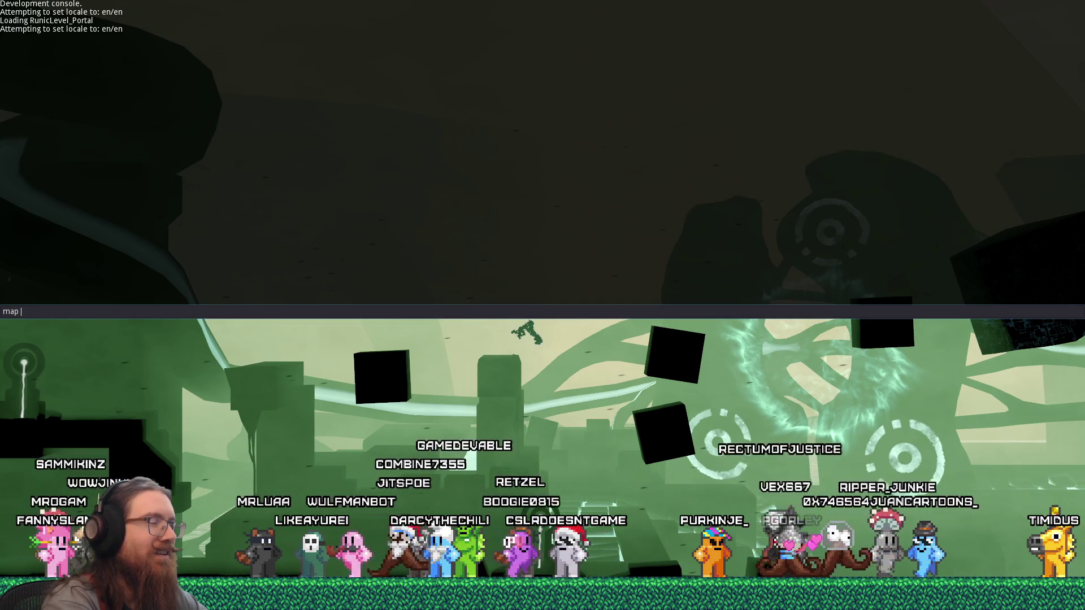
{"action": "type", "text": "RunicLevel_Boss 1"}
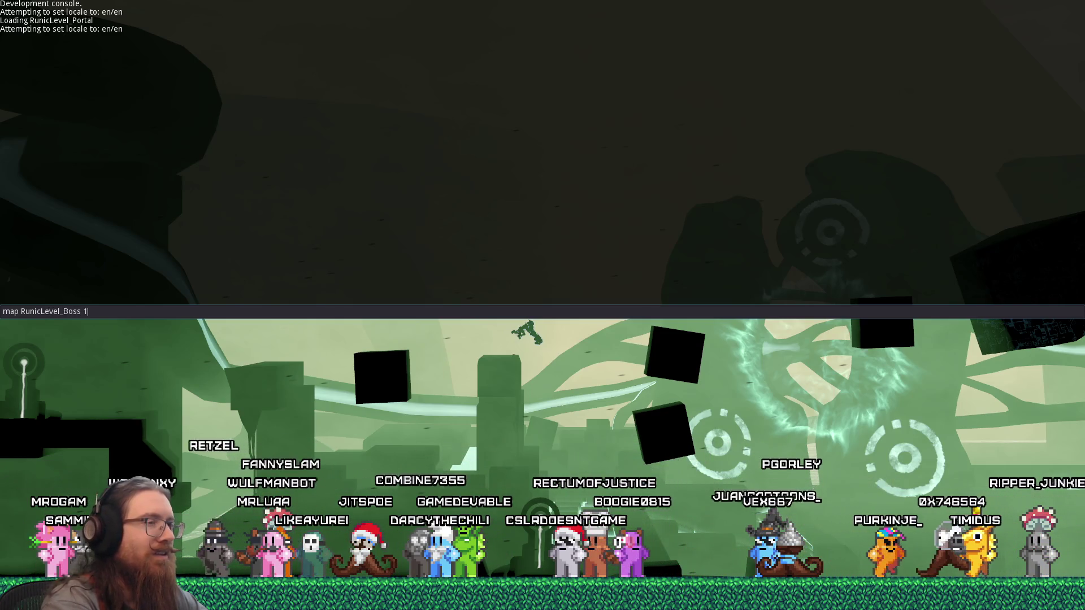
{"action": "key", "text": "Return"}
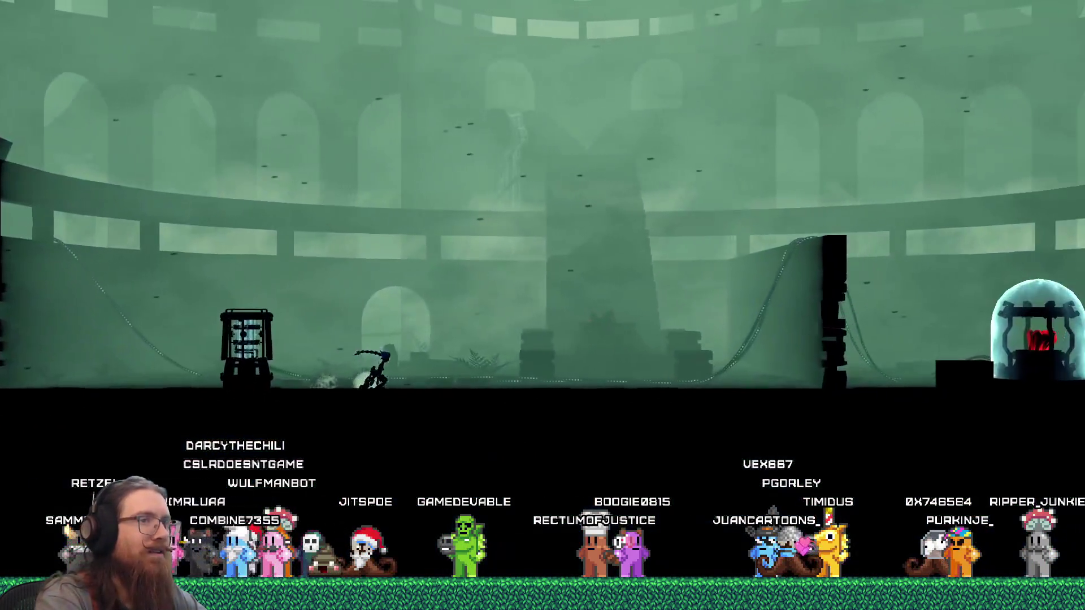
Step: Run and jump the character right across the platforms and rope, then back onto the black block
{"action": "key", "text": "d"}
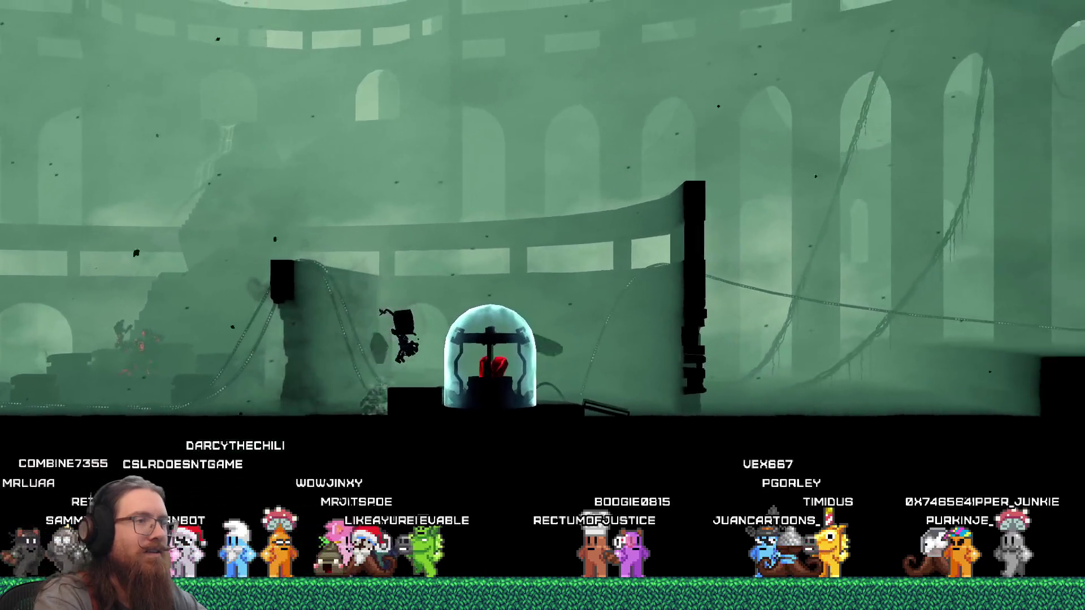
{"action": "key", "text": "d"}
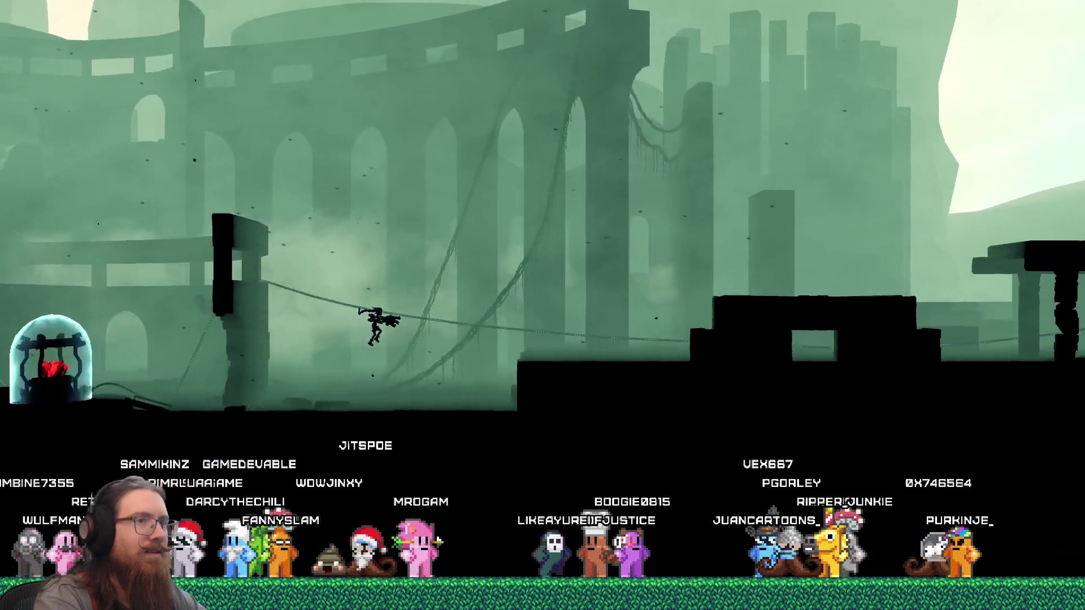
{"action": "key", "text": "d"}
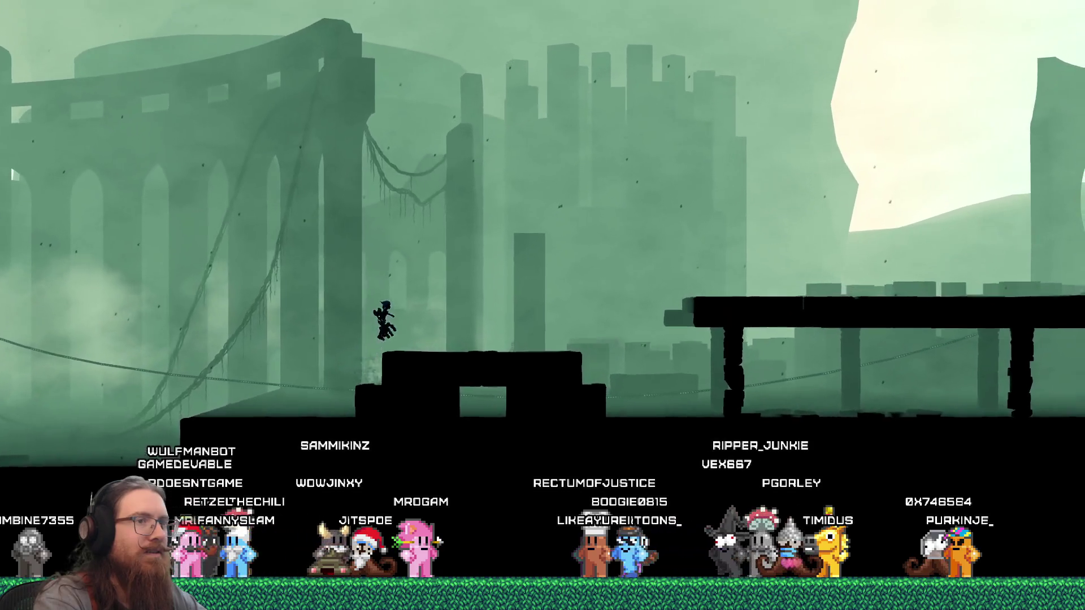
{"action": "key", "text": "d"}
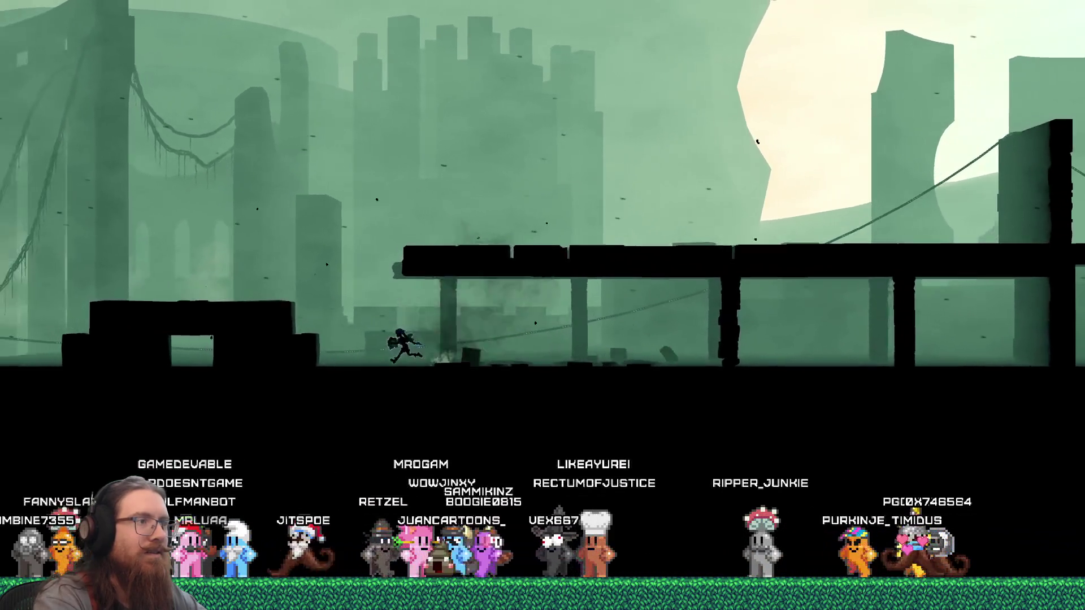
{"action": "key", "text": "a"}
{"action": "key", "text": "space"}
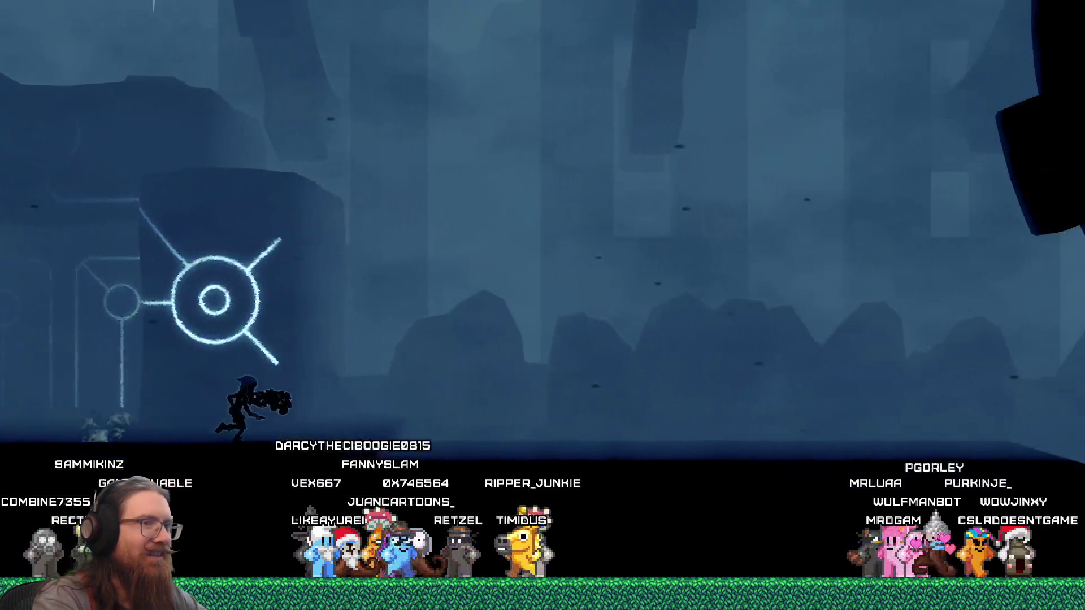
Step: Open the development console and submit the quit command to close the game
{"action": "key", "text": "grave"}
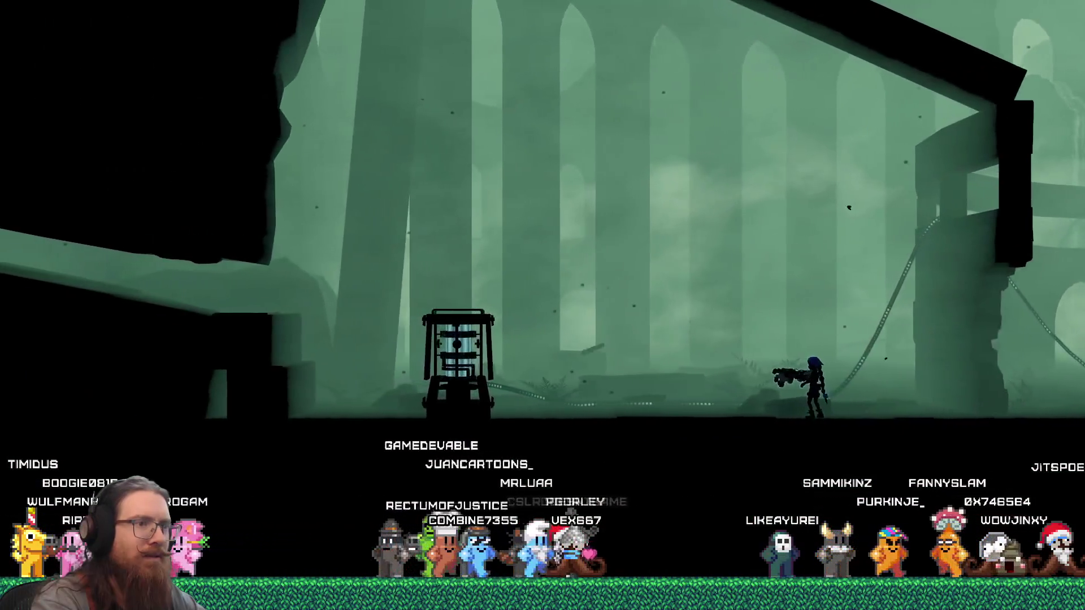
{"action": "key", "text": "grave"}
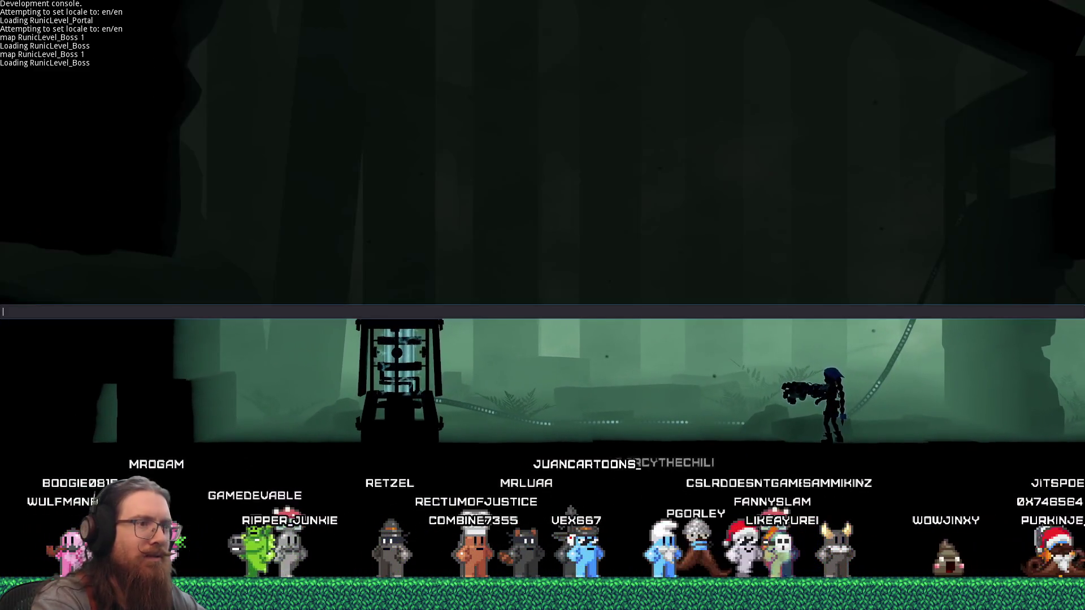
{"action": "type", "text": "quit"}
{"action": "key", "text": "Return"}
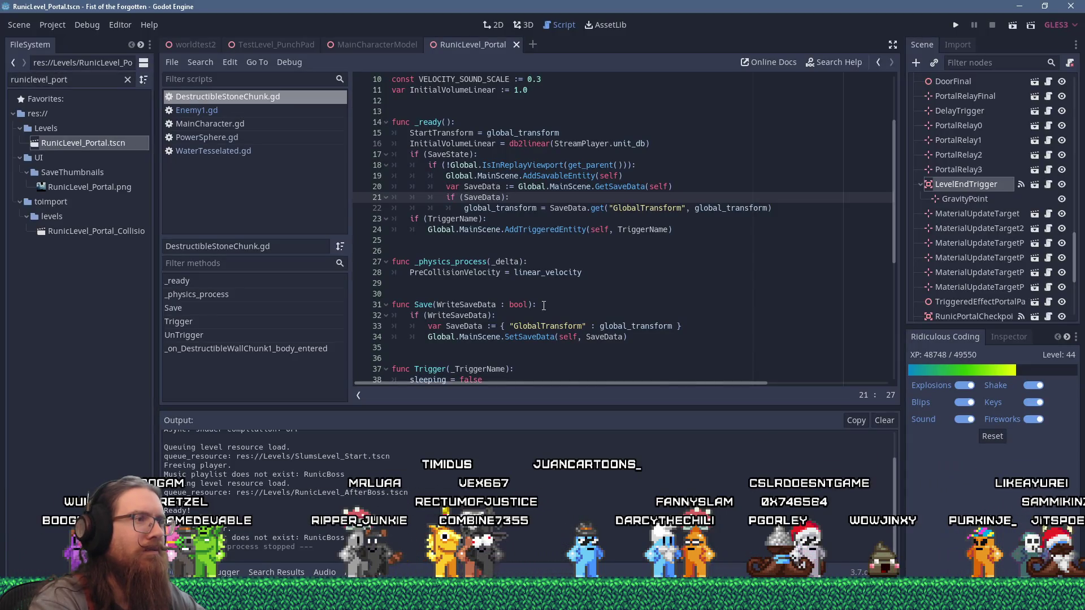
Step: Relaunch the game, continue past the _ready breakpoint, and start typing quit in the console
{"action": "left_click", "coordinate": [545, 215]}
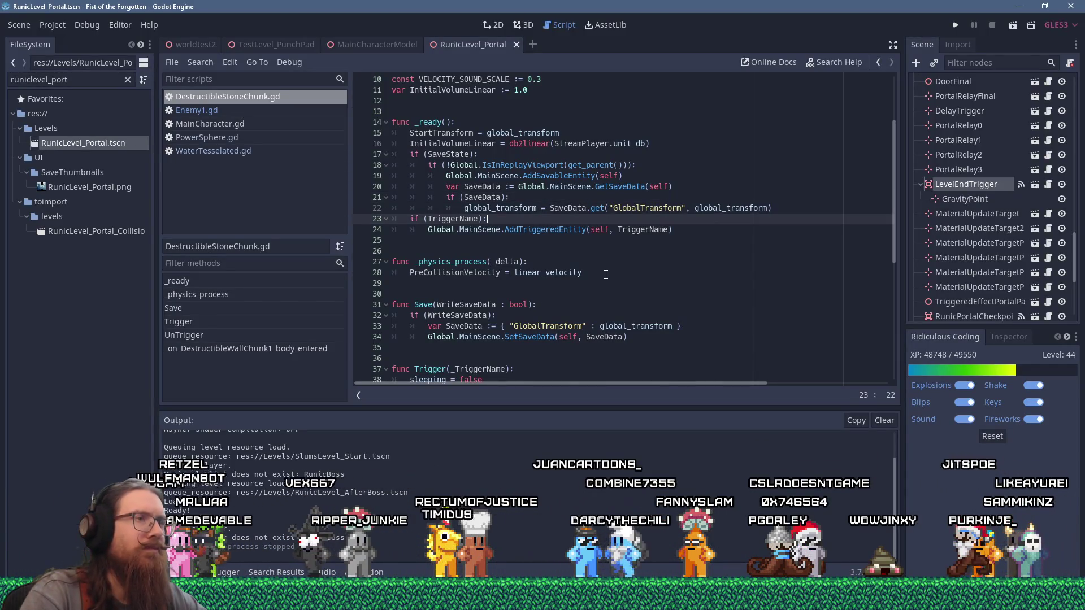
{"action": "left_click", "coordinate": [508, 209]}
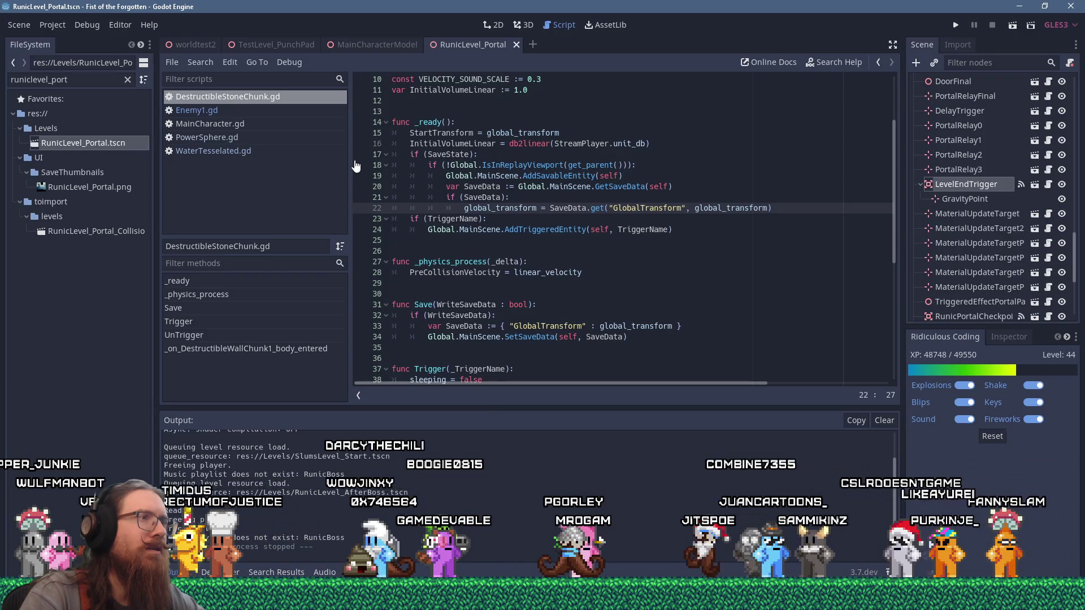
{"action": "left_click", "coordinate": [955, 24]}
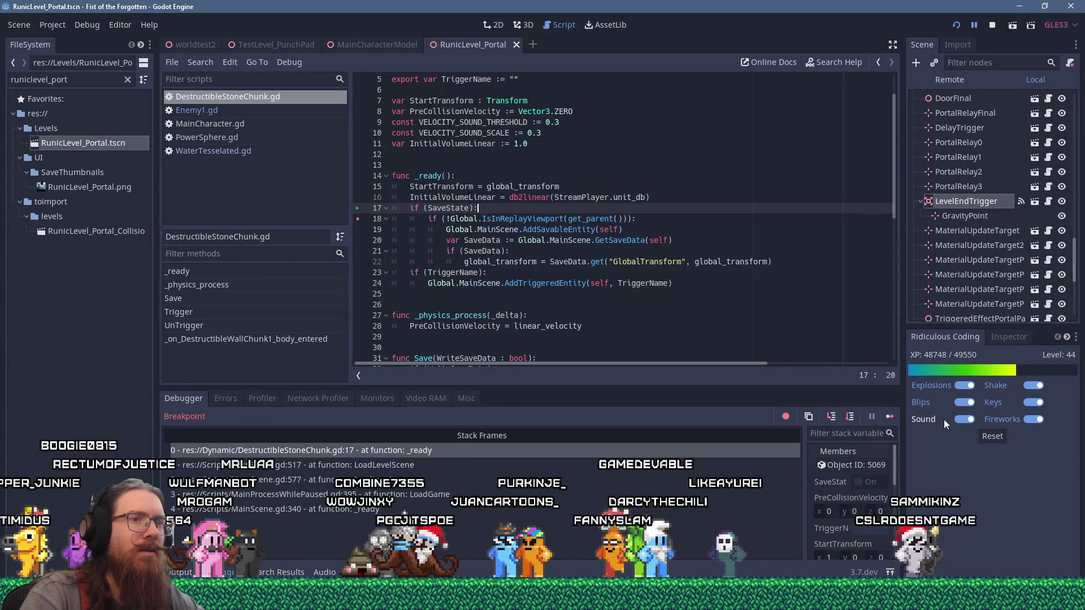
{"action": "left_click", "coordinate": [891, 416]}
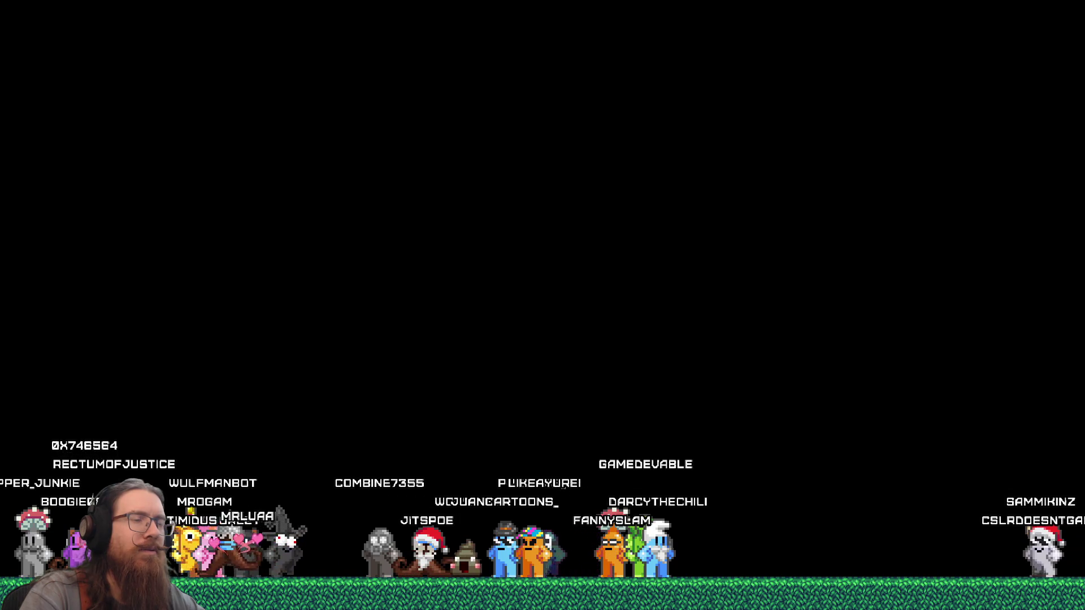
{"action": "type", "text": "qu"}
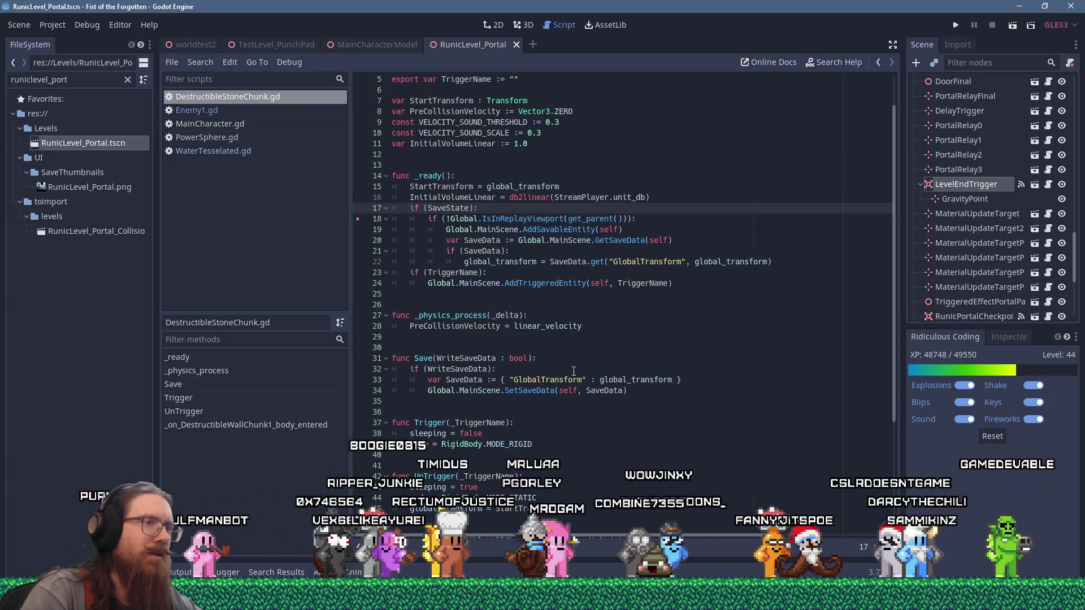
Step: Append "# NOTE: This is untested." to line 33, save, and copy the comment
{"action": "left_click", "coordinate": [716, 383]}
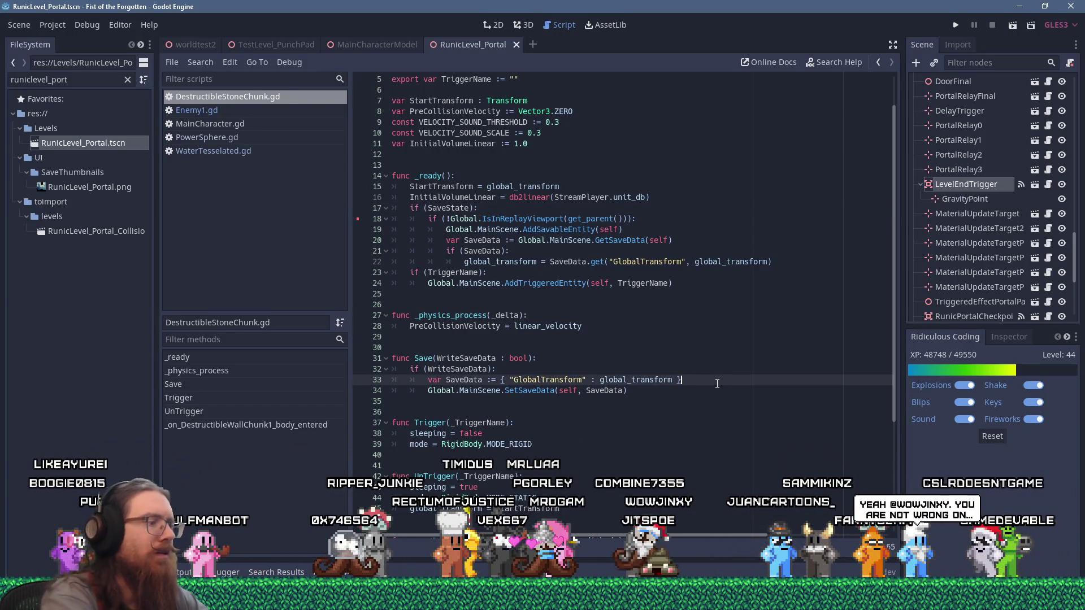
{"action": "type", "text": " # NOTE"}
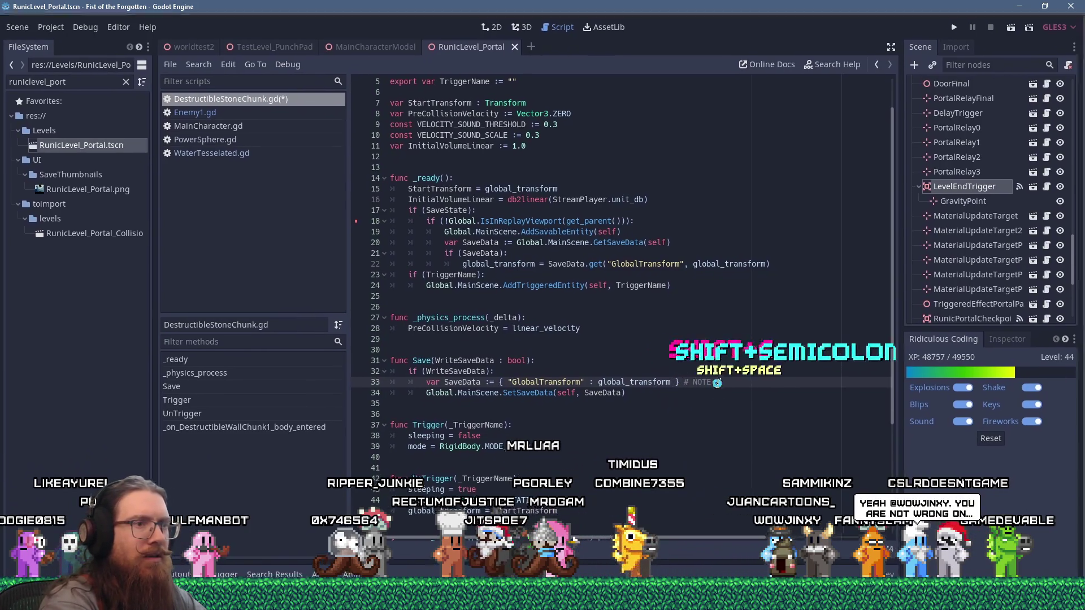
{"action": "type", "text": ": This is untested."}
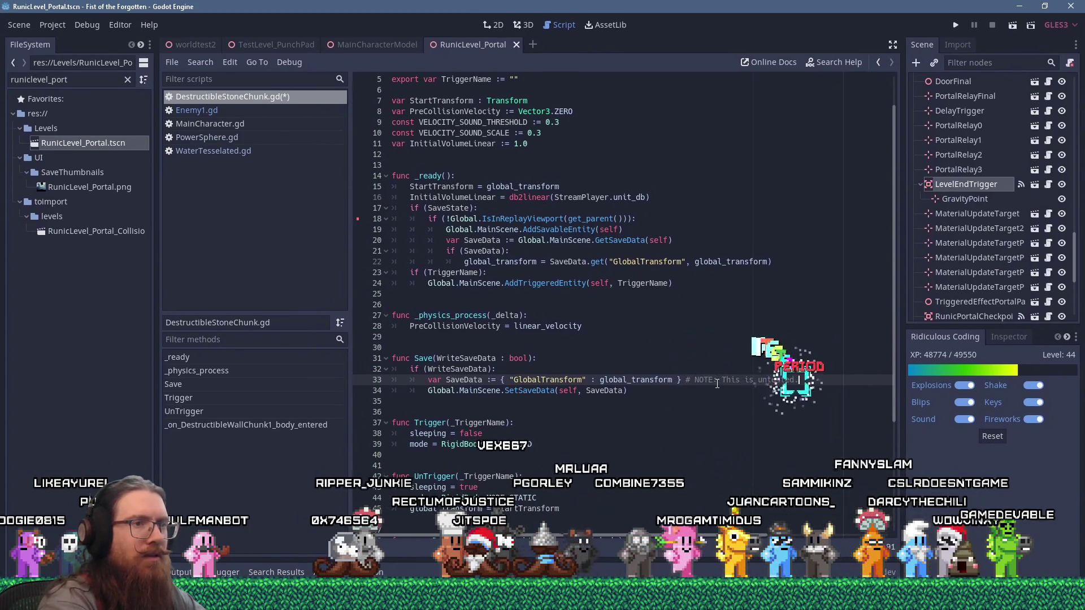
{"action": "key", "text": "ctrl+s"}
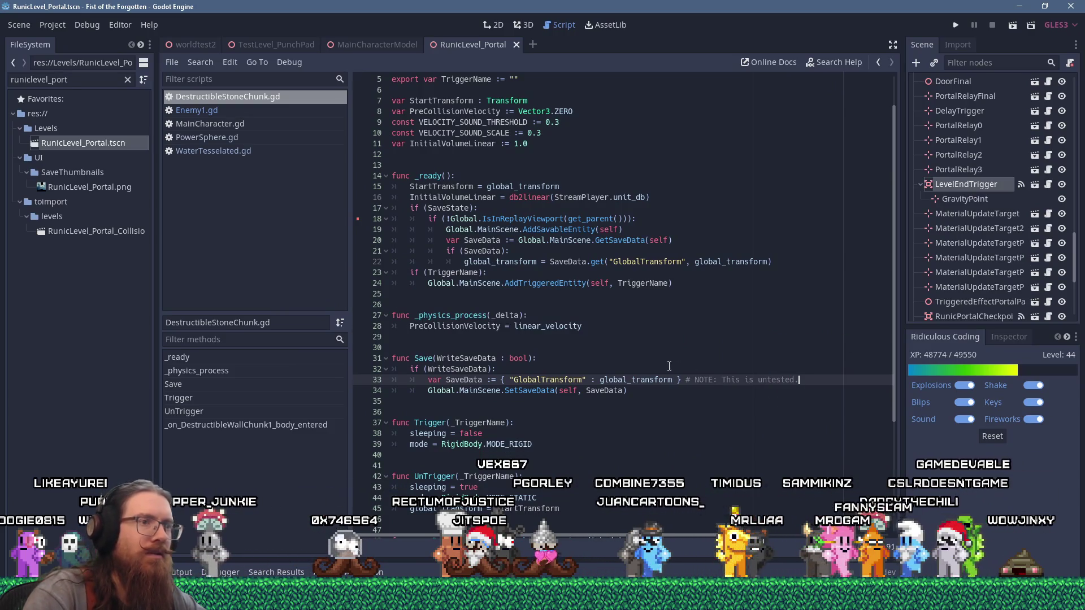
{"action": "left_click_drag", "start_coordinate": [681, 380], "coordinate": [798, 380]}
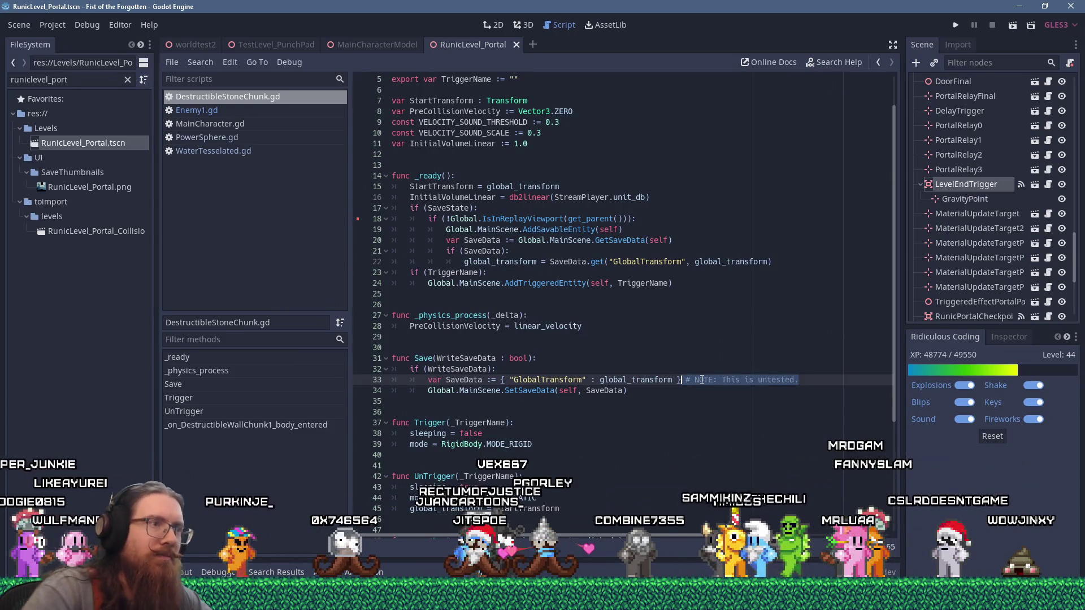
{"action": "key", "text": "ctrl+c"}
Step: Paste the comment at the end of line 22, widen the code editor, and open the window switcher
{"action": "left_click", "coordinate": [796, 265]}
{"action": "key", "text": "ctrl+v"}
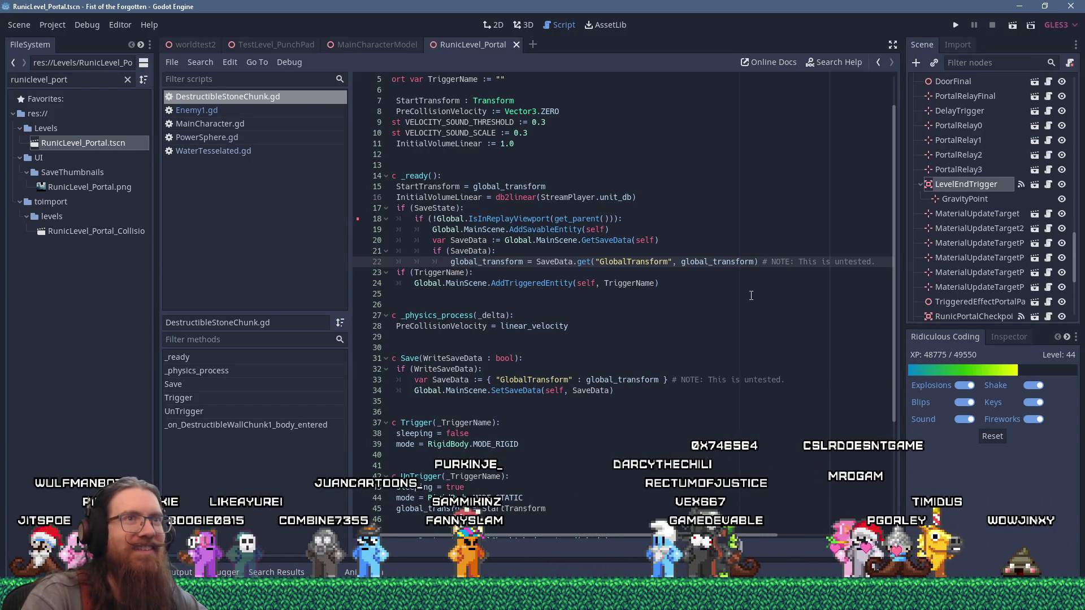
{"action": "scroll", "coordinate": [735, 363], "scroll_direction": "down", "scroll_amount": 5}
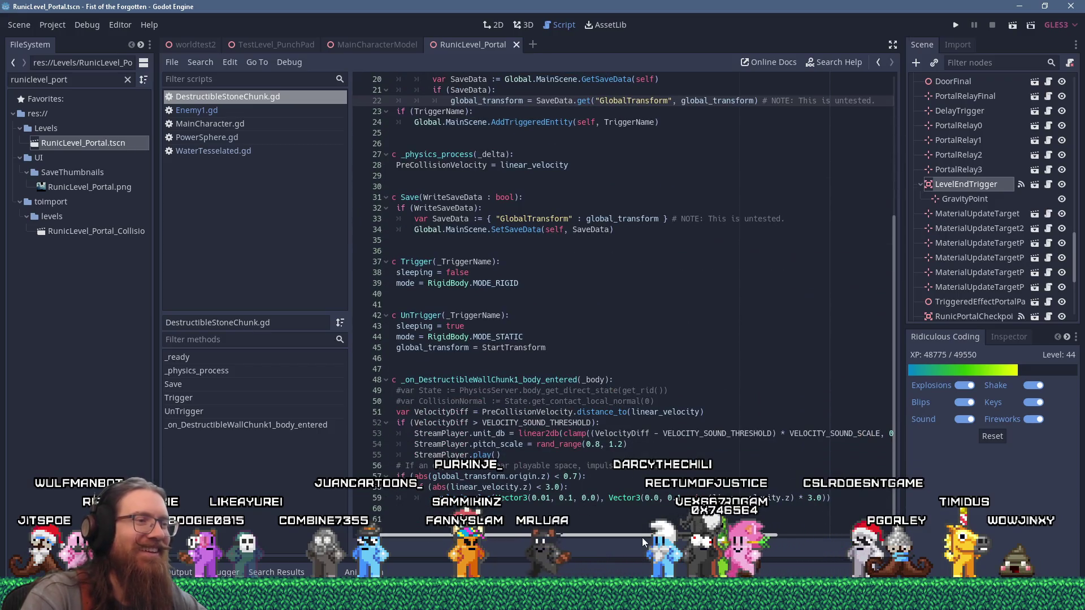
{"action": "left_click_drag", "start_coordinate": [351, 461], "coordinate": [309, 462]}
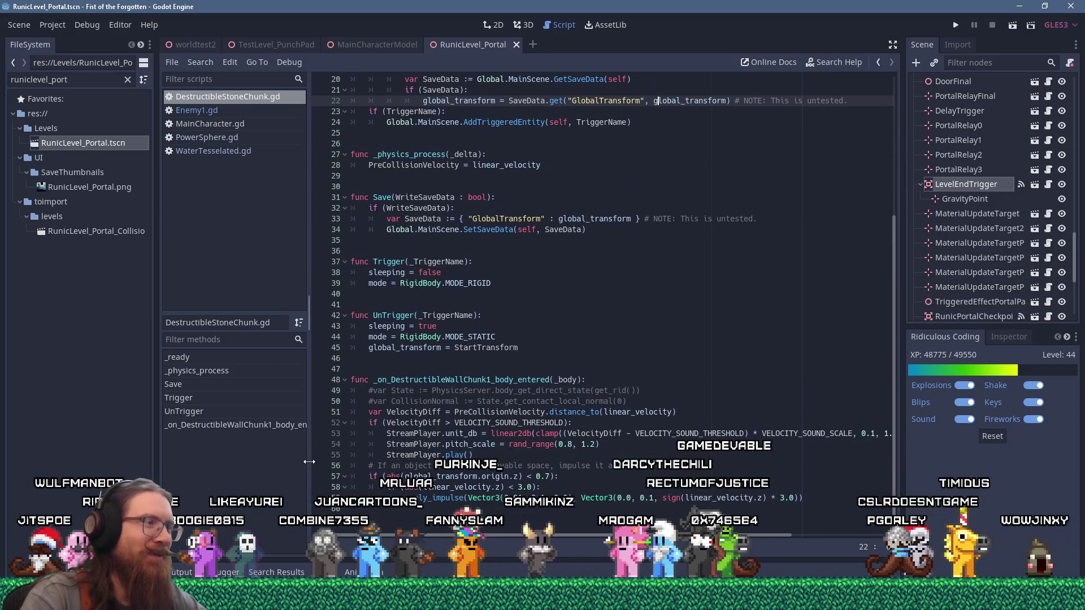
{"action": "left_click", "coordinate": [706, 305]}
{"action": "key", "text": "alt+Tab"}
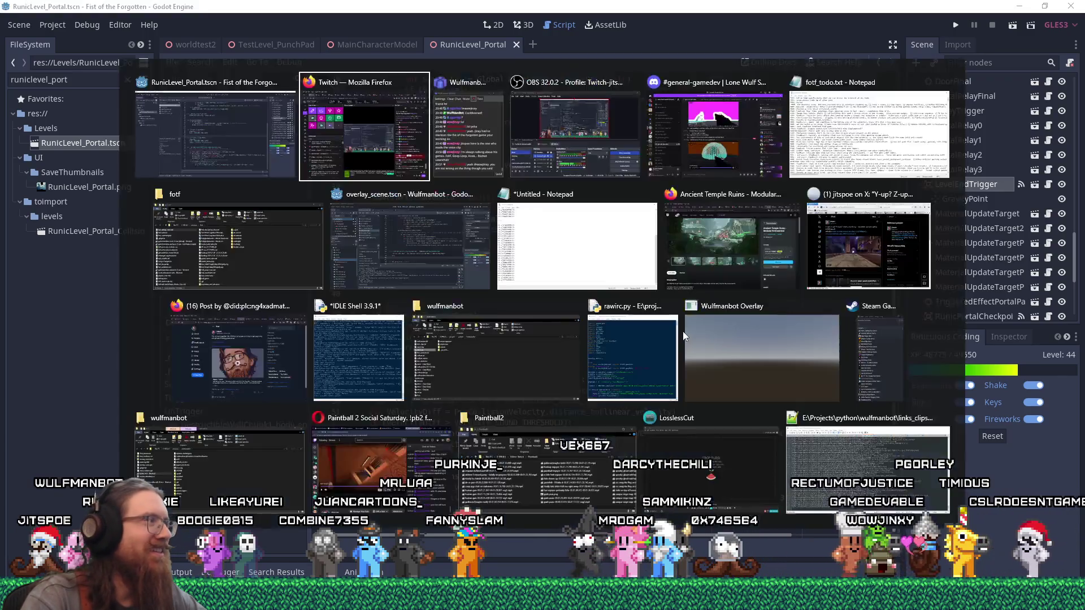
{"action": "key", "text": "Tab"}
{"action": "key", "text": "Tab"}
{"action": "key", "text": "Tab"}
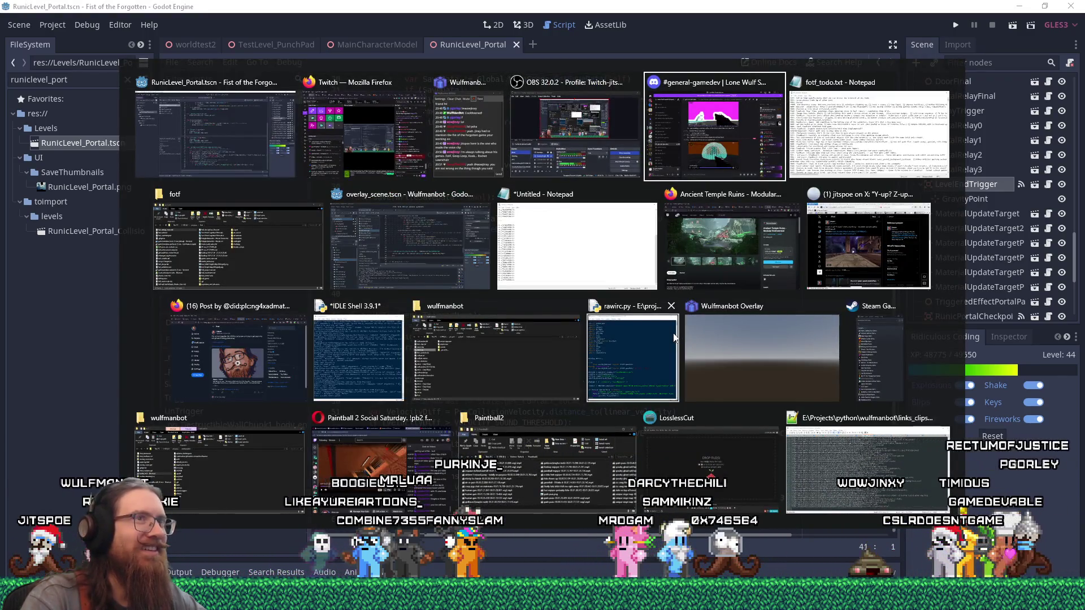
Step: Switch to the fotf_todo.txt Notepad window with Alt+Tab
{"action": "key", "text": "Tab"}
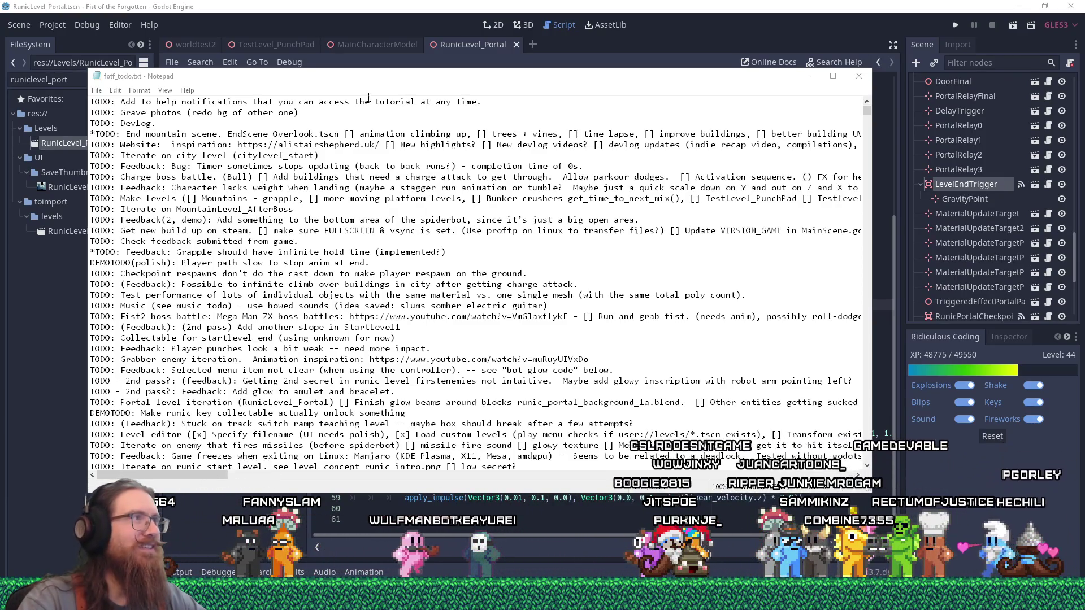
Step: Move the Notepad to-do list right and down, and skim it to the Grapple hold-time line
{"action": "left_click_drag", "start_coordinate": [396, 76], "coordinate": [440, 85]}
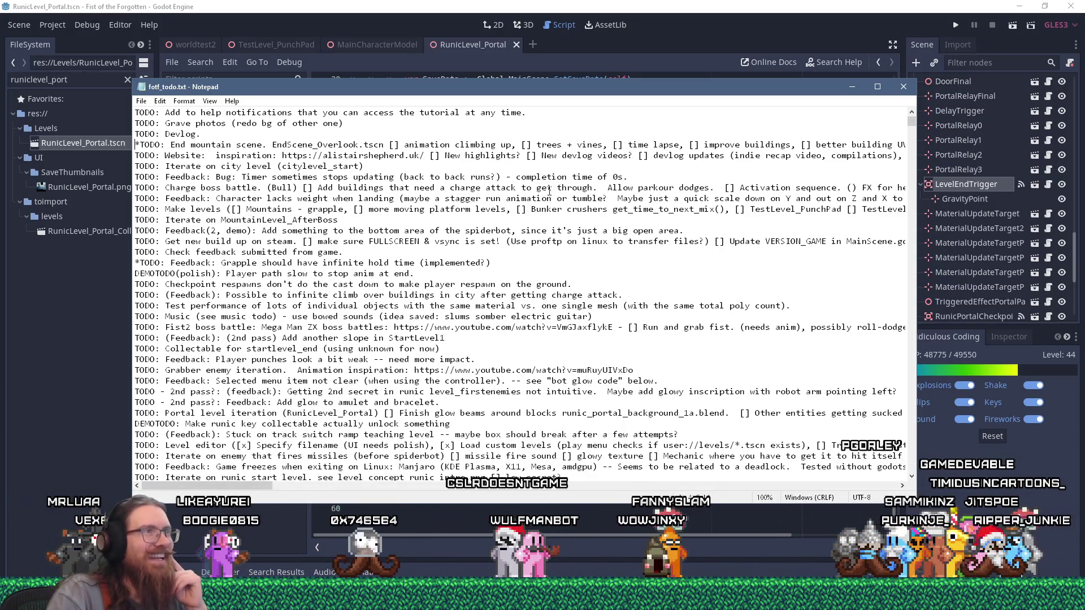
{"action": "left_click_drag", "start_coordinate": [630, 99], "coordinate": [699, 106]}
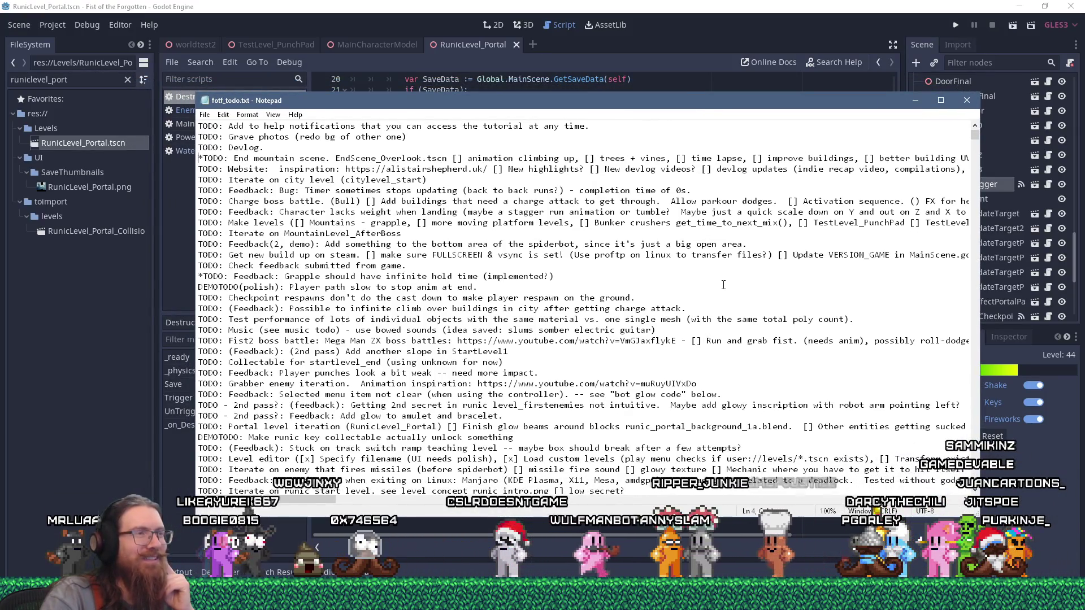
{"action": "scroll", "coordinate": [723, 285], "scroll_direction": "down", "scroll_amount": 10}
{"action": "scroll", "coordinate": [708, 264], "scroll_direction": "up", "scroll_amount": 9}
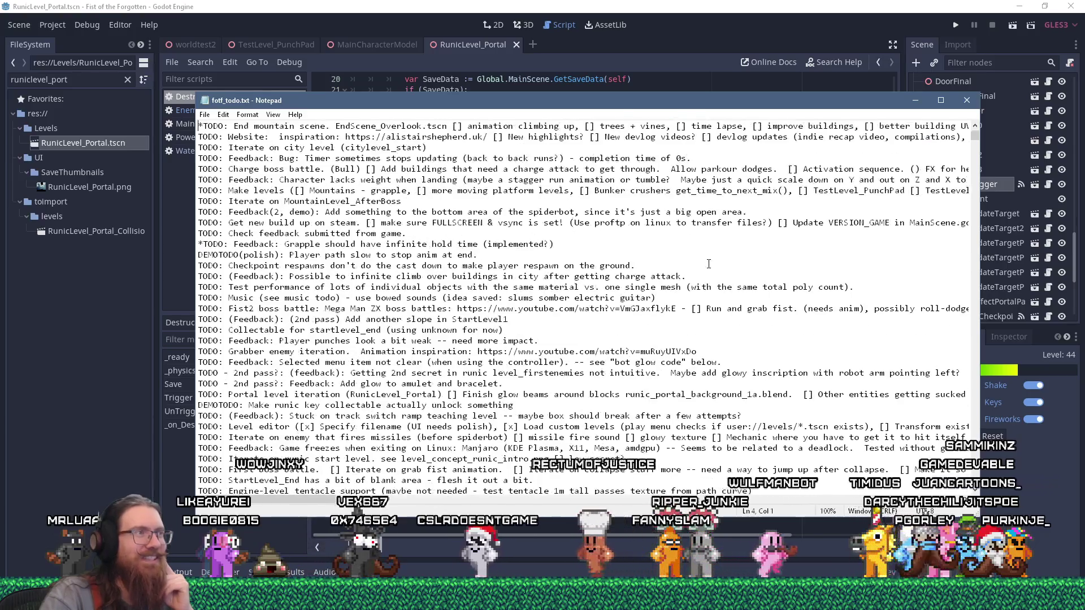
{"action": "left_click", "coordinate": [571, 247]}
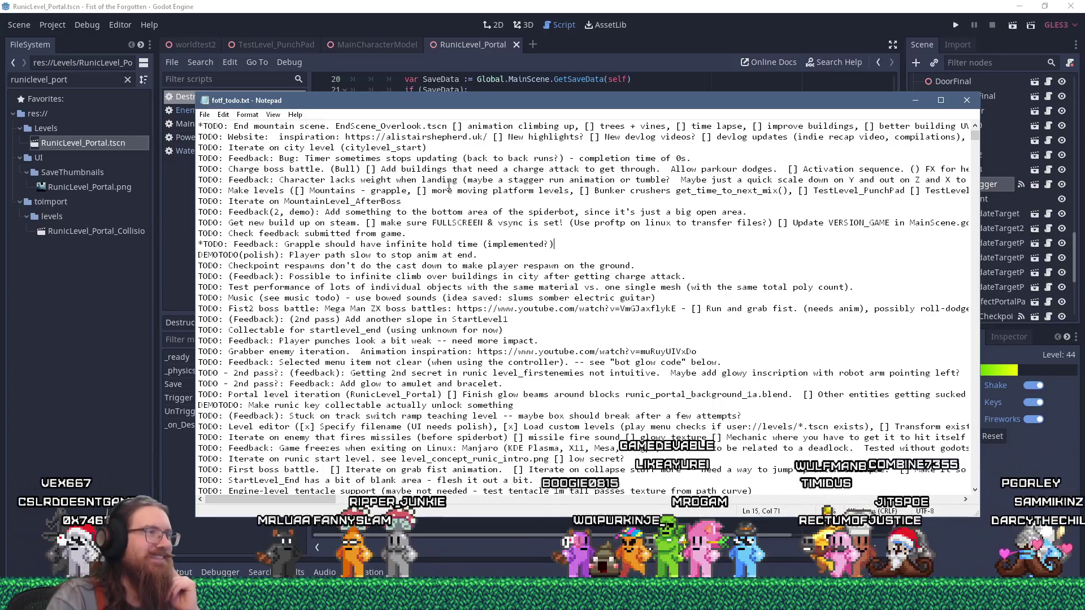
Step: Select the End mountain scene task, then return to Godot and close the RunicLevel_Portal scene
{"action": "left_click_drag", "start_coordinate": [304, 104], "coordinate": [309, 114]}
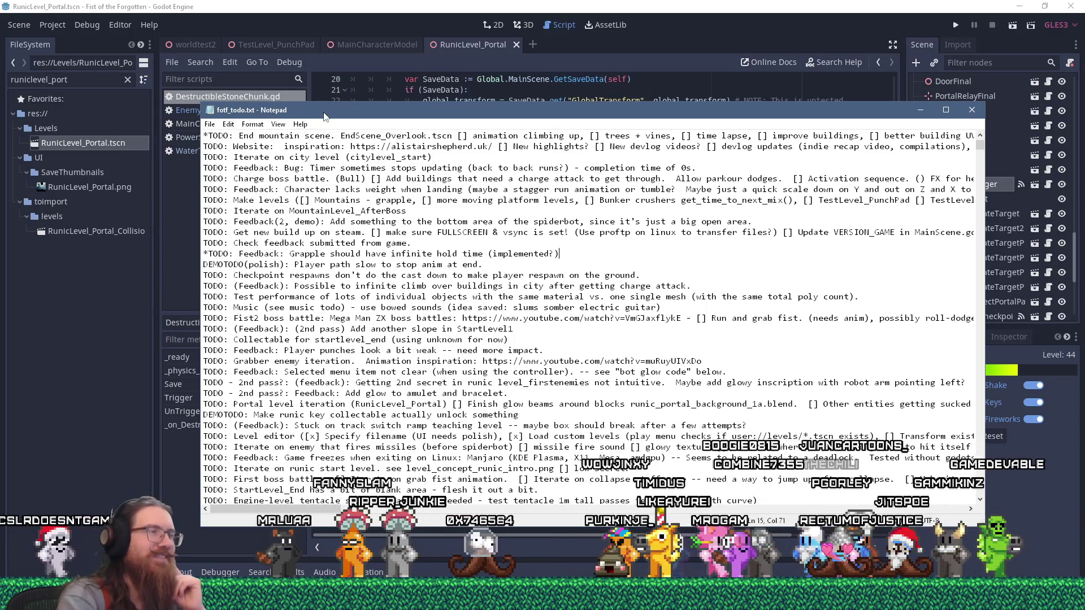
{"action": "mouse_move", "coordinate": [370, 119]}
{"action": "left_mouse_down"}
{"action": "mouse_move", "coordinate": [372, 139]}
{"action": "mouse_move", "coordinate": [352, 112]}
{"action": "left_mouse_up"}
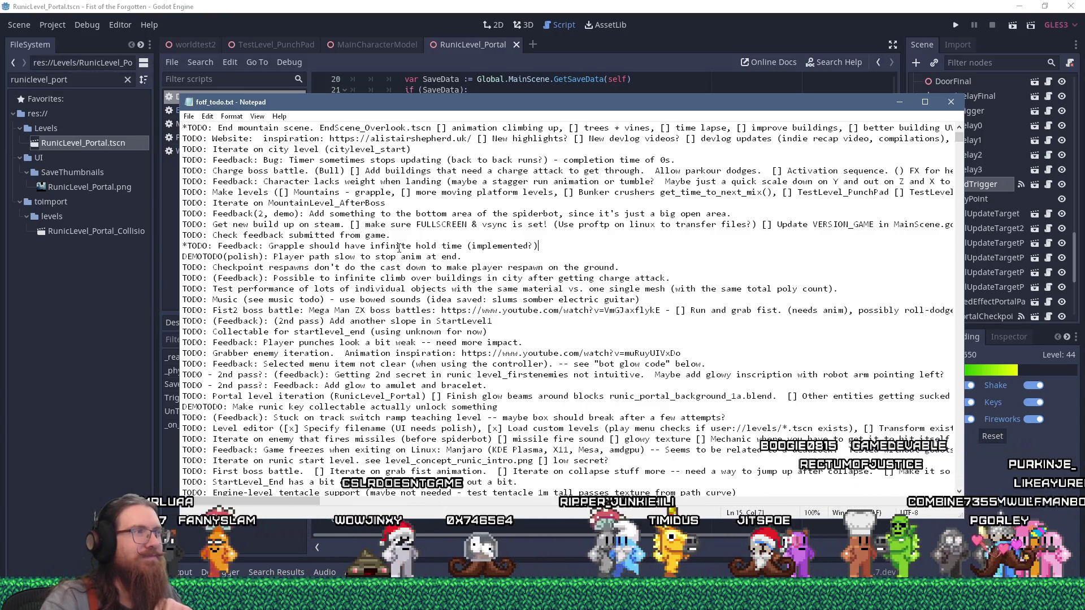
{"action": "scroll", "coordinate": [395, 240], "scroll_direction": "up", "scroll_amount": 1}
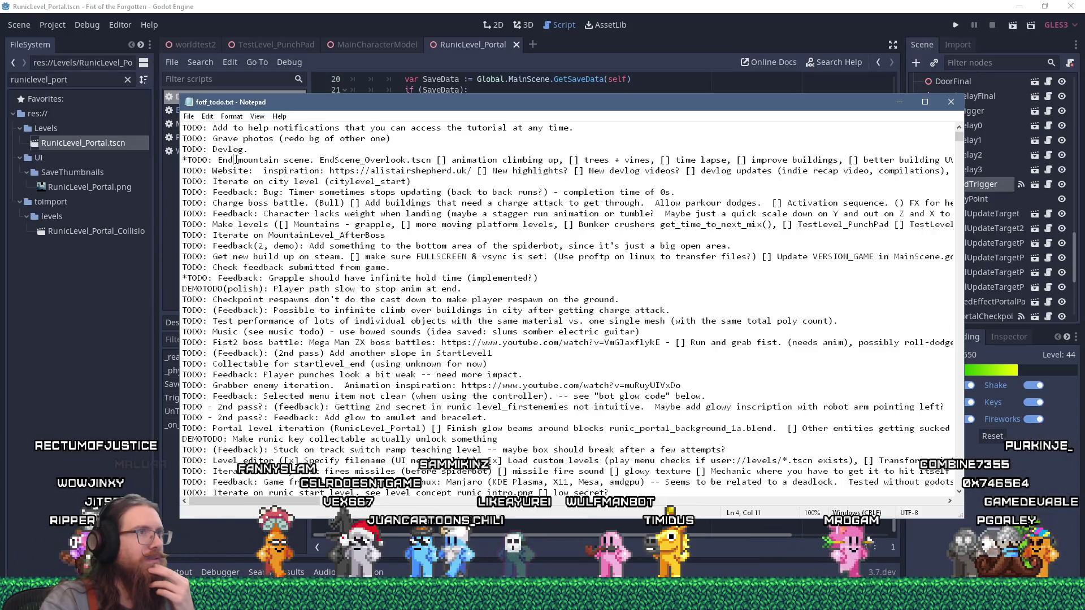
{"action": "left_click_drag", "start_coordinate": [236, 160], "coordinate": [235, 171]}
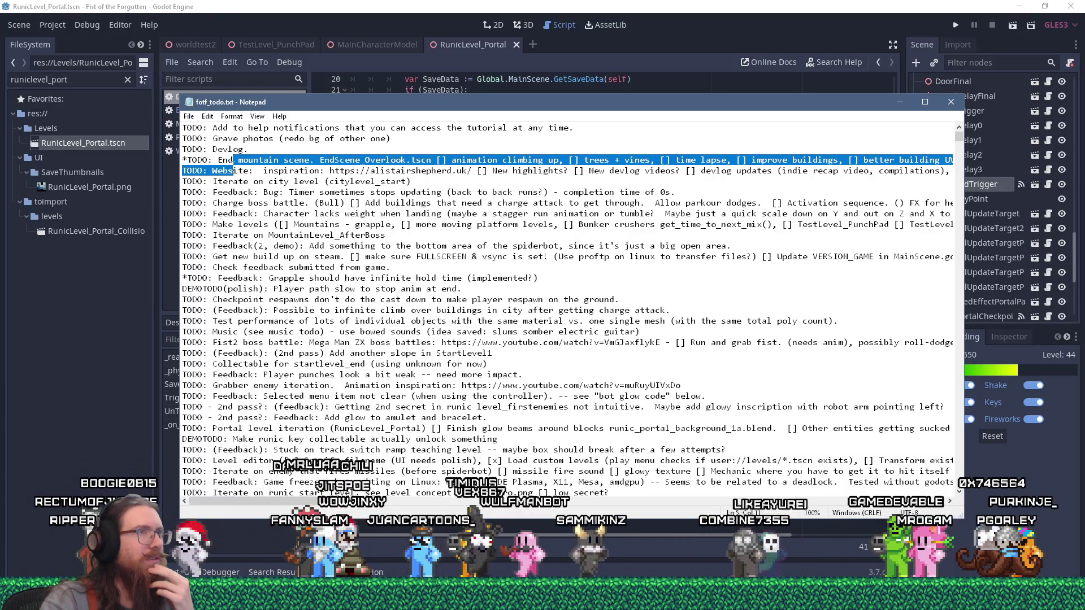
{"action": "left_click", "coordinate": [456, 49]}
{"action": "middle_click", "coordinate": [458, 51]}
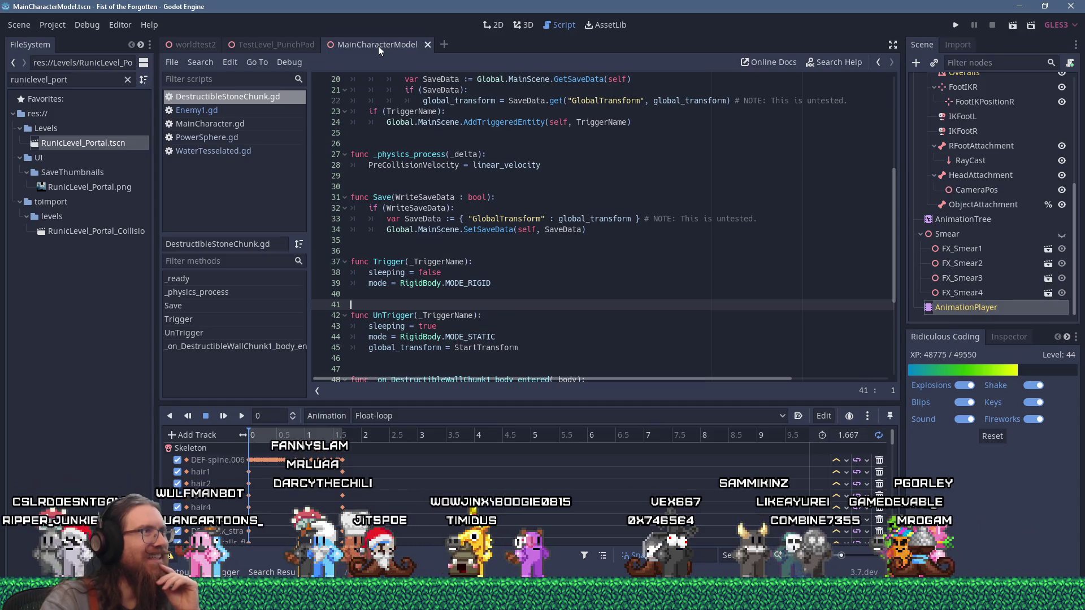
Step: Close the MainCharacterModel scene, clear the FileSystem search and collapse the Levels folder
{"action": "middle_click", "coordinate": [378, 45]}
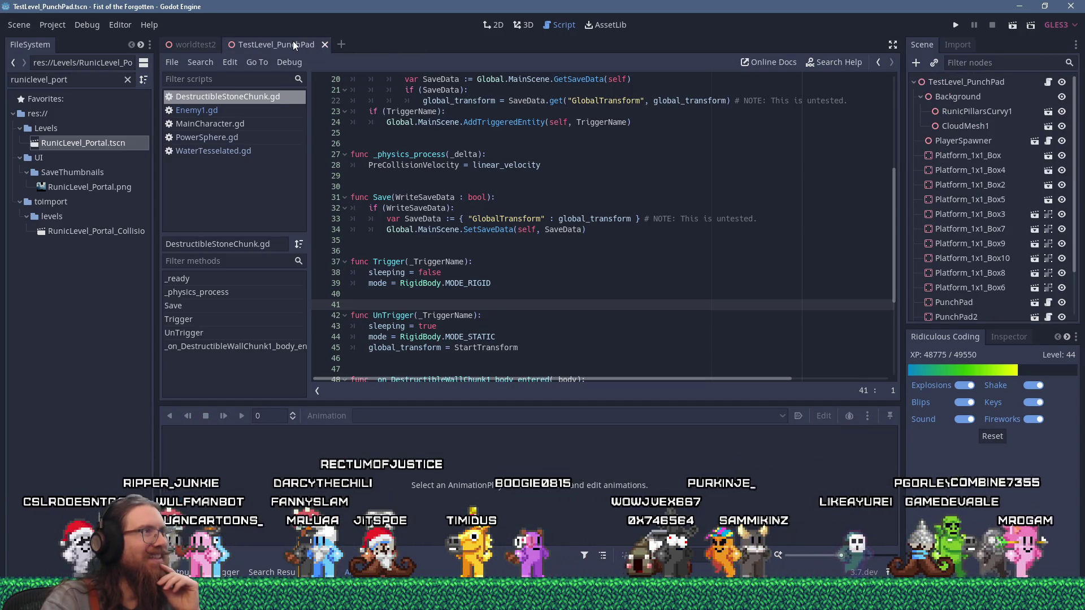
{"action": "triple_click", "coordinate": [71, 80]}
{"action": "key", "text": "BackSpace"}
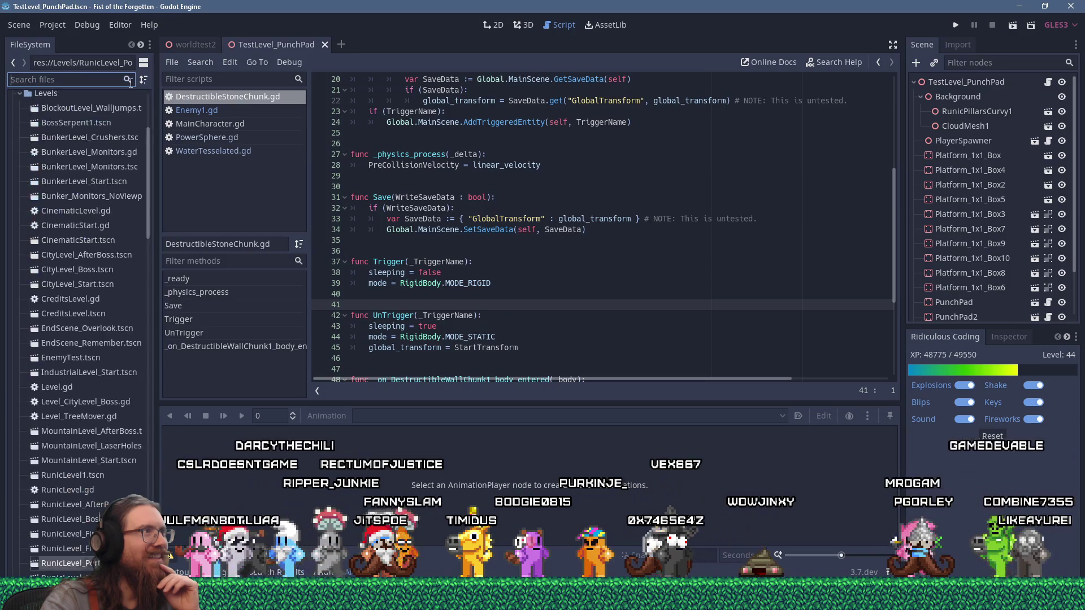
{"action": "left_click_drag", "start_coordinate": [147, 184], "coordinate": [150, 135]}
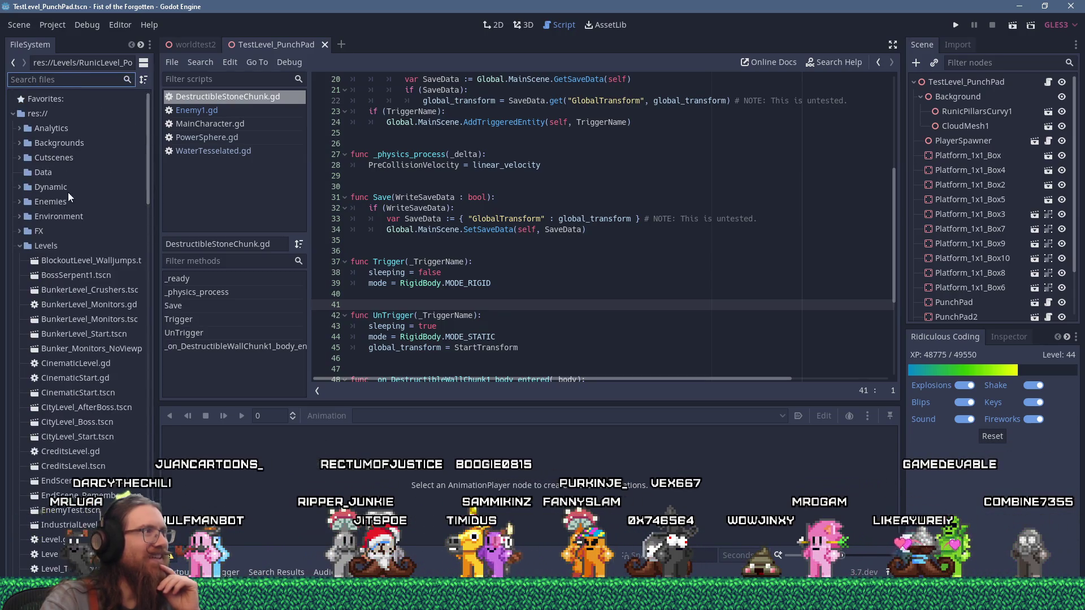
{"action": "double_click", "coordinate": [24, 246]}
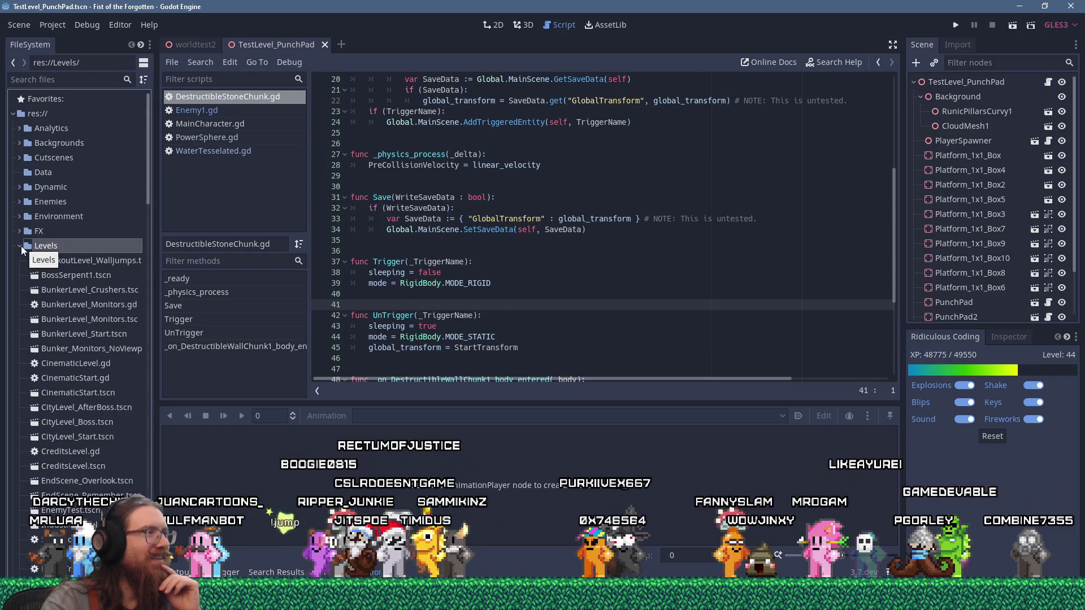
Step: Search files for 'endscene' and open EndScene_Overlook.tscn in the 3D view
{"action": "left_click", "coordinate": [61, 79]}
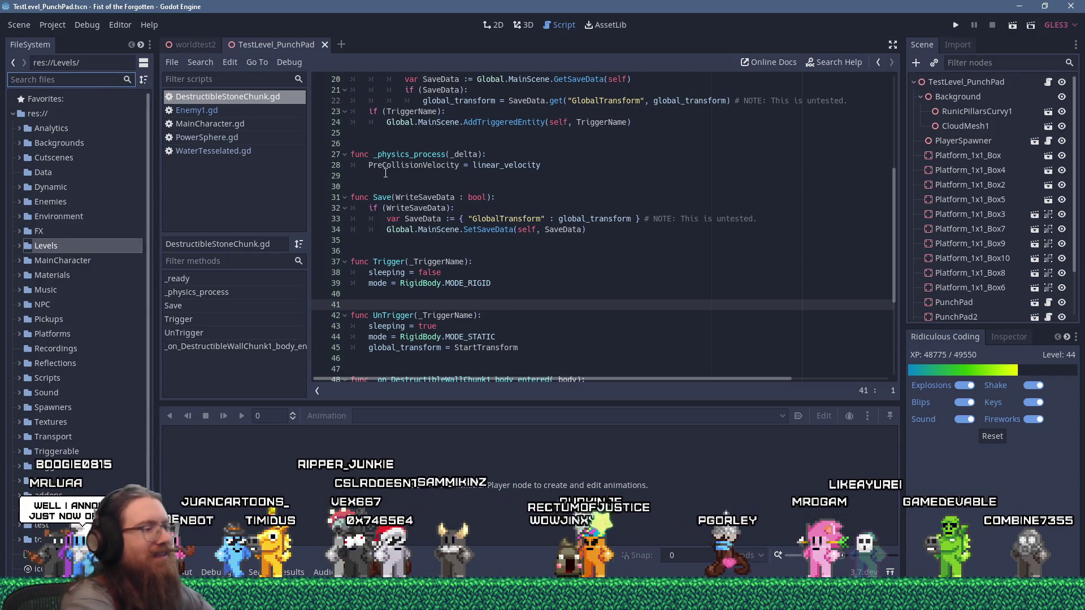
{"action": "type", "text": "endscene"}
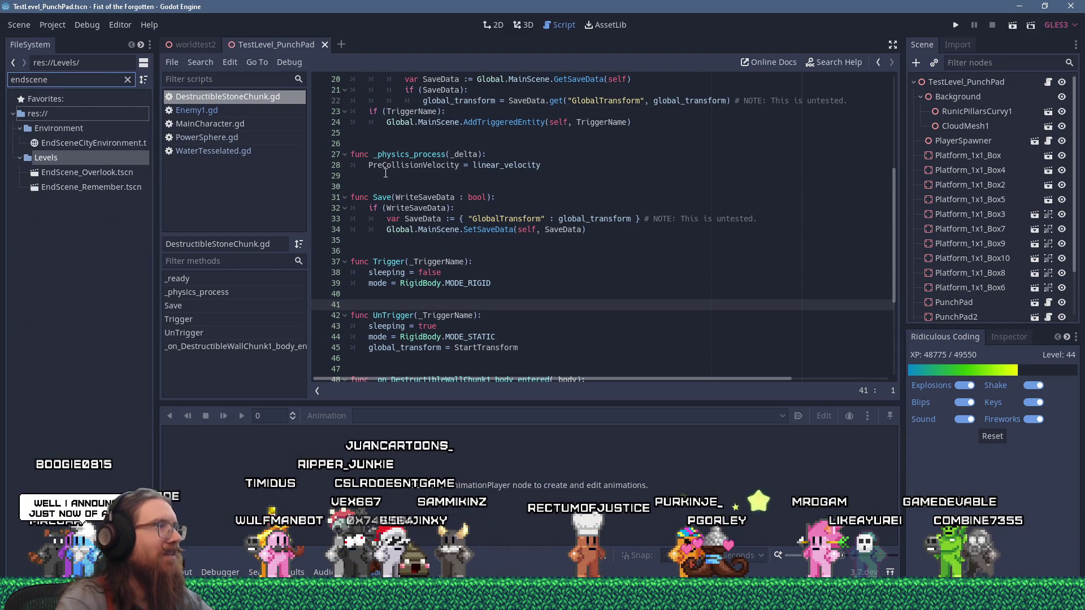
{"action": "double_click", "coordinate": [117, 172]}
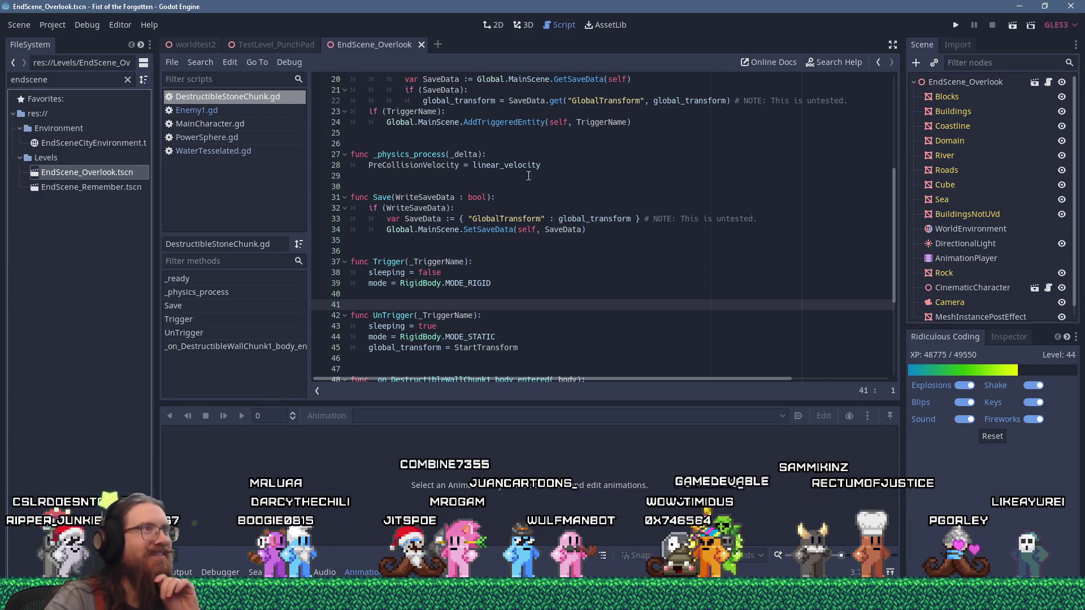
{"action": "left_click", "coordinate": [523, 26]}
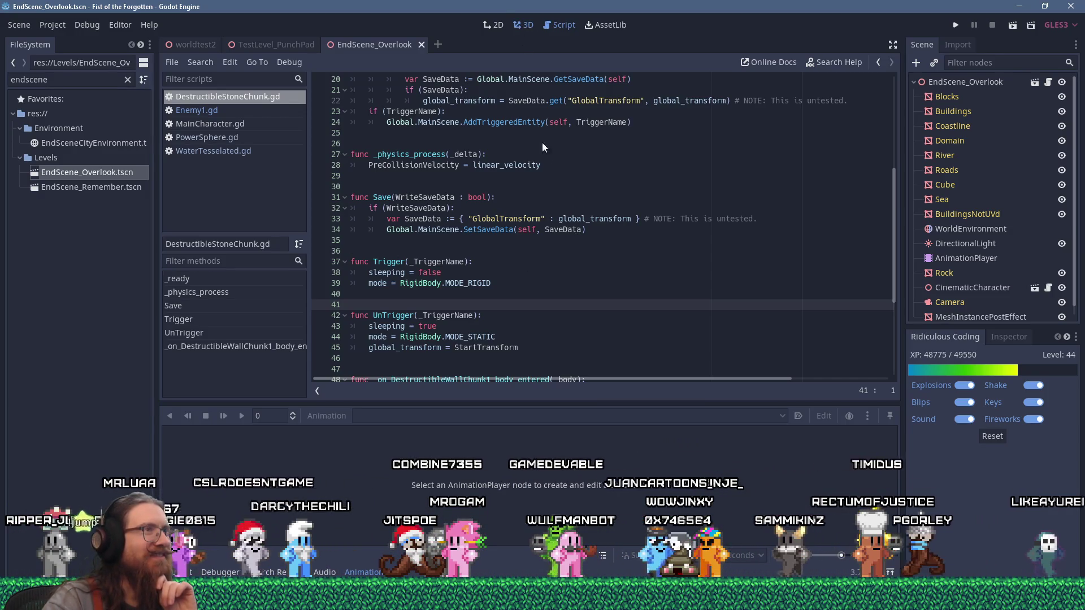
Step: Orbit and zoom the 3D view to look down over the city from several angles
{"action": "mouse_move", "coordinate": [441, 217]}
{"action": "left_mouse_down"}
{"action": "mouse_move", "coordinate": [507, 197]}
{"action": "mouse_move", "coordinate": [615, 202]}
{"action": "left_mouse_up"}
{"action": "scroll", "coordinate": [615, 202], "scroll_direction": "down", "scroll_amount": 5}
{"action": "scroll", "coordinate": [465, 225], "scroll_direction": "down", "scroll_amount": 5}
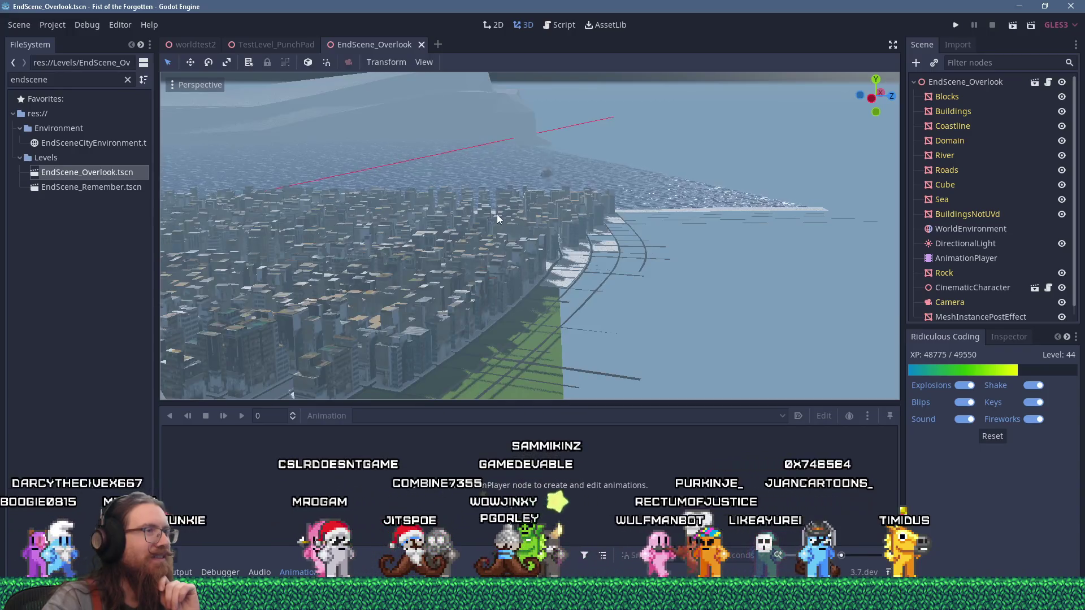
{"action": "scroll", "coordinate": [497, 214], "scroll_direction": "down", "scroll_amount": 5}
{"action": "left_click_drag", "start_coordinate": [509, 218], "coordinate": [363, 256]}
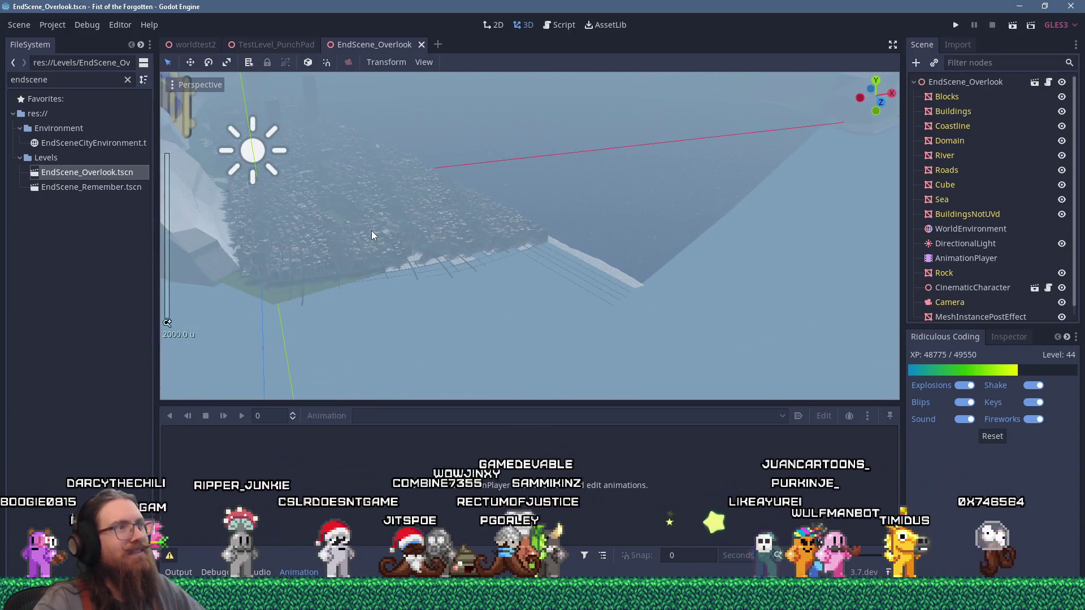
{"action": "scroll", "coordinate": [418, 214], "scroll_direction": "up", "scroll_amount": 4}
{"action": "mouse_move", "coordinate": [418, 214]}
{"action": "left_mouse_down"}
{"action": "mouse_move", "coordinate": [372, 216]}
{"action": "mouse_move", "coordinate": [530, 276]}
{"action": "mouse_move", "coordinate": [578, 243]}
{"action": "mouse_move", "coordinate": [404, 201]}
{"action": "mouse_move", "coordinate": [494, 212]}
{"action": "mouse_move", "coordinate": [442, 228]}
{"action": "left_mouse_up"}
{"action": "scroll", "coordinate": [371, 211], "scroll_direction": "up", "scroll_amount": 2}
{"action": "scroll", "coordinate": [484, 214], "scroll_direction": "up", "scroll_amount": 12}
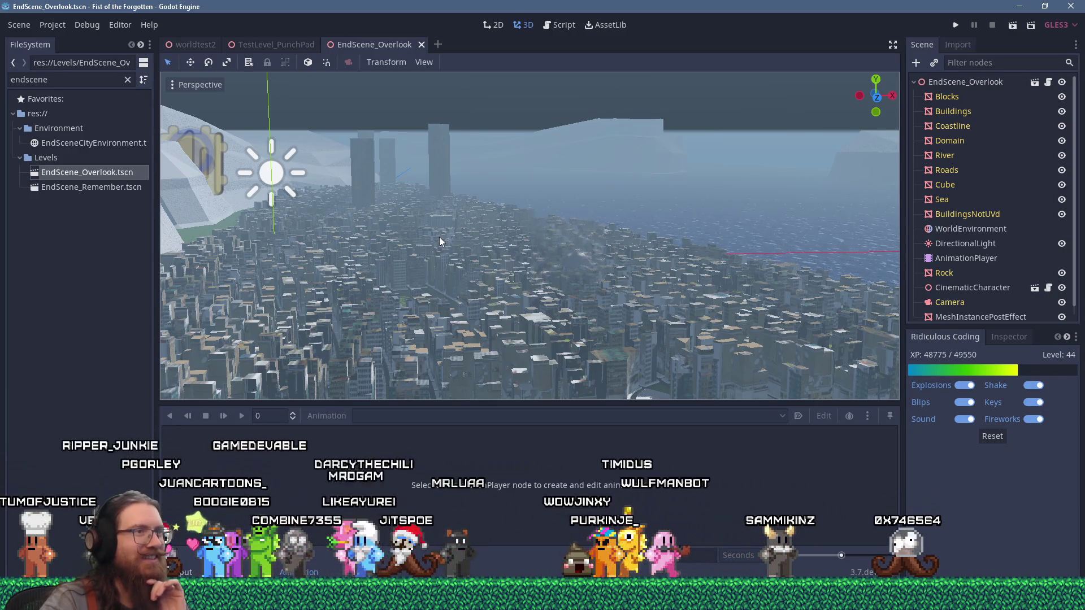
{"action": "left_click_drag", "start_coordinate": [536, 256], "coordinate": [507, 264]}
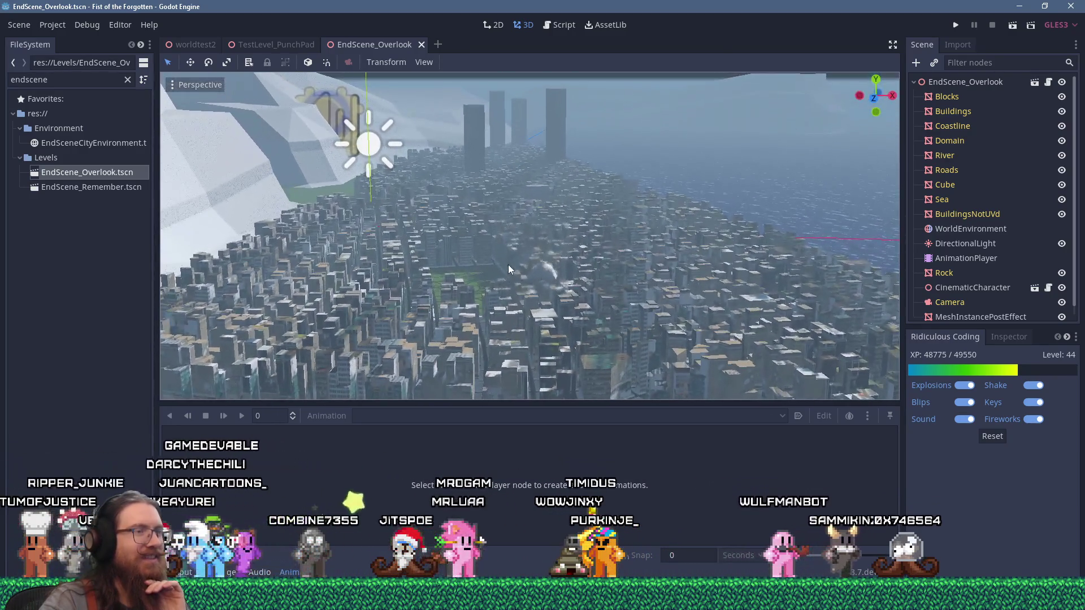
{"action": "scroll", "coordinate": [510, 264], "scroll_direction": "up", "scroll_amount": 6}
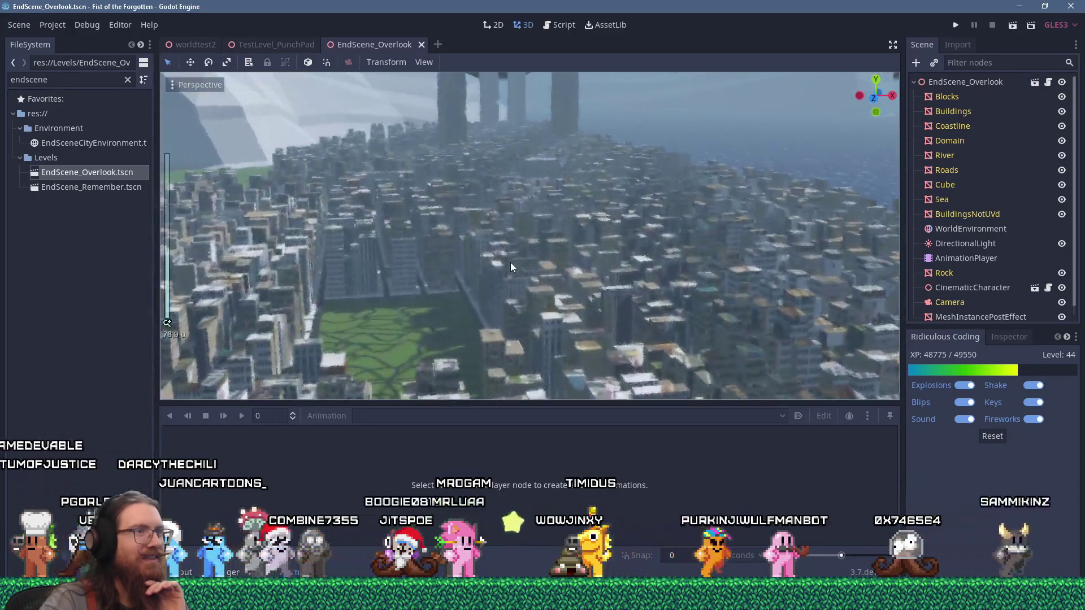
{"action": "scroll", "coordinate": [510, 262], "scroll_direction": "down", "scroll_amount": 6}
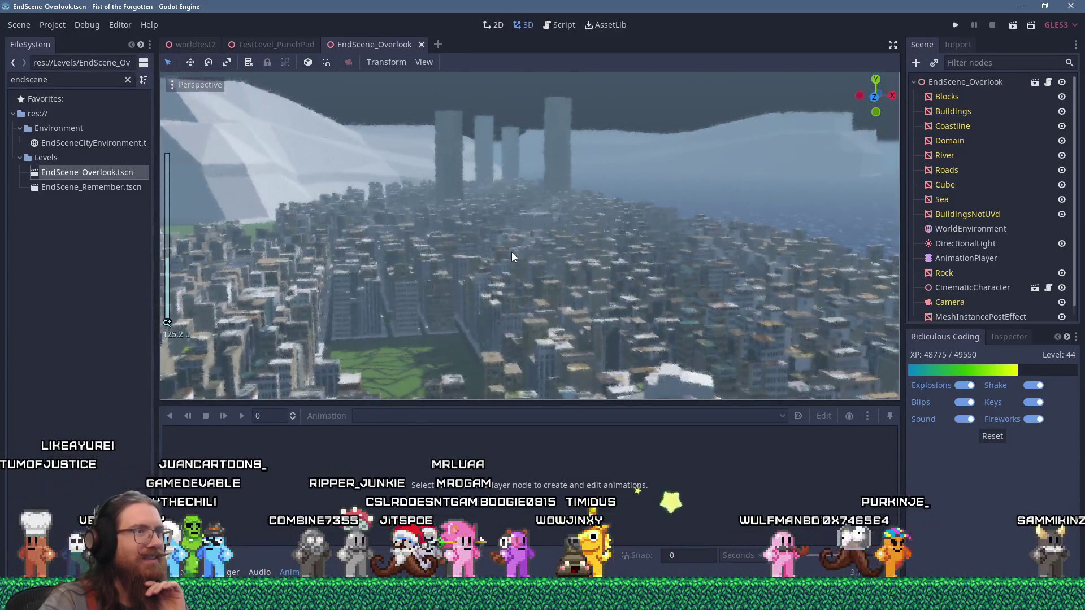
Step: Make the 3D viewport taller and orbit across the city to new viewpoints
{"action": "left_click_drag", "start_coordinate": [589, 405], "coordinate": [573, 421]}
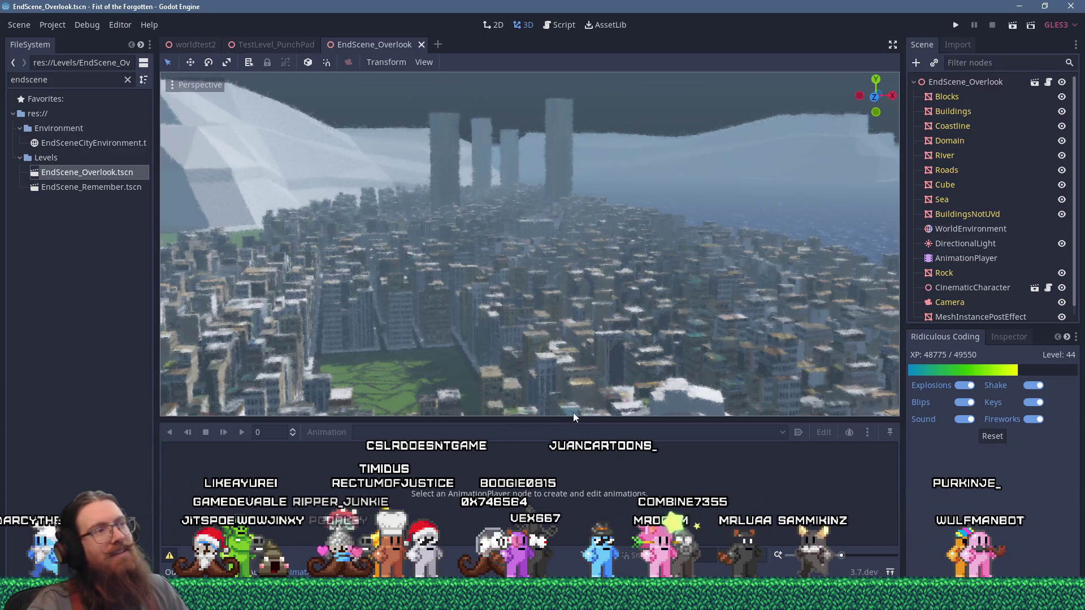
{"action": "mouse_move", "coordinate": [433, 320]}
{"action": "left_mouse_down"}
{"action": "mouse_move", "coordinate": [436, 310]}
{"action": "mouse_move", "coordinate": [521, 289]}
{"action": "left_mouse_up"}
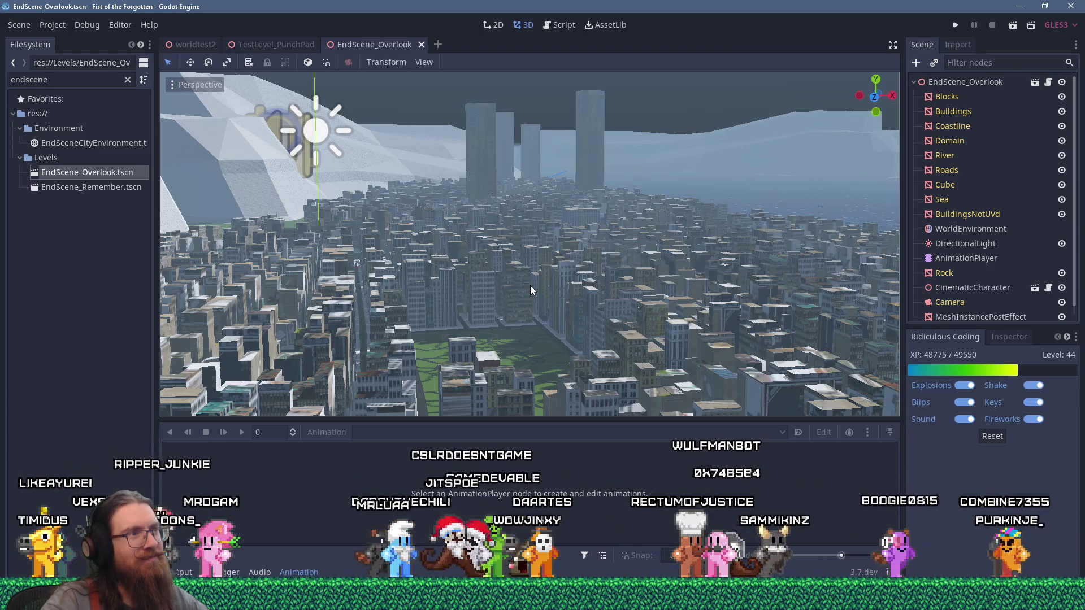
{"action": "mouse_move", "coordinate": [533, 284]}
{"action": "left_mouse_down"}
{"action": "mouse_move", "coordinate": [397, 309]}
{"action": "mouse_move", "coordinate": [426, 322]}
{"action": "left_mouse_up"}
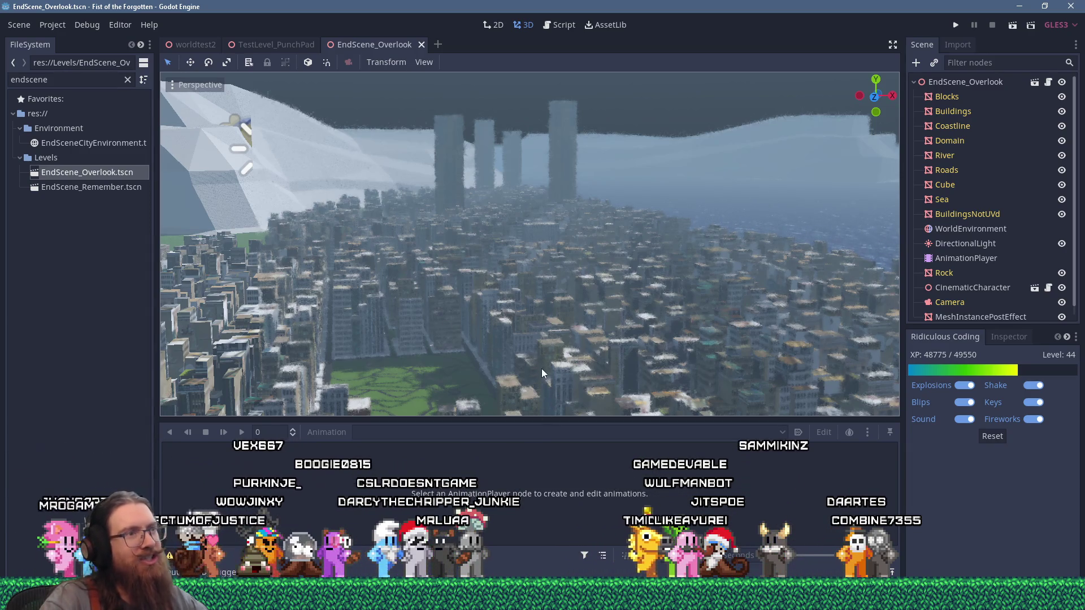
{"action": "scroll", "coordinate": [541, 370], "scroll_direction": "up", "scroll_amount": 2}
{"action": "scroll", "coordinate": [541, 370], "scroll_direction": "up", "scroll_amount": 2}
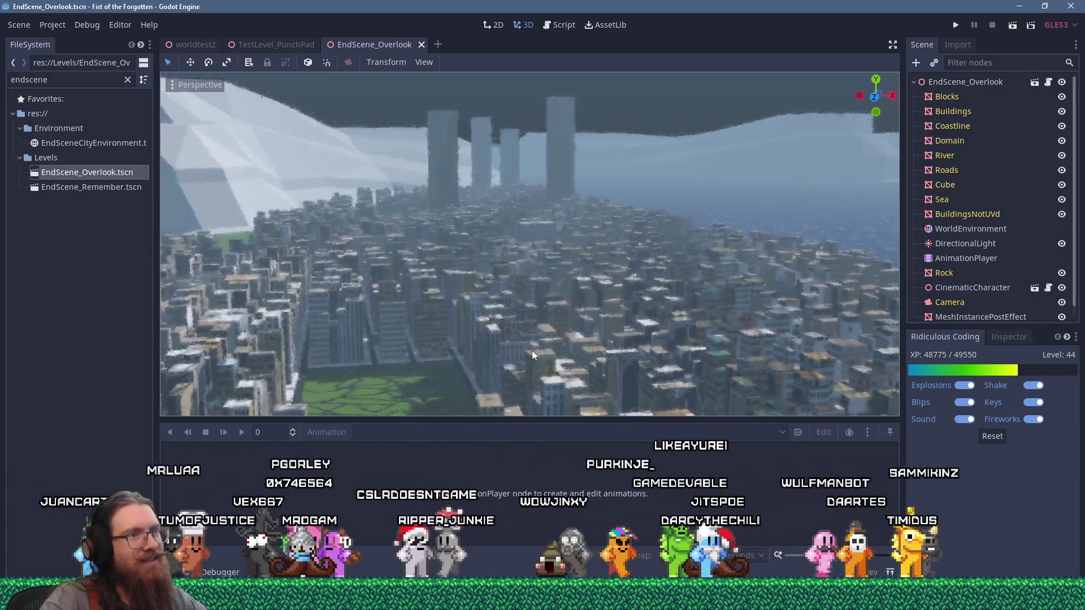
{"action": "mouse_move", "coordinate": [600, 422]}
{"action": "left_mouse_down"}
{"action": "mouse_move", "coordinate": [597, 442]}
{"action": "mouse_move", "coordinate": [597, 402]}
{"action": "left_mouse_up"}
{"action": "scroll", "coordinate": [1029, 235], "scroll_direction": "down", "scroll_amount": 1}
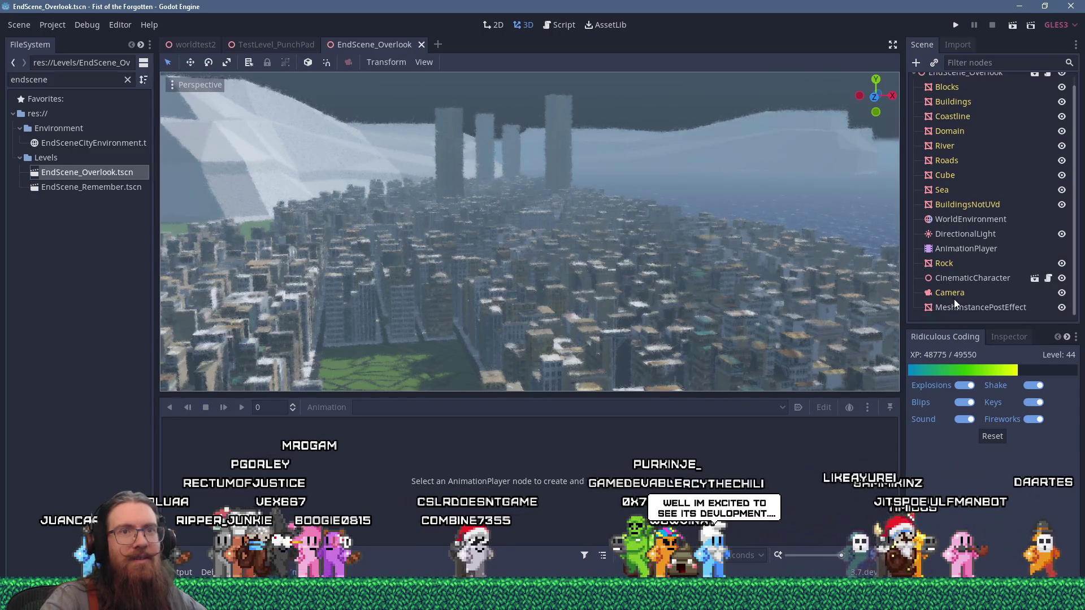
Step: Preview through the Camera node, enlarge the viewport, then switch the preview off
{"action": "left_click", "coordinate": [937, 293]}
{"action": "left_click", "coordinate": [173, 102]}
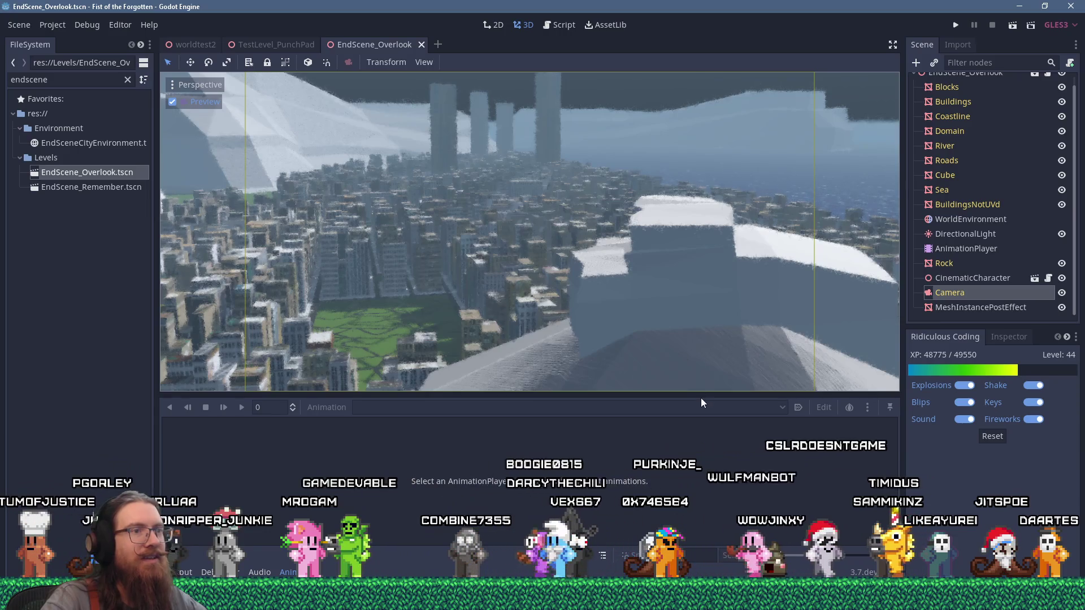
{"action": "left_click_drag", "start_coordinate": [700, 398], "coordinate": [698, 511]}
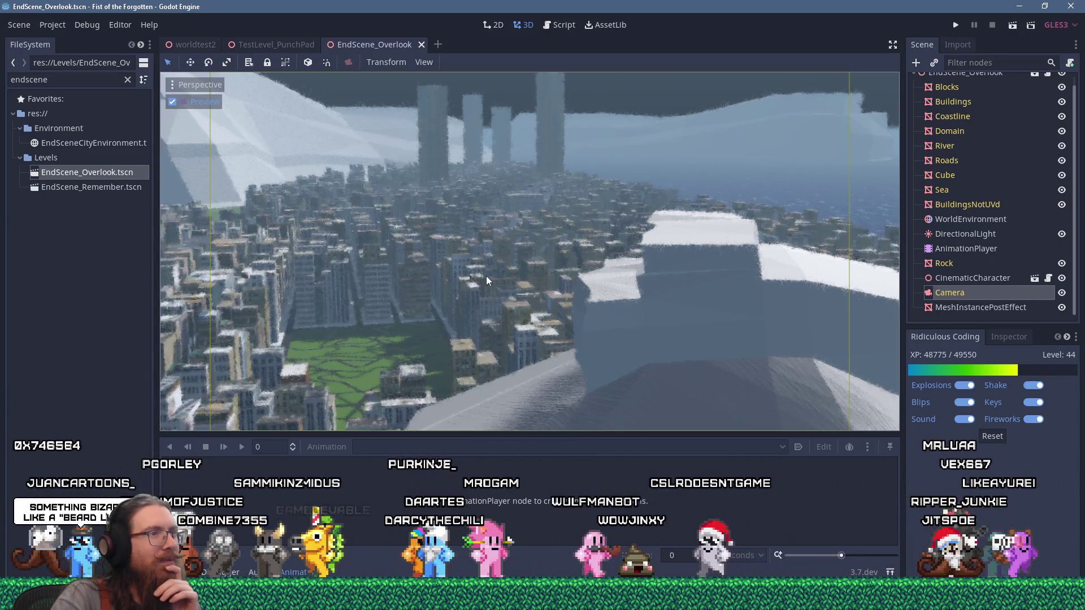
{"action": "left_click", "coordinate": [172, 102]}
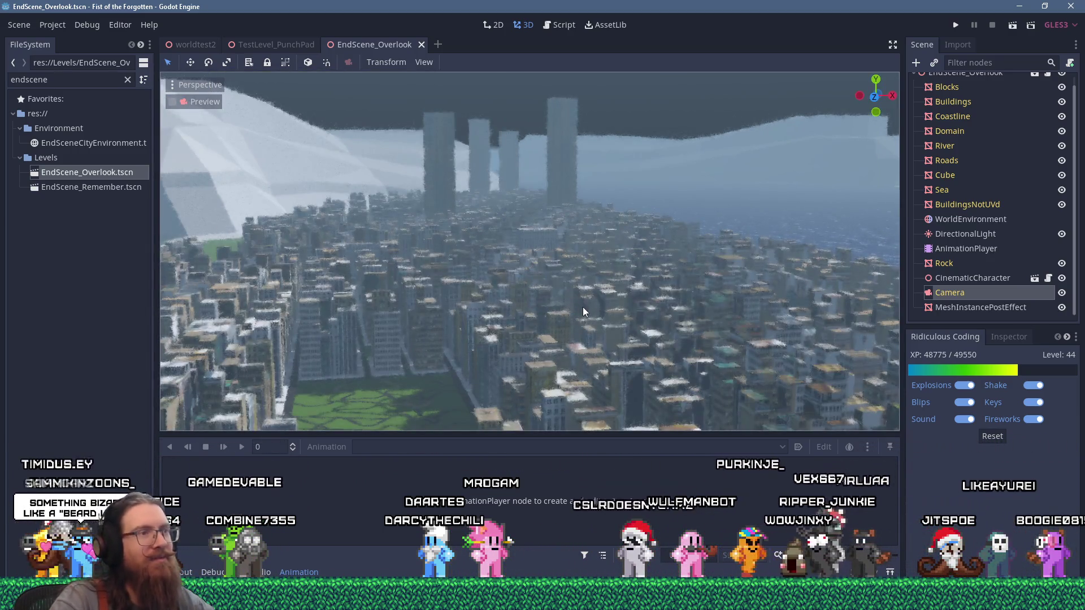
Step: Fly the free view closer over the city, then preview through the scene Camera again
{"action": "mouse_move", "coordinate": [582, 306]}
{"action": "left_mouse_down"}
{"action": "mouse_move", "coordinate": [615, 270]}
{"action": "mouse_move", "coordinate": [608, 246]}
{"action": "mouse_move", "coordinate": [590, 239]}
{"action": "mouse_move", "coordinate": [547, 311]}
{"action": "mouse_move", "coordinate": [550, 299]}
{"action": "left_mouse_up"}
{"action": "left_click_drag", "start_coordinate": [550, 281], "coordinate": [541, 344]}
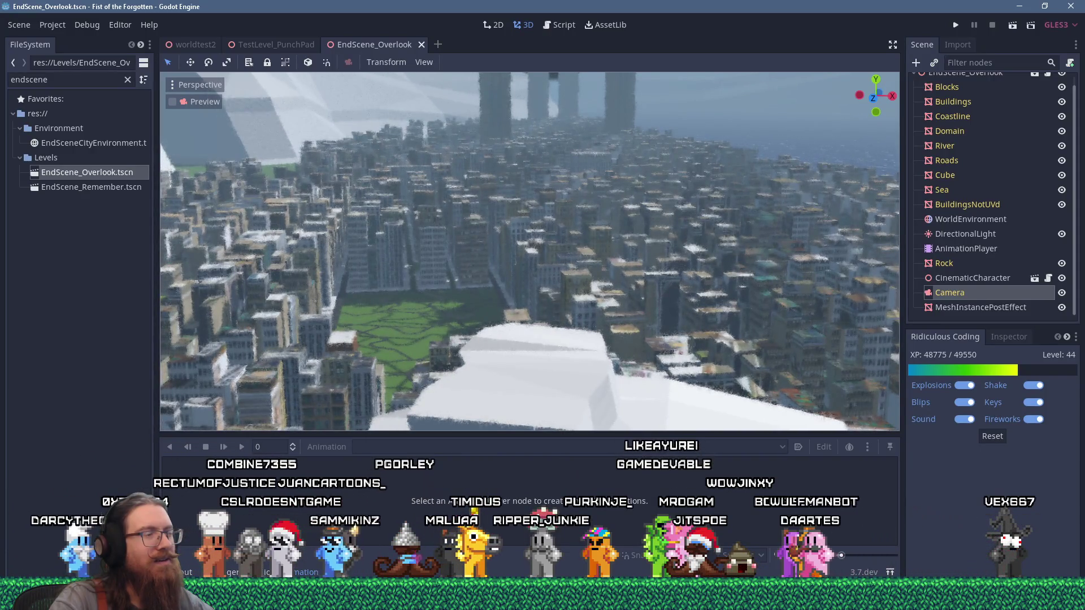
{"action": "mouse_move", "coordinate": [541, 344]}
{"action": "left_mouse_down"}
{"action": "mouse_move", "coordinate": [523, 345]}
{"action": "mouse_move", "coordinate": [537, 339]}
{"action": "left_mouse_up"}
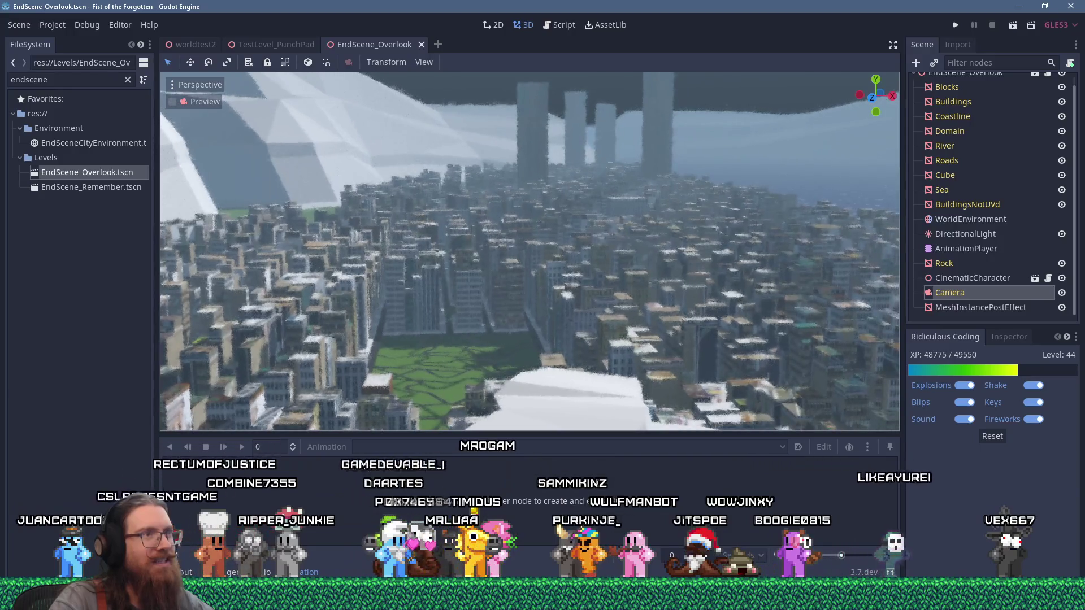
{"action": "scroll", "coordinate": [557, 274], "scroll_direction": "up", "scroll_amount": 5}
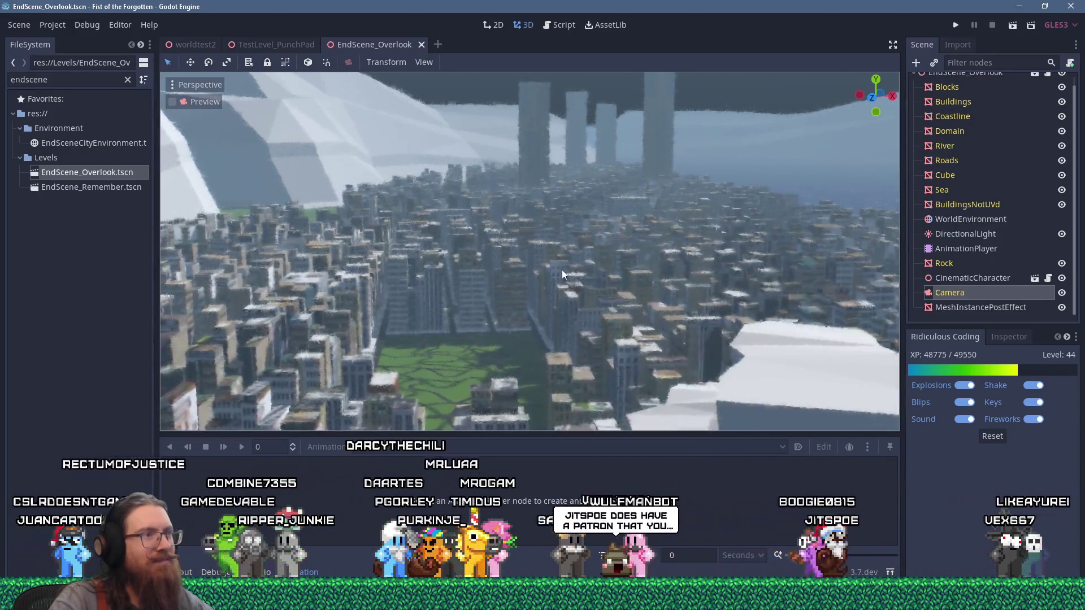
{"action": "scroll", "coordinate": [569, 268], "scroll_direction": "down", "scroll_amount": 5}
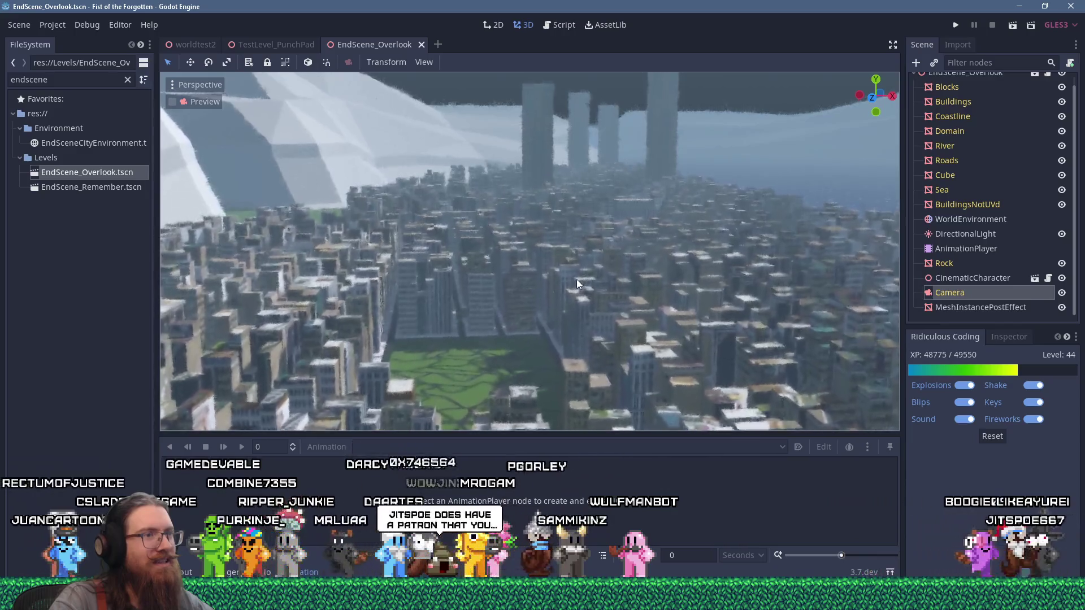
{"action": "scroll", "coordinate": [564, 270], "scroll_direction": "up", "scroll_amount": 3}
{"action": "left_click_drag", "start_coordinate": [563, 271], "coordinate": [582, 273]}
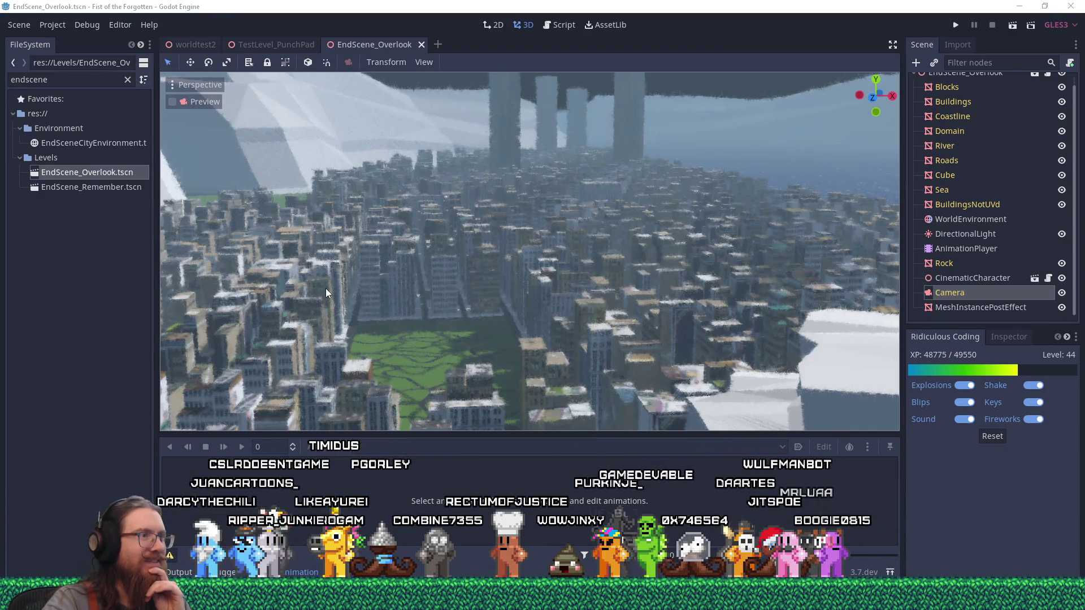
{"action": "left_click", "coordinate": [169, 102]}
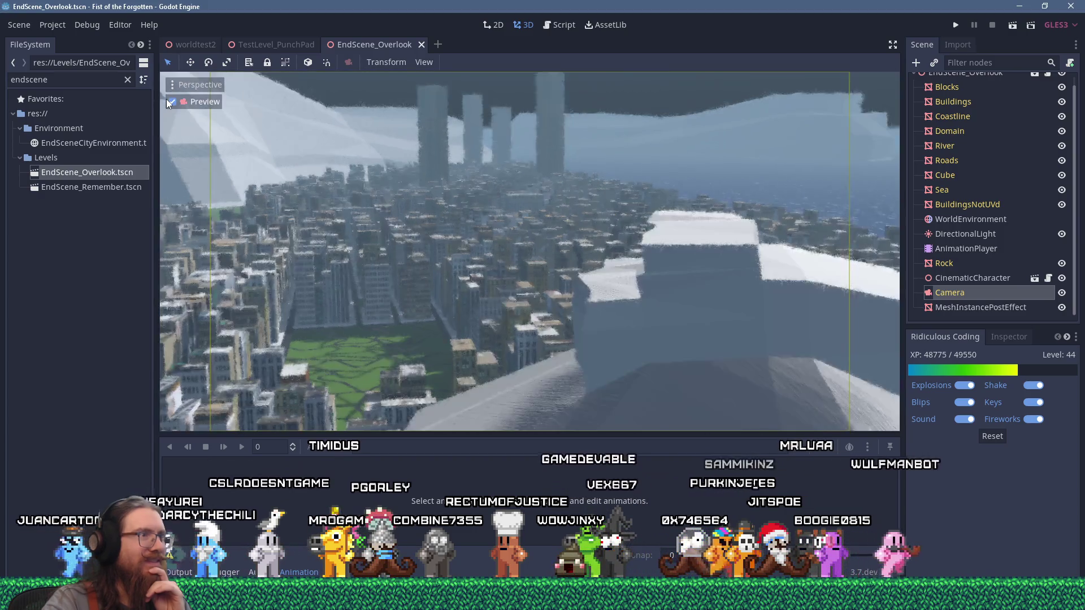
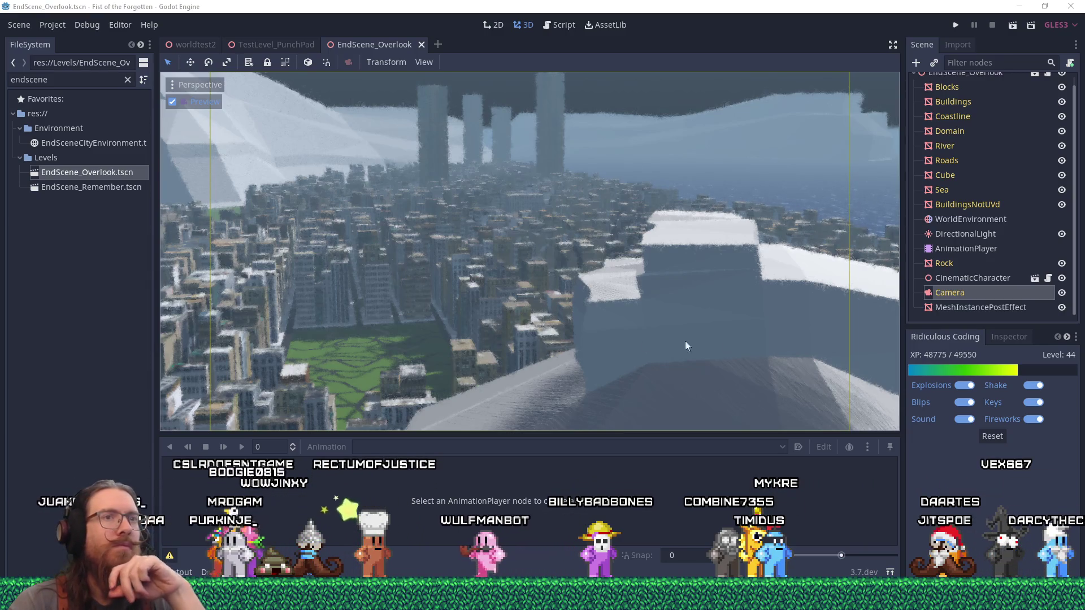
Step: Select the DirectionalLight node in the EndScene_Overlook scene tree instead of the Camera
{"action": "left_click_drag", "start_coordinate": [1074, 218], "coordinate": [1076, 202]}
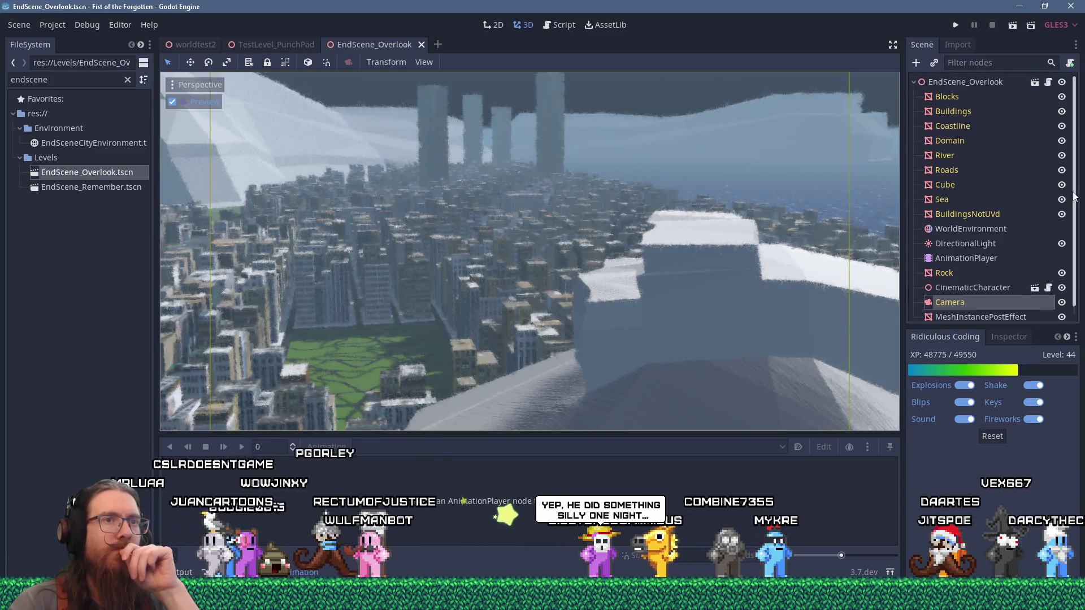
{"action": "left_click", "coordinate": [999, 243]}
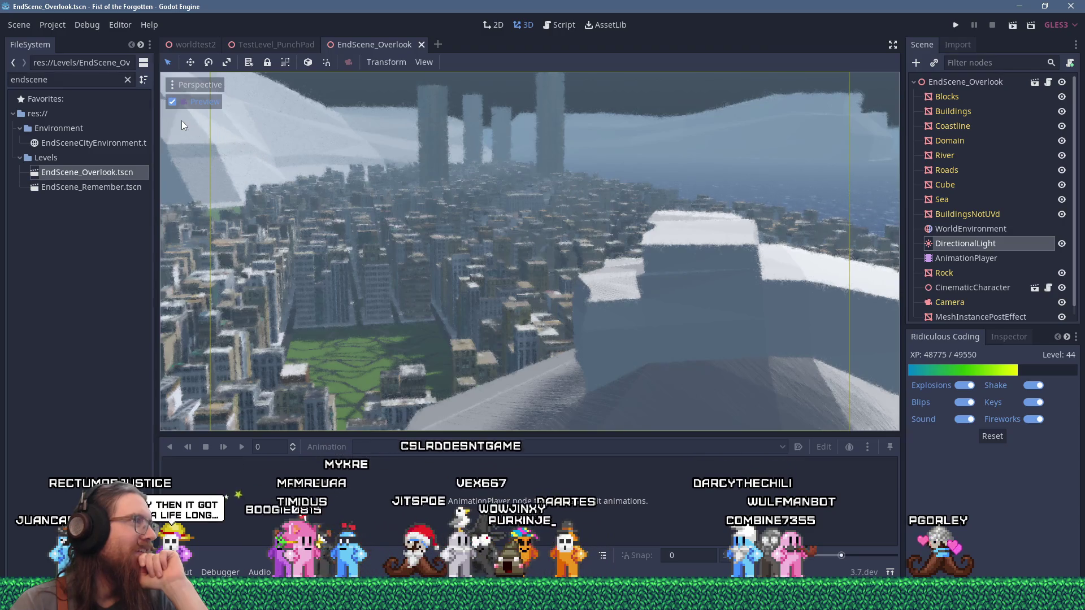
Step: Turn off the camera Preview and orbit the free viewport toward the light
{"action": "left_click", "coordinate": [172, 104]}
{"action": "scroll", "coordinate": [421, 282], "scroll_direction": "down", "scroll_amount": 5}
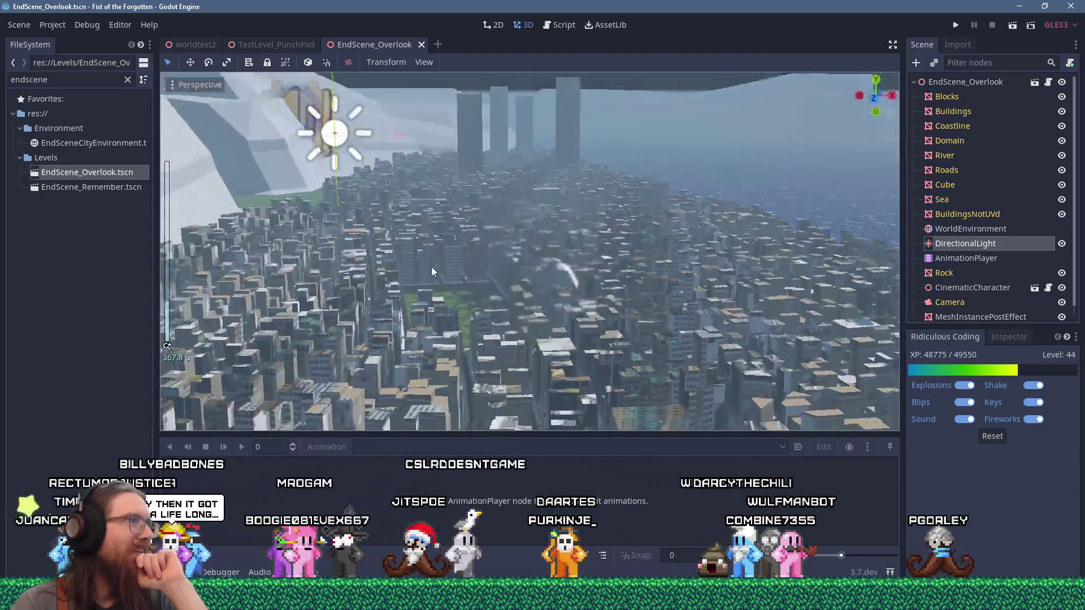
{"action": "left_click_drag", "start_coordinate": [432, 267], "coordinate": [420, 242]}
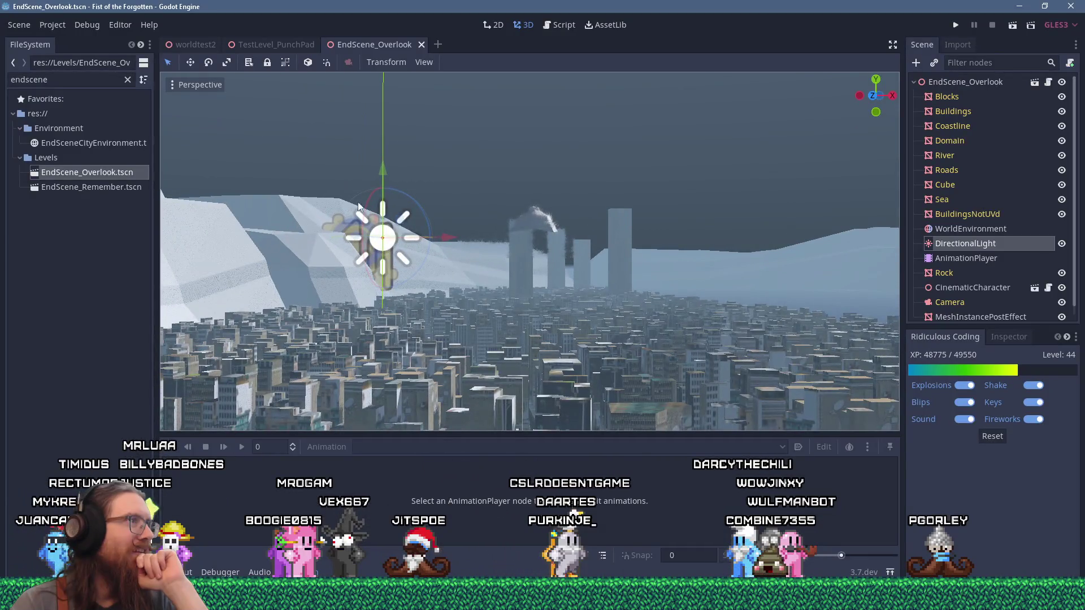
Step: Enable Use Local Space, start rotating the light, cancel it, and zoom the view
{"action": "left_click", "coordinate": [309, 65]}
{"action": "scroll", "coordinate": [409, 181], "scroll_direction": "up", "scroll_amount": 3}
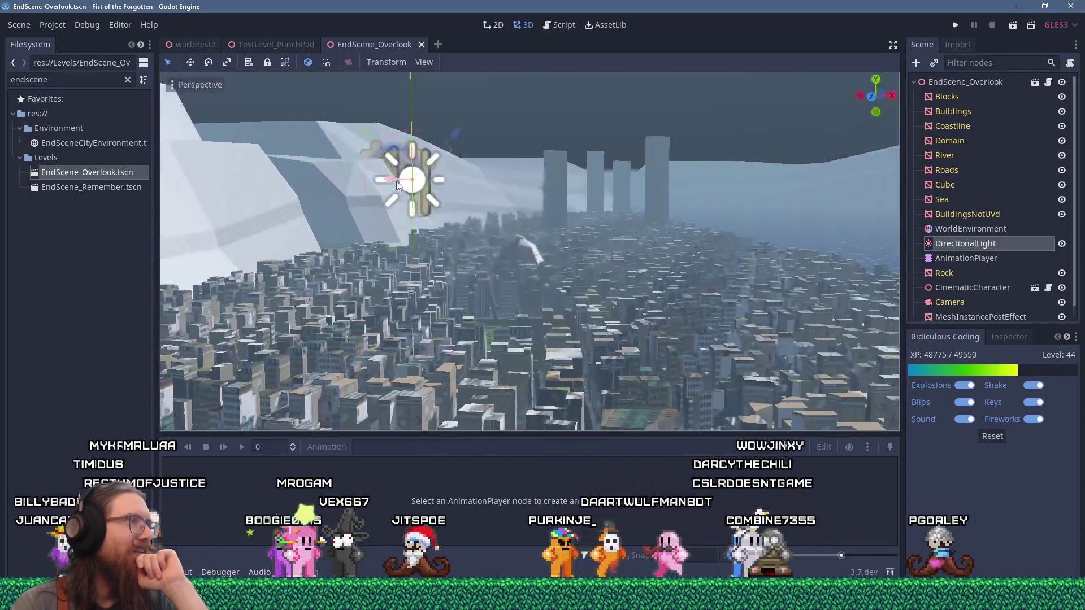
{"action": "mouse_move", "coordinate": [393, 137]}
{"action": "left_mouse_down"}
{"action": "mouse_move", "coordinate": [357, 170]}
{"action": "mouse_move", "coordinate": [344, 217]}
{"action": "mouse_move", "coordinate": [353, 236]}
{"action": "mouse_move", "coordinate": [374, 241]}
{"action": "mouse_move", "coordinate": [418, 222]}
{"action": "mouse_move", "coordinate": [408, 228]}
{"action": "left_mouse_up"}
{"action": "key", "text": "Escape"}
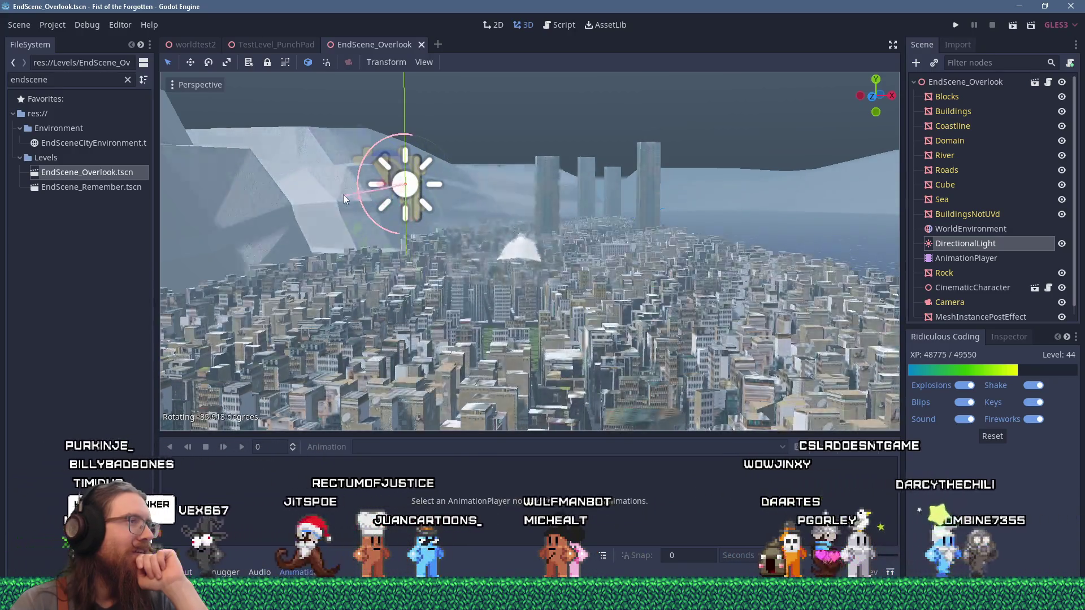
{"action": "scroll", "coordinate": [428, 248], "scroll_direction": "up", "scroll_amount": 4}
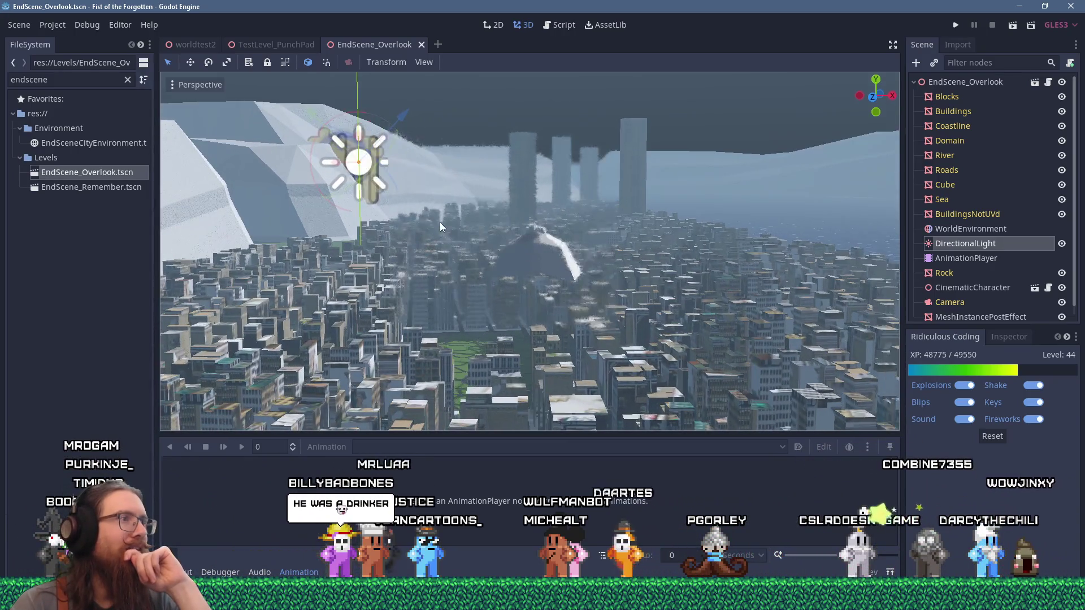
{"action": "scroll", "coordinate": [435, 219], "scroll_direction": "up", "scroll_amount": 3}
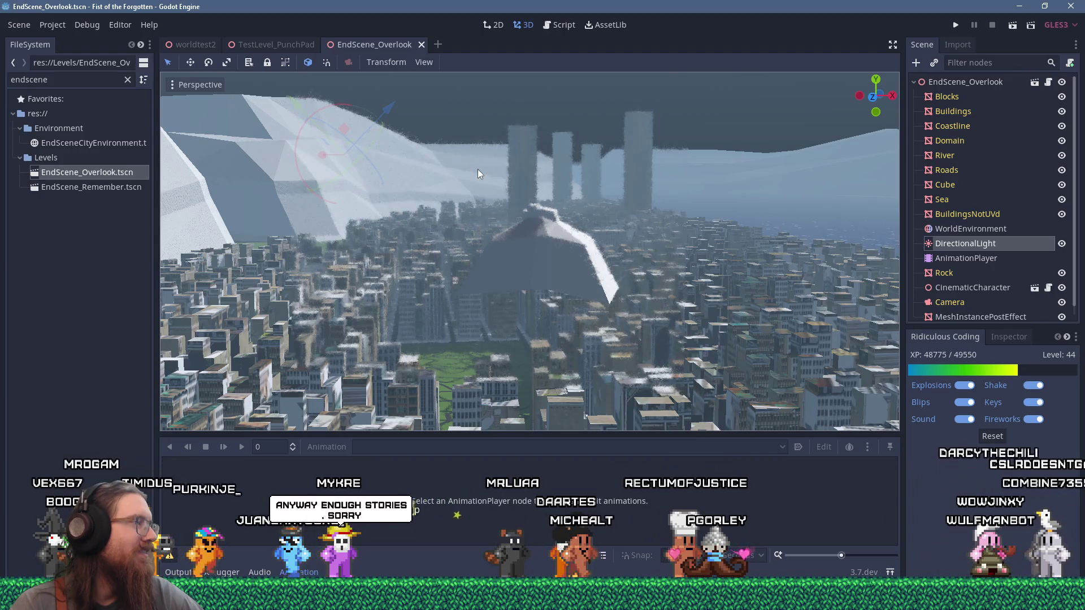
{"action": "scroll", "coordinate": [479, 178], "scroll_direction": "up", "scroll_amount": 5}
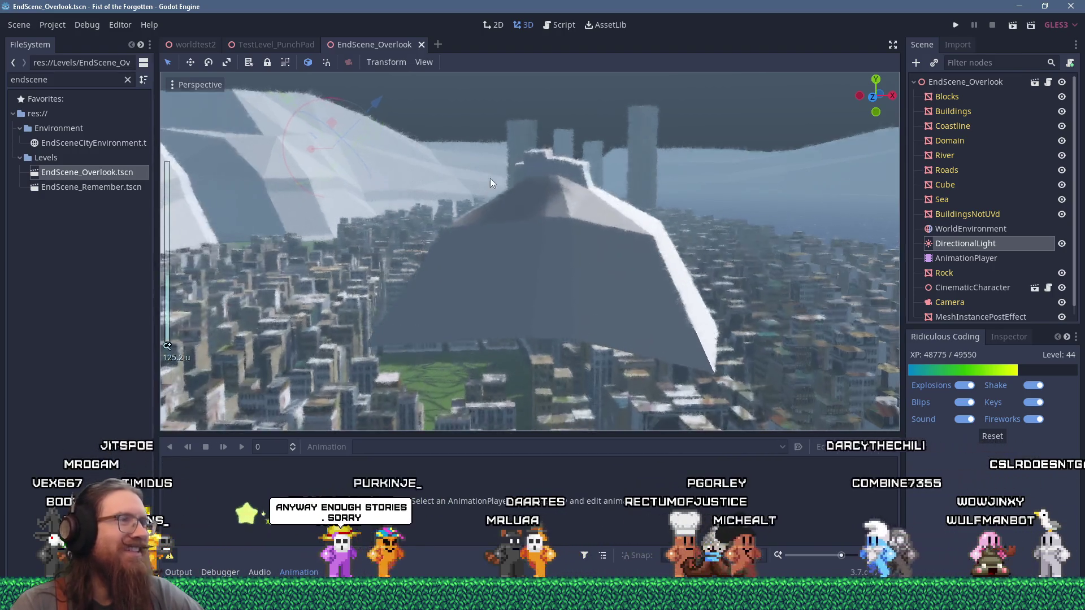
{"action": "mouse_move", "coordinate": [290, 145]}
{"action": "left_mouse_down"}
{"action": "mouse_move", "coordinate": [290, 203]}
{"action": "mouse_move", "coordinate": [325, 225]}
{"action": "mouse_move", "coordinate": [384, 225]}
{"action": "mouse_move", "coordinate": [422, 174]}
{"action": "mouse_move", "coordinate": [421, 151]}
{"action": "mouse_move", "coordinate": [398, 129]}
{"action": "mouse_move", "coordinate": [380, 180]}
{"action": "mouse_move", "coordinate": [337, 189]}
{"action": "mouse_move", "coordinate": [300, 154]}
{"action": "mouse_move", "coordinate": [329, 124]}
{"action": "mouse_move", "coordinate": [402, 138]}
{"action": "mouse_move", "coordinate": [365, 173]}
{"action": "mouse_move", "coordinate": [322, 172]}
{"action": "mouse_move", "coordinate": [320, 148]}
{"action": "mouse_move", "coordinate": [316, 172]}
{"action": "mouse_move", "coordinate": [342, 178]}
{"action": "mouse_move", "coordinate": [374, 165]}
{"action": "mouse_move", "coordinate": [354, 188]}
{"action": "mouse_move", "coordinate": [321, 190]}
{"action": "left_mouse_up"}
{"action": "right_click", "coordinate": [319, 188]}
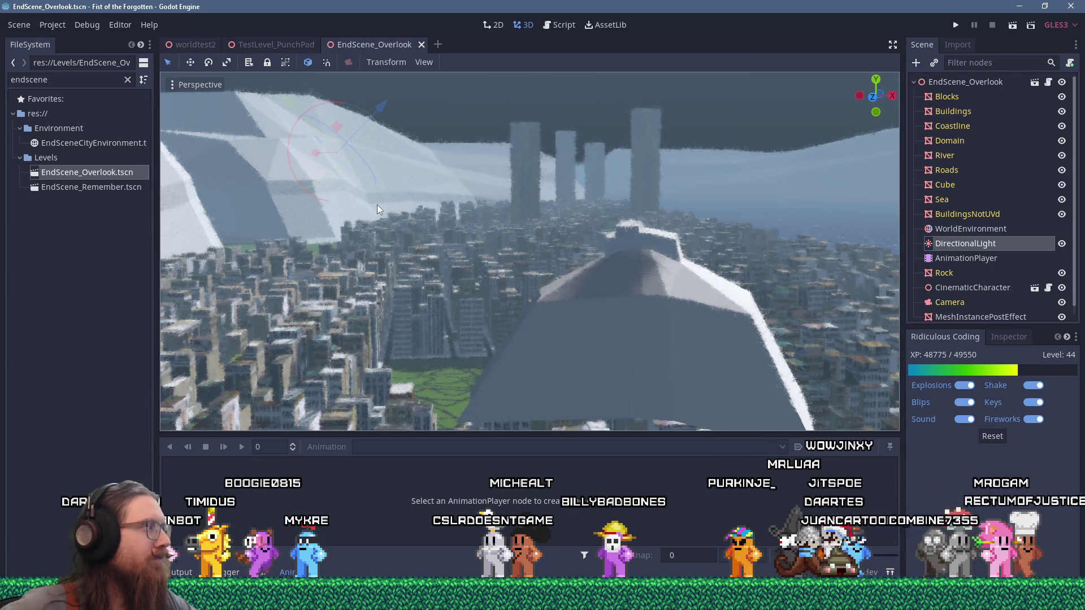
{"action": "key", "text": "alt+Tab"}
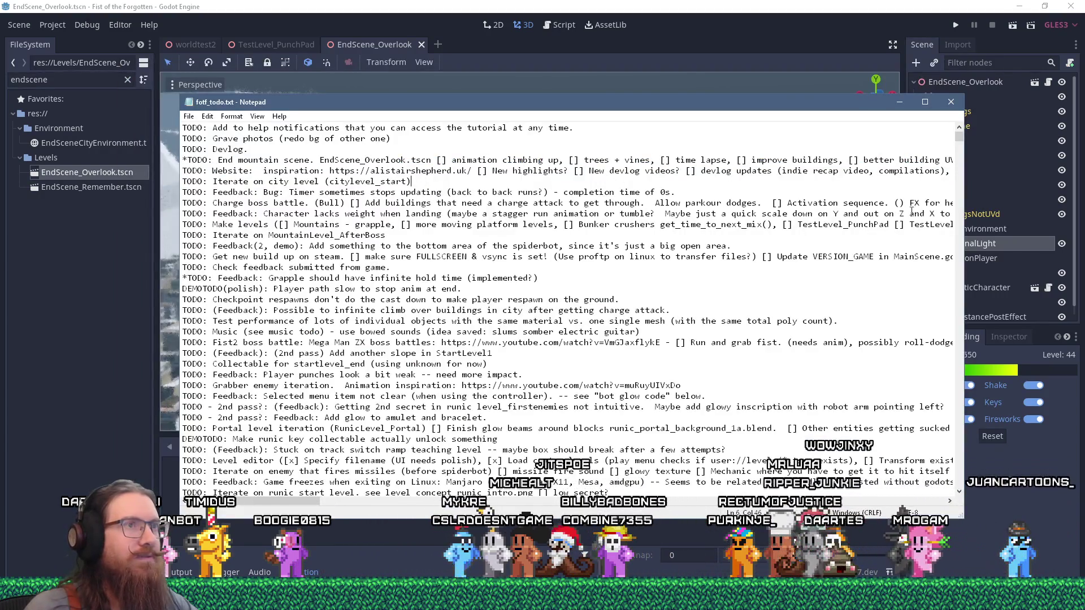
Step: Widen the fotf_todo.txt Notepad window to show longer lines, then return to Godot
{"action": "left_click_drag", "start_coordinate": [959, 199], "coordinate": [1071, 202]}
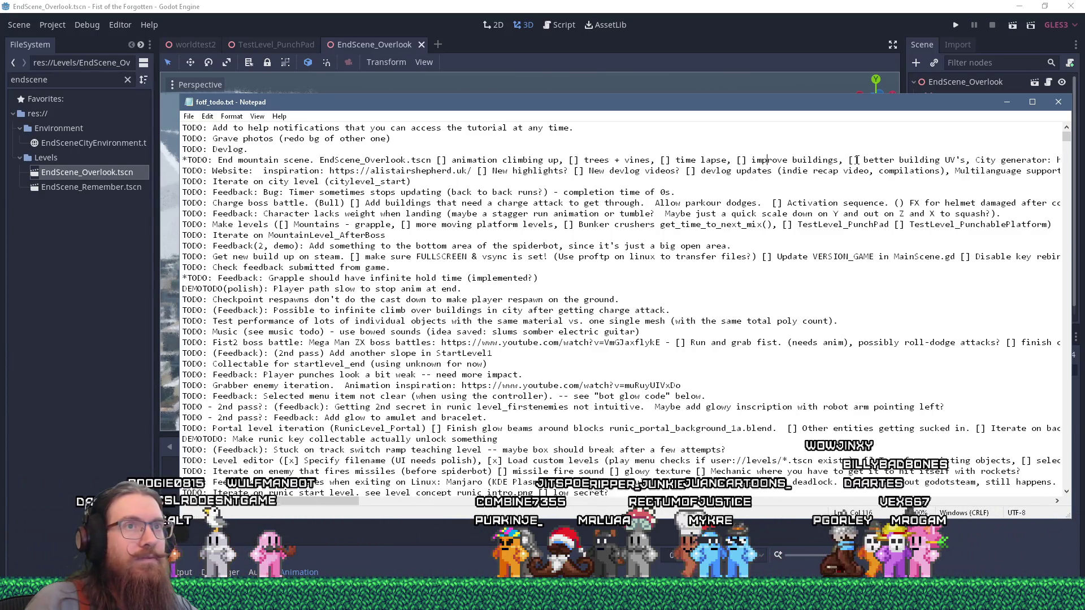
{"action": "mouse_move", "coordinate": [331, 501]}
{"action": "left_mouse_down"}
{"action": "mouse_move", "coordinate": [426, 499]}
{"action": "mouse_move", "coordinate": [333, 498]}
{"action": "left_mouse_up"}
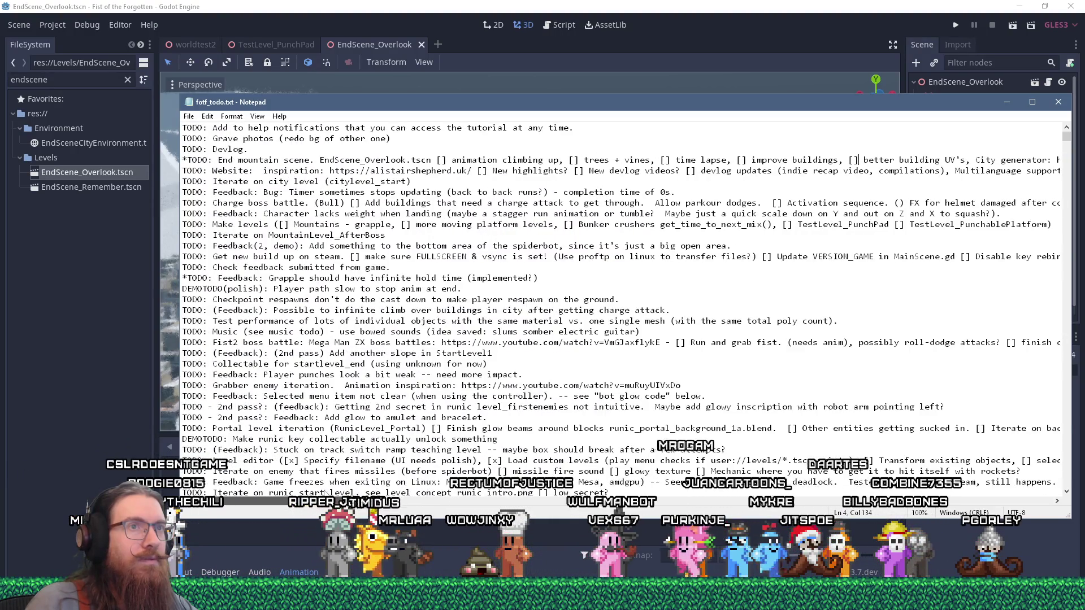
{"action": "key", "text": "alt+Tab"}
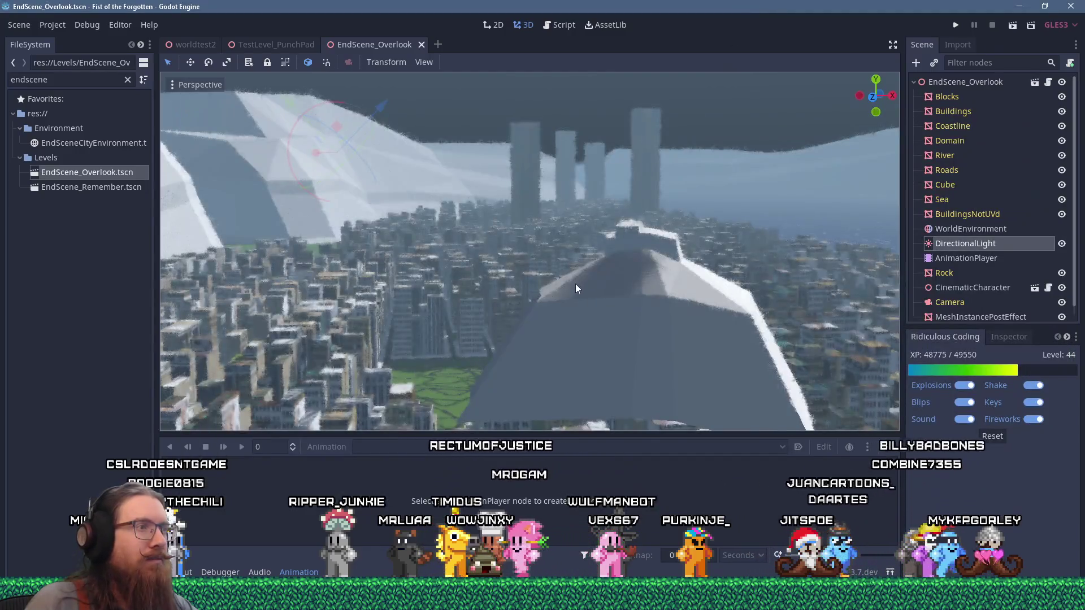
Step: Launch Blender 3.4 from the Start menu
{"action": "scroll", "coordinate": [582, 284], "scroll_direction": "up", "scroll_amount": 3}
{"action": "scroll", "coordinate": [588, 287], "scroll_direction": "down", "scroll_amount": 2}
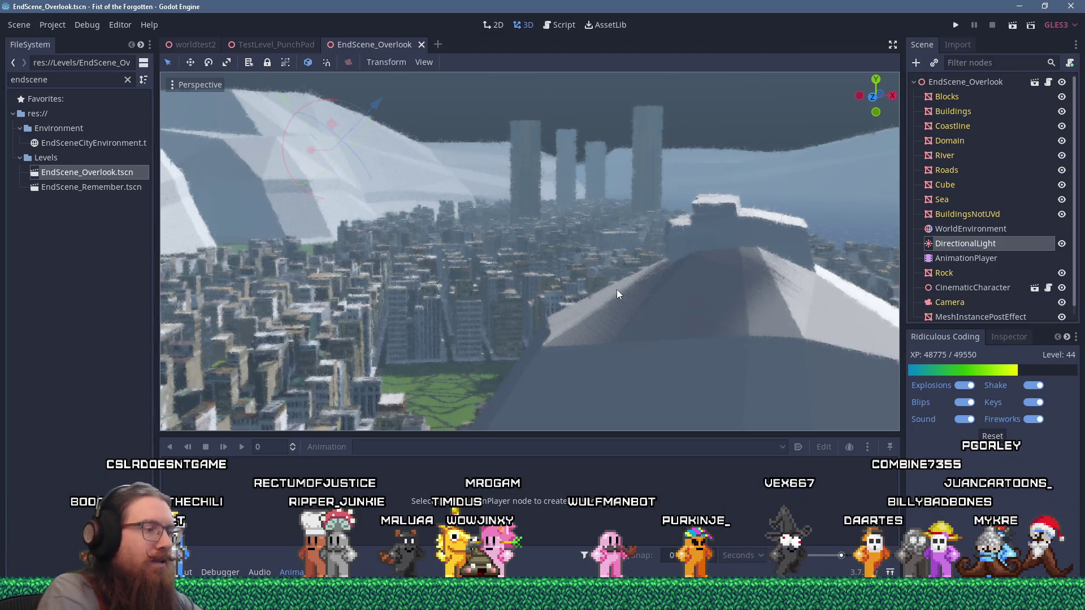
{"action": "key", "text": "super"}
{"action": "left_click", "coordinate": [341, 242]}
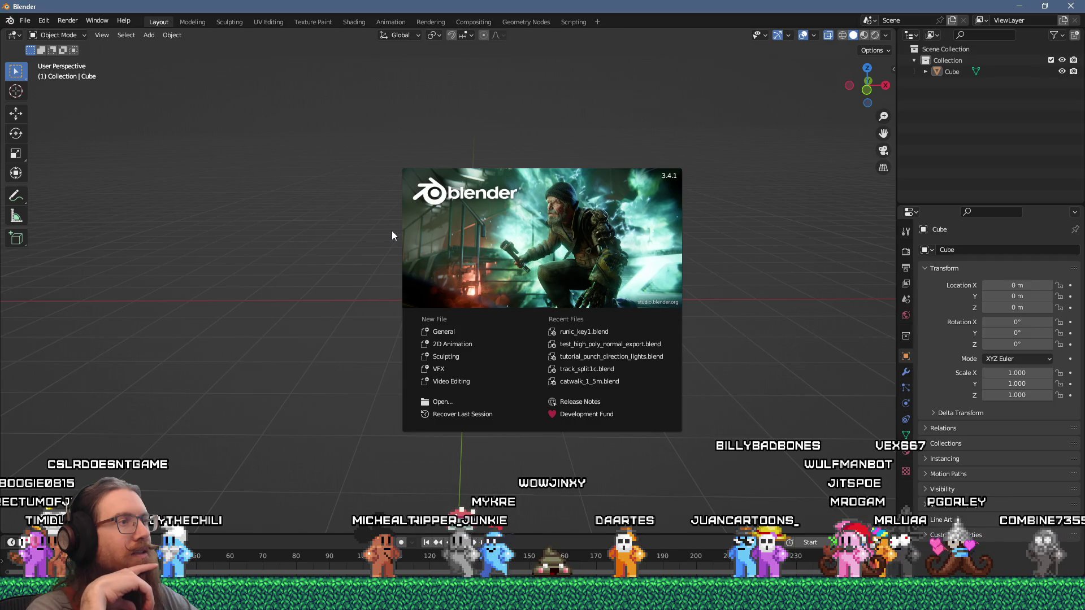
Step: Browse Blender's Open dialog up to art_source and into cutscene, then switch back to Godot
{"action": "left_click", "coordinate": [25, 21]}
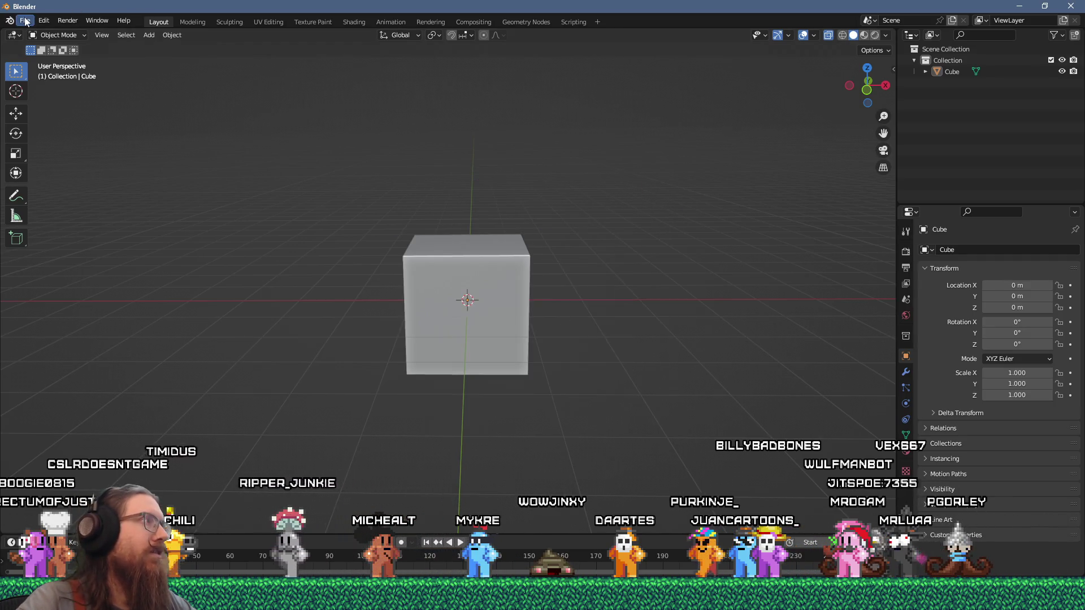
{"action": "left_click", "coordinate": [25, 21]}
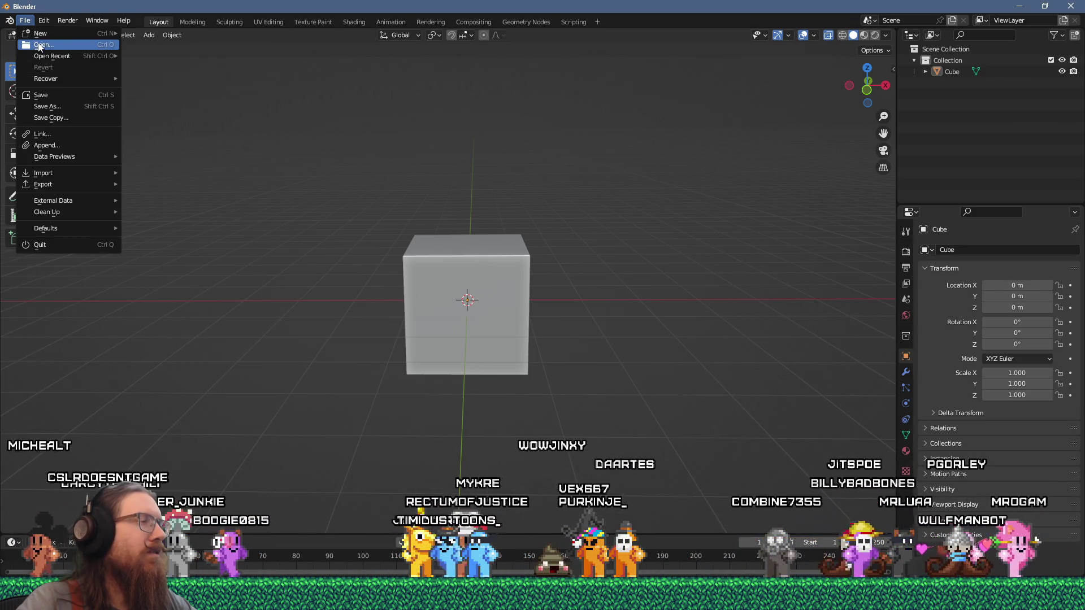
{"action": "left_click", "coordinate": [39, 45]}
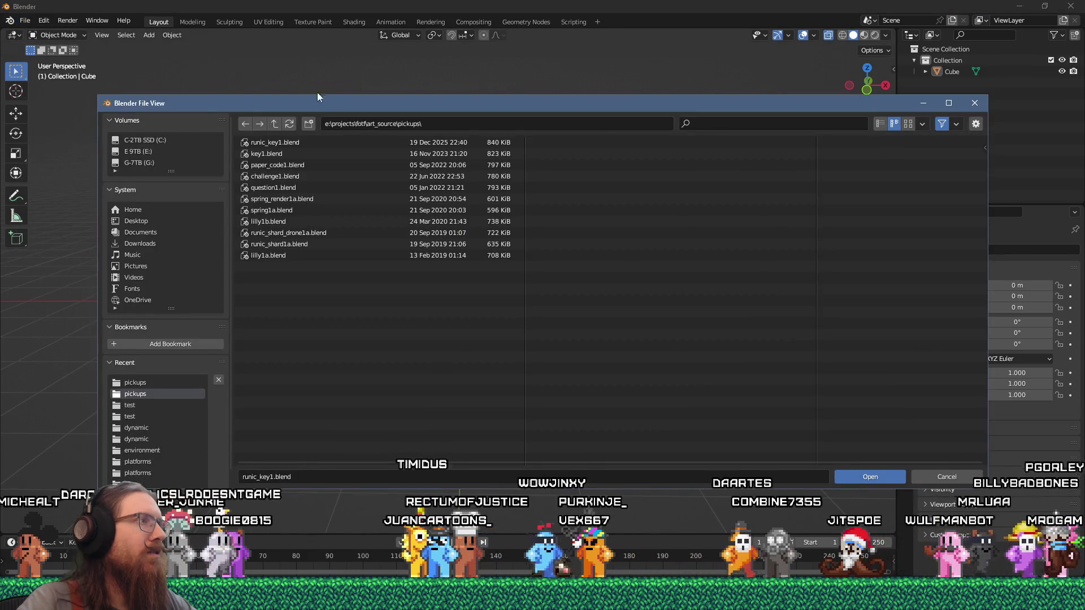
{"action": "left_click", "coordinate": [279, 120]}
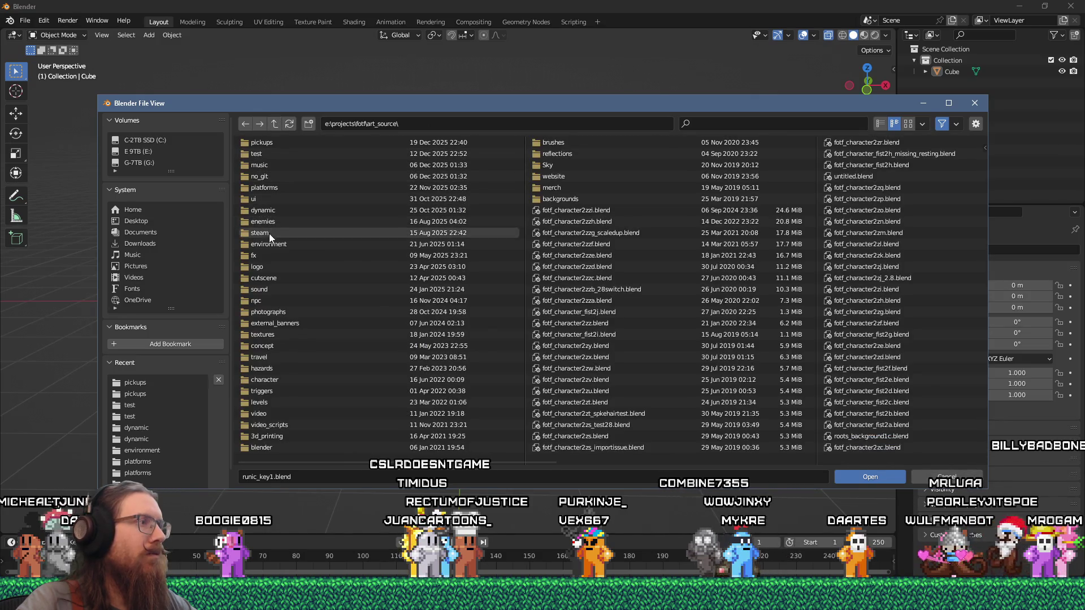
{"action": "double_click", "coordinate": [262, 279]}
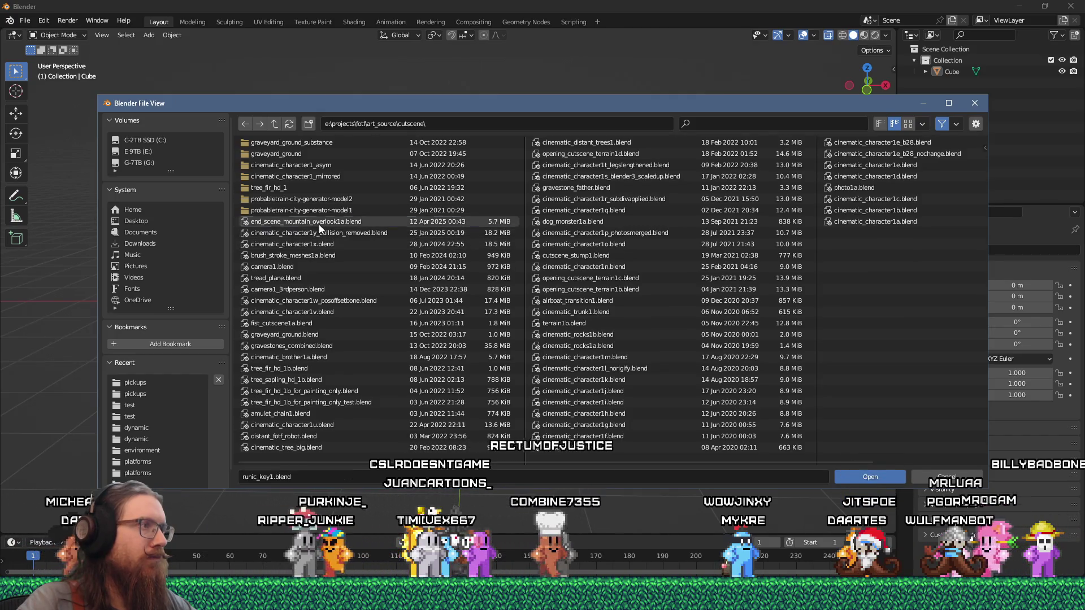
{"action": "key", "text": "alt+Tab"}
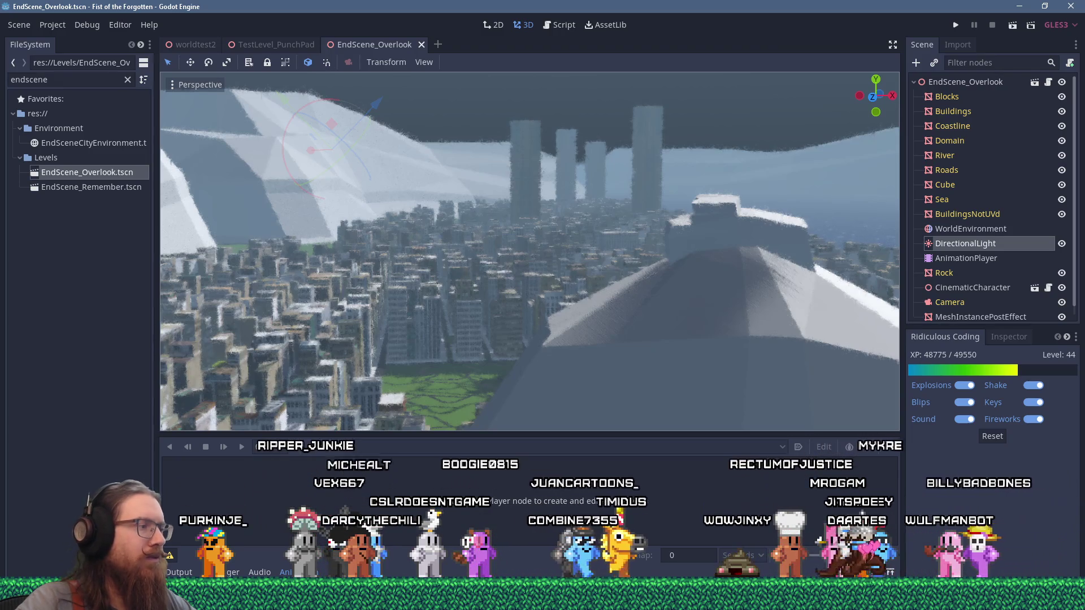
Step: Launch a fresh Blender 3.4 window from the Start menu
{"action": "key", "text": "alt+Tab"}
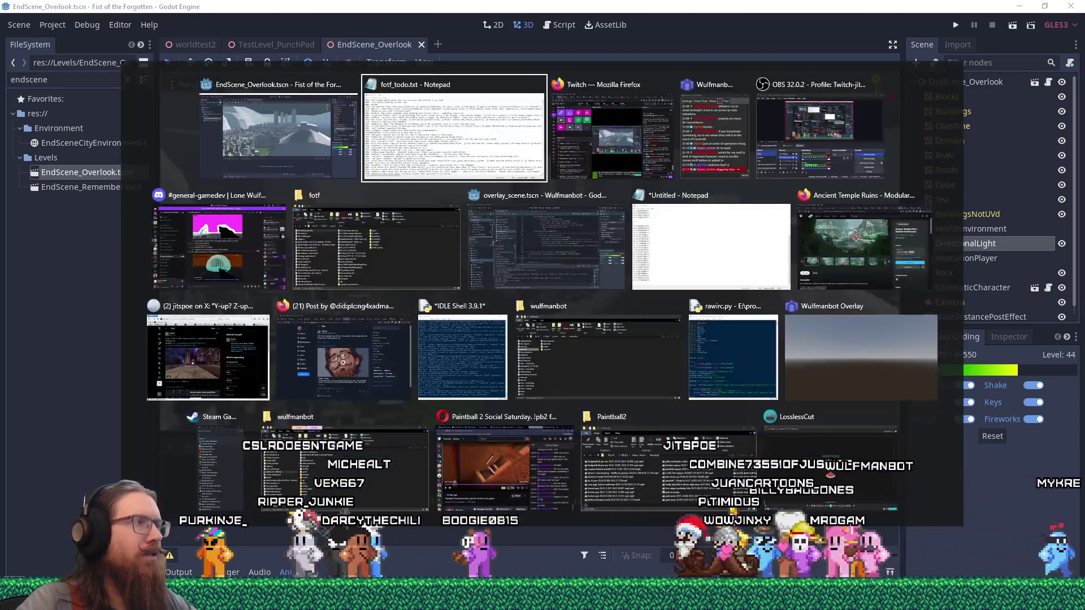
{"action": "key", "text": "Escape"}
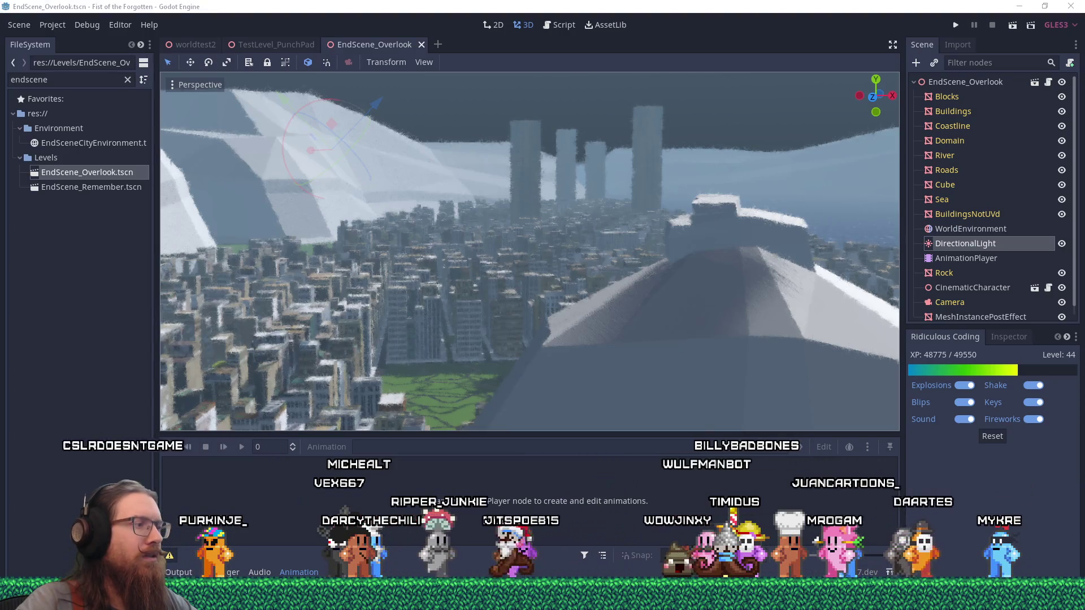
{"action": "key", "text": "super"}
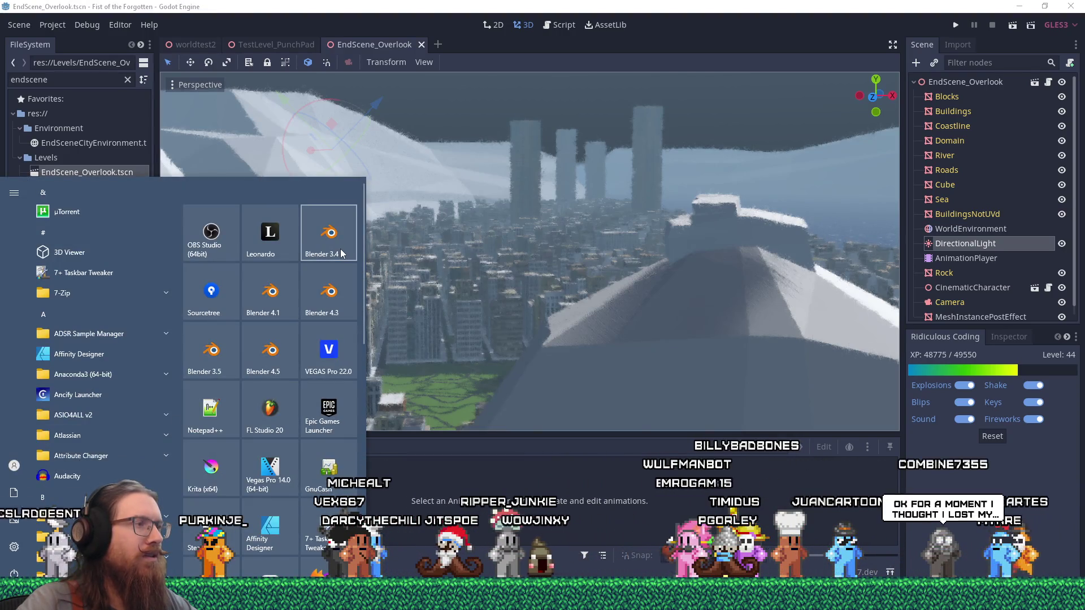
{"action": "left_click", "coordinate": [340, 249]}
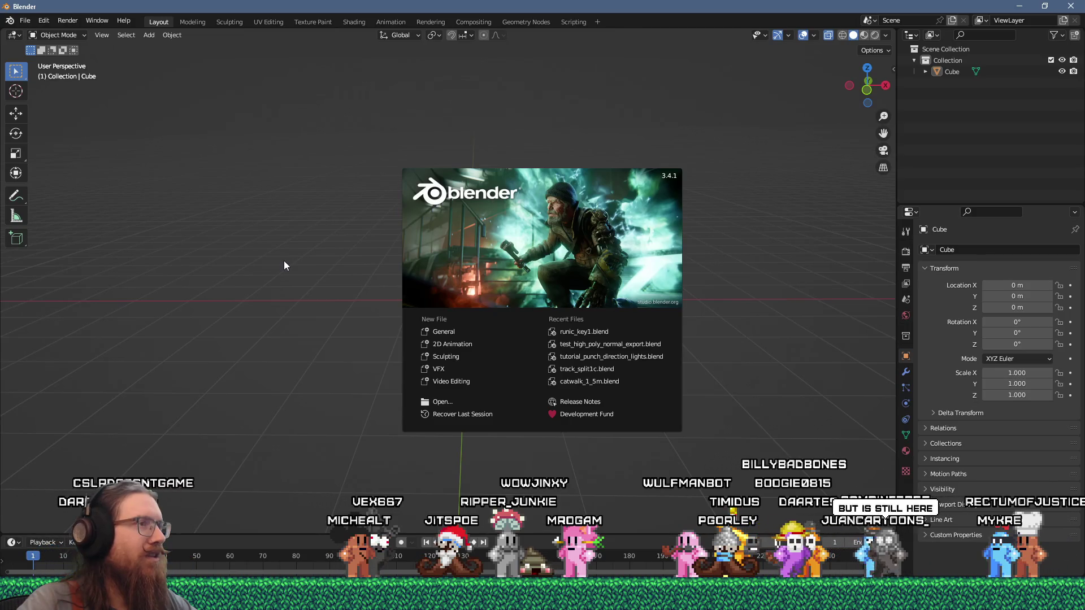
Step: Dismiss the splash, close the Open file browser, and begin a Run path e:\projects\f
{"action": "left_click", "coordinate": [69, 79]}
{"action": "left_click", "coordinate": [25, 20]}
{"action": "mouse_move", "coordinate": [53, 58]}
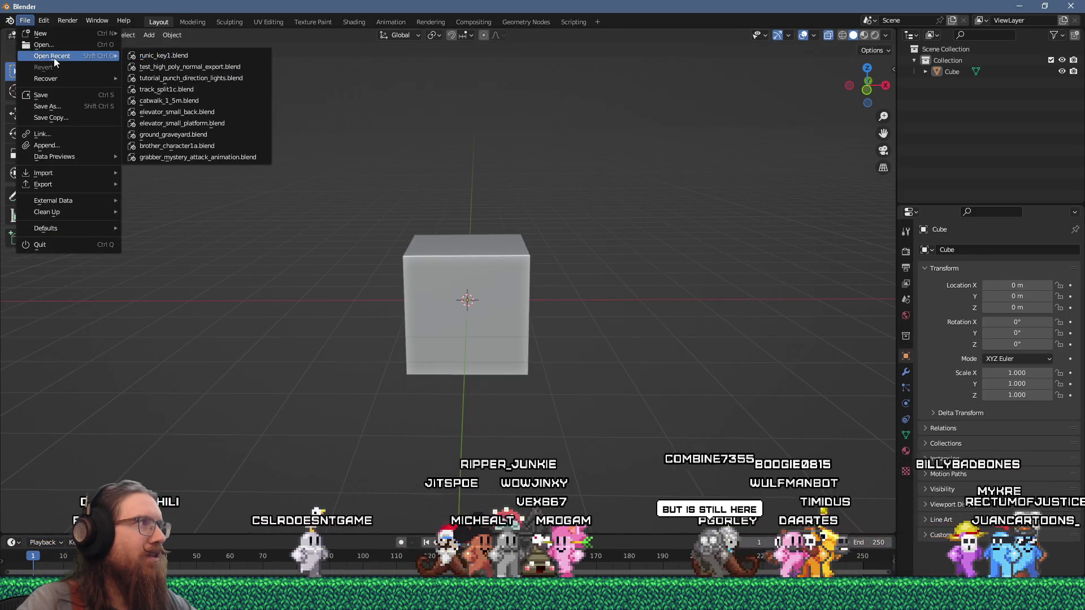
{"action": "left_click", "coordinate": [53, 45]}
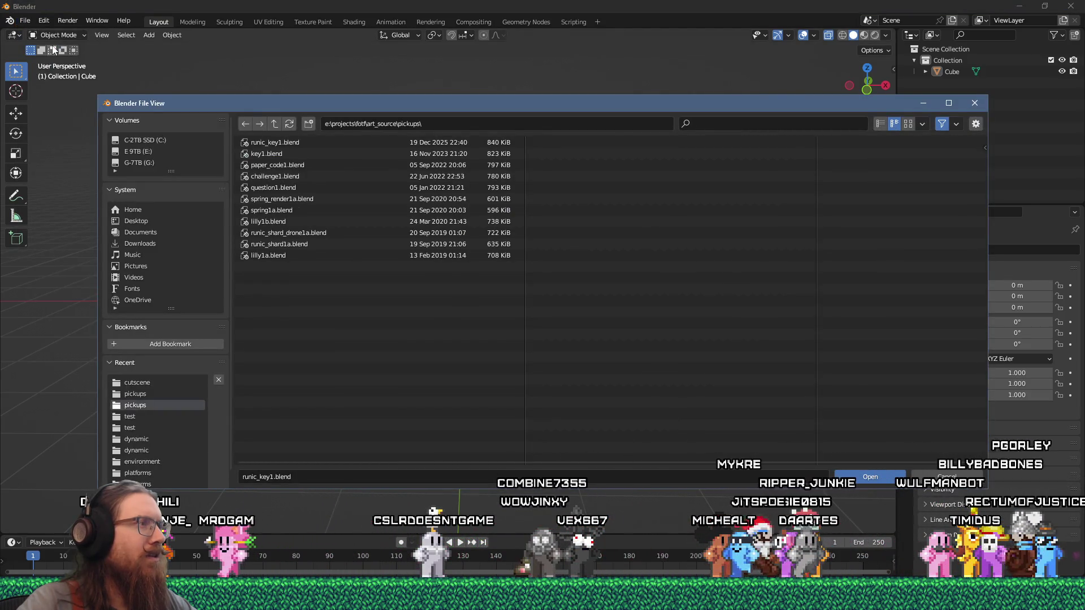
{"action": "left_click", "coordinate": [982, 109]}
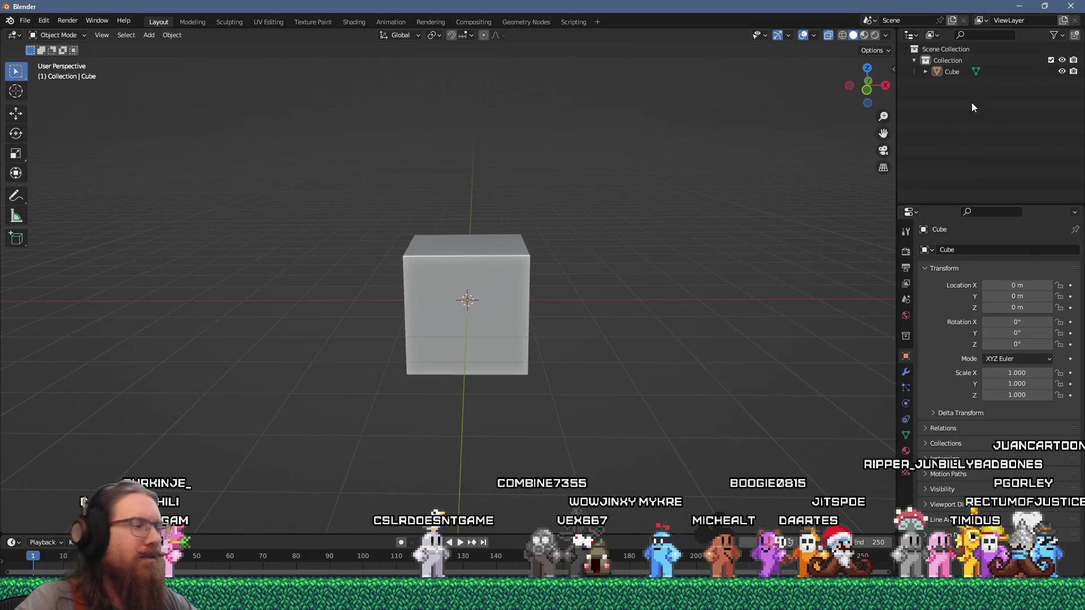
{"action": "key", "text": "super+r"}
{"action": "type", "text": "e:\\projects\\"}
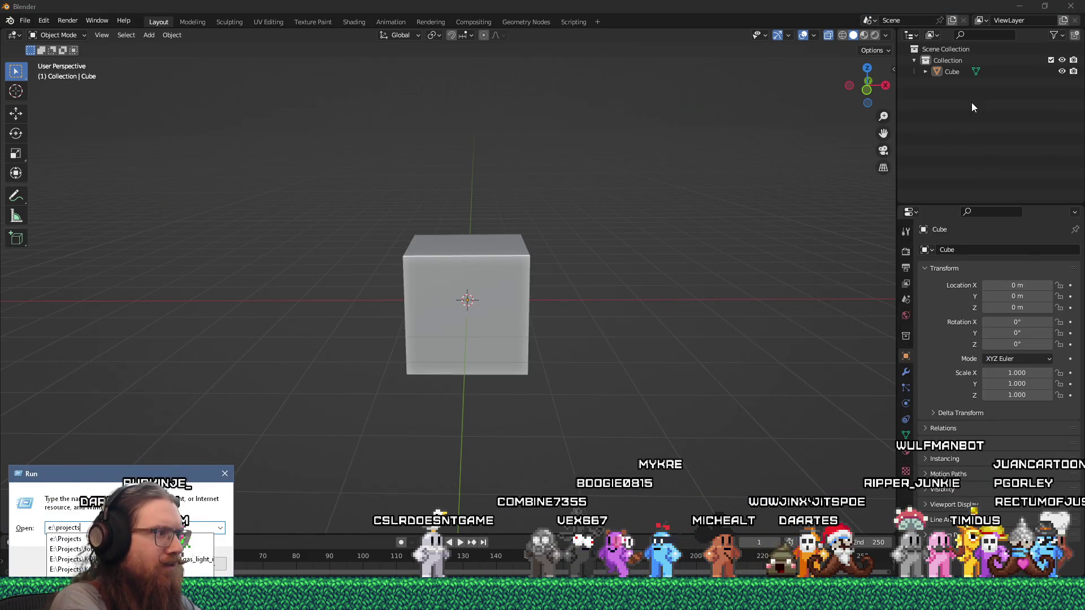
{"action": "type", "text": "f"}
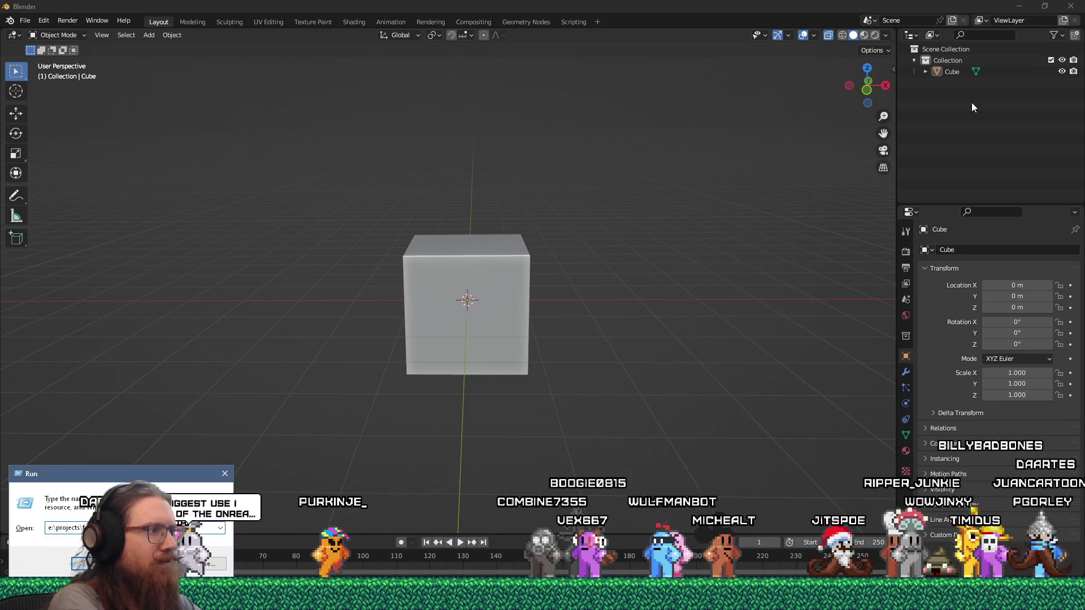
Step: View end_scene_mountain_overlook1a.blend's raw BLENDER-v403 header in Notepad++, then return to Blender
{"action": "key", "text": "Return"}
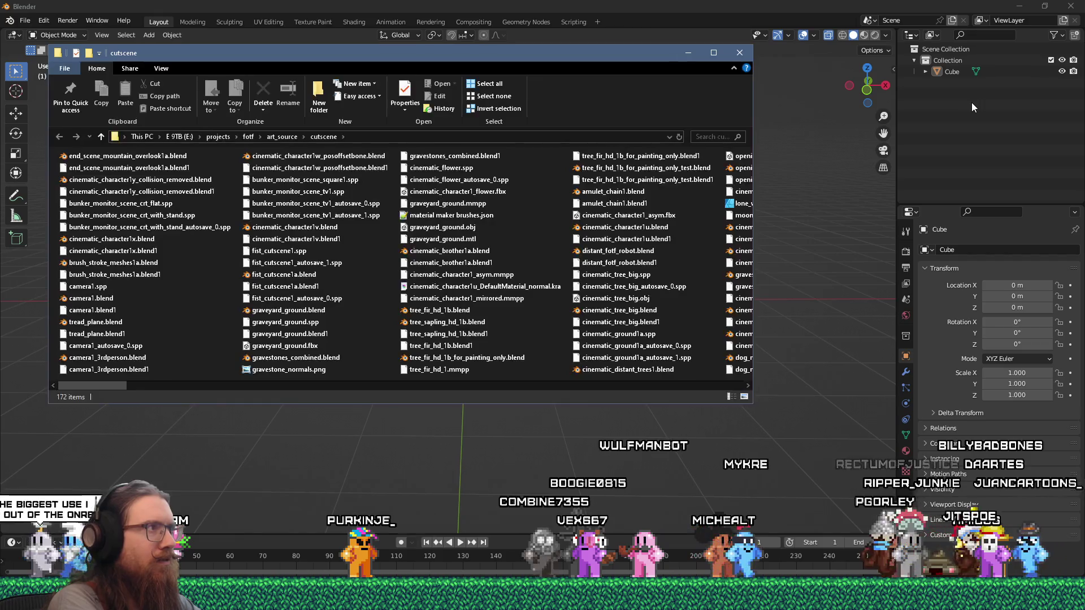
{"action": "right_click", "coordinate": [178, 155]}
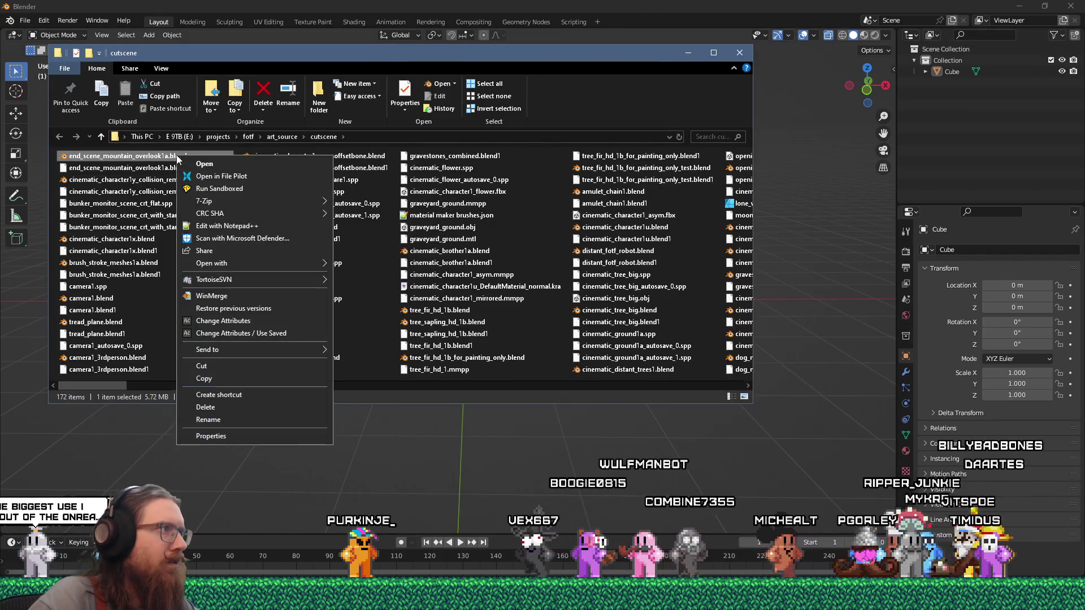
{"action": "left_click", "coordinate": [235, 225]}
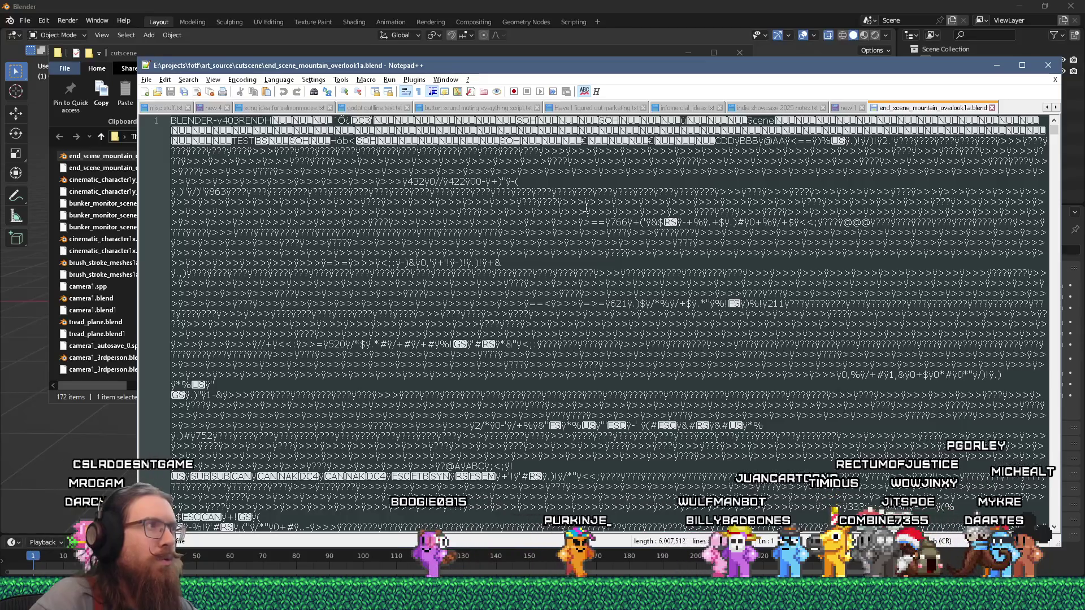
{"action": "left_click", "coordinate": [520, 5]}
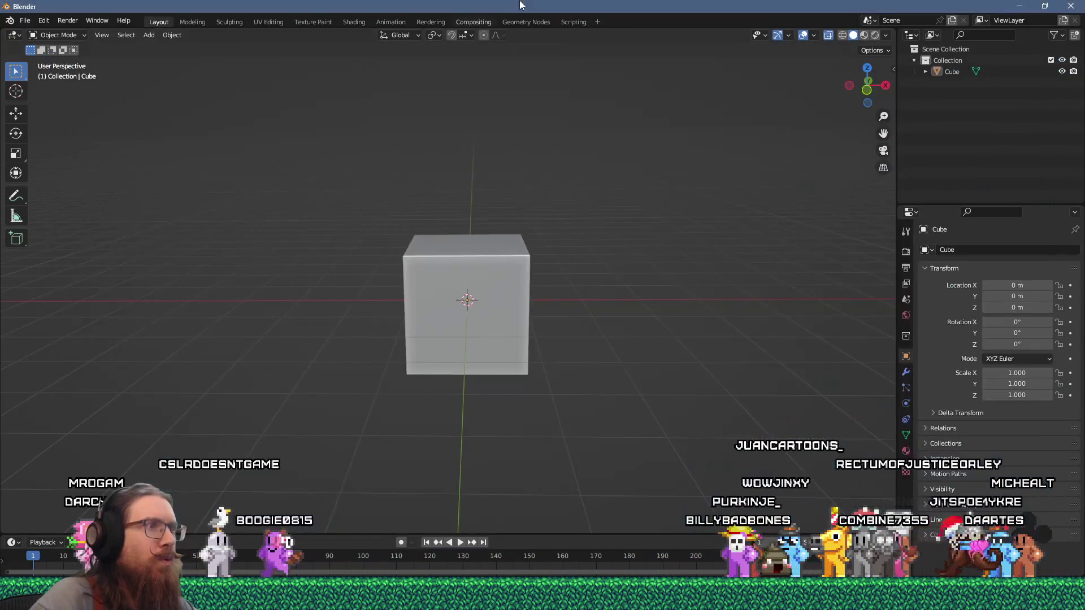
Step: Close the Blender 3.4.1 session
{"action": "left_click", "coordinate": [26, 21]}
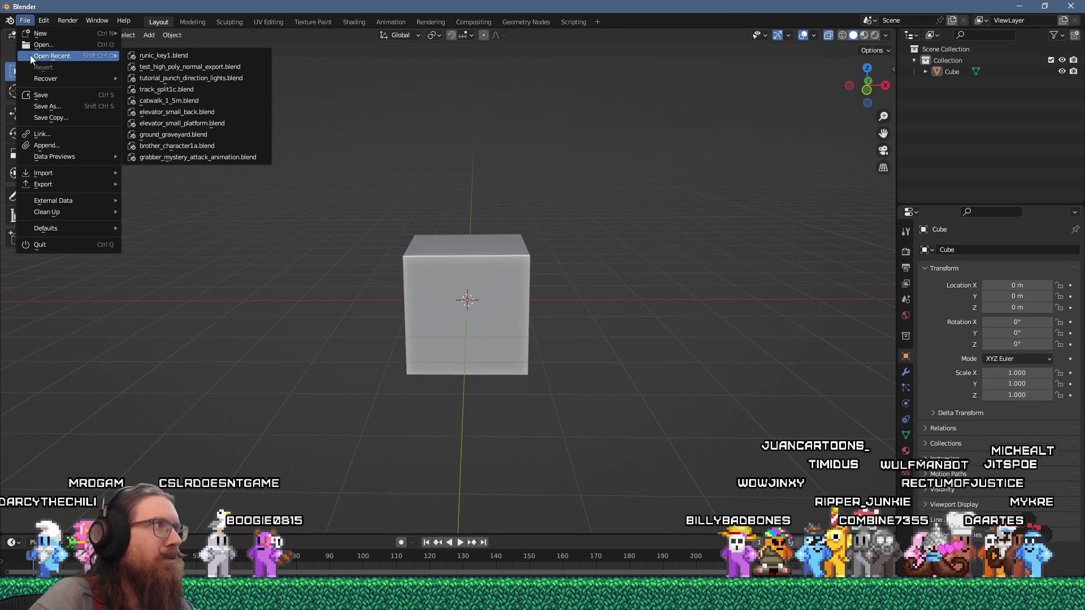
{"action": "left_click", "coordinate": [1055, 5]}
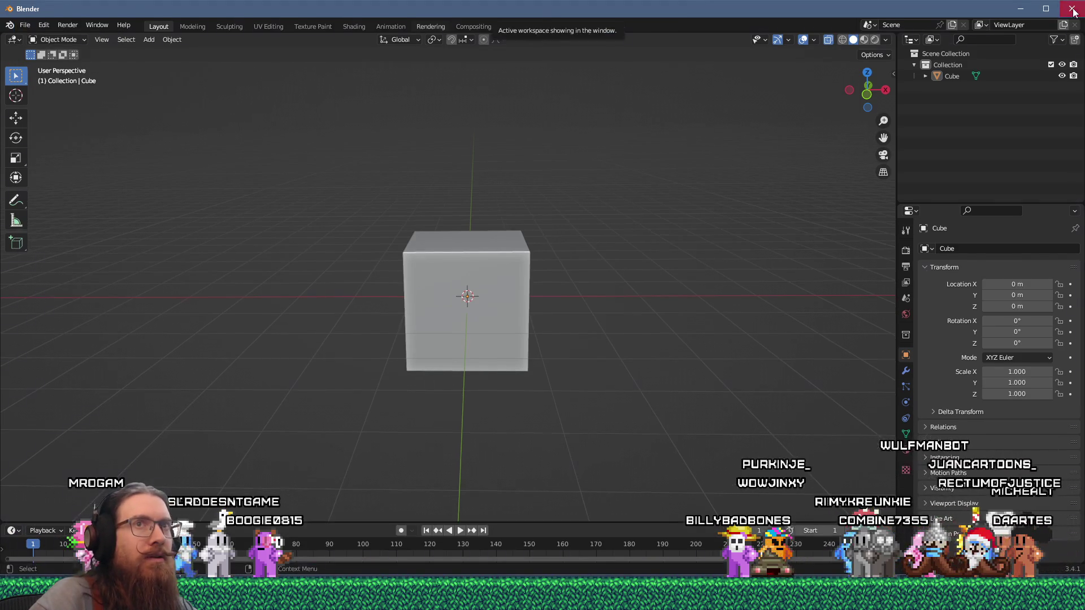
{"action": "left_click", "coordinate": [1072, 10]}
Step: Launch Blender 4.3 from the Start menu and dismiss its splash screen
{"action": "key", "text": "super"}
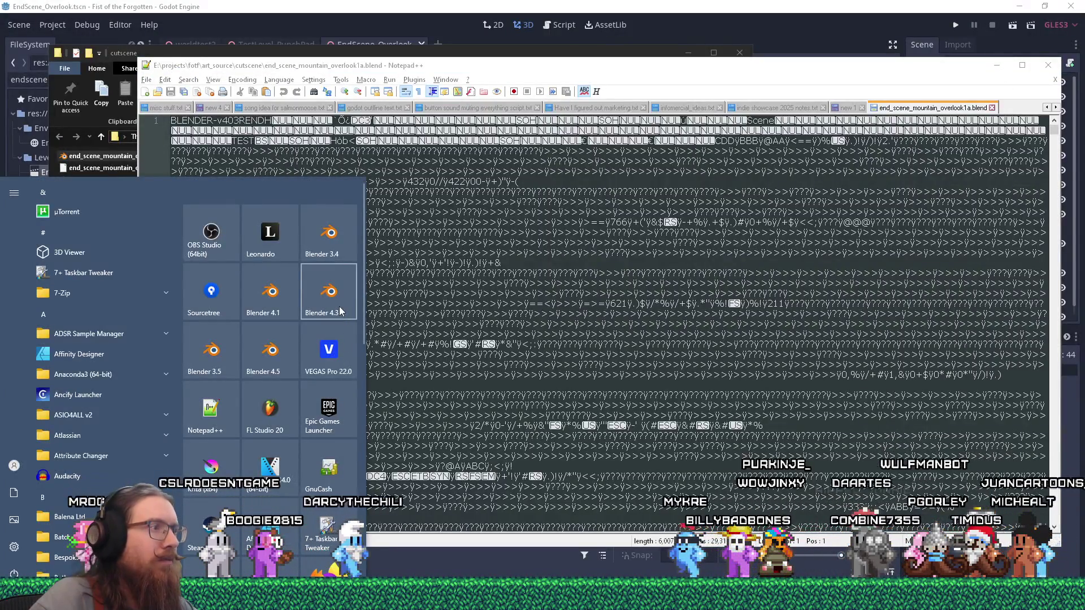
{"action": "left_click", "coordinate": [340, 310]}
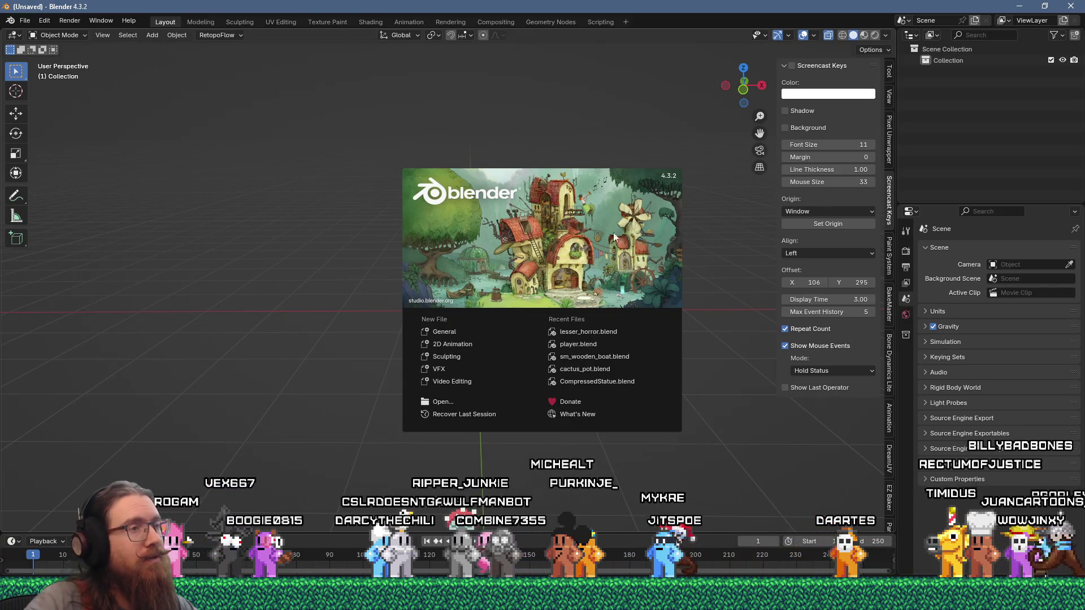
{"action": "left_click", "coordinate": [25, 20]}
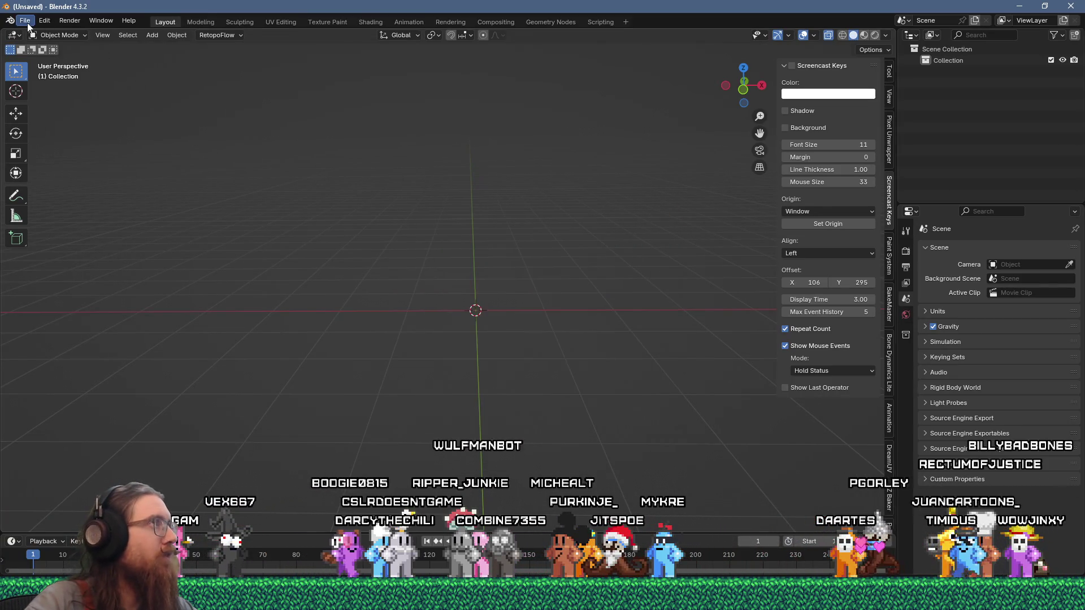
{"action": "left_click", "coordinate": [25, 20]}
Step: In the Open browser, go to the e:\projects\fotf\art_source folder
{"action": "mouse_move", "coordinate": [32, 55]}
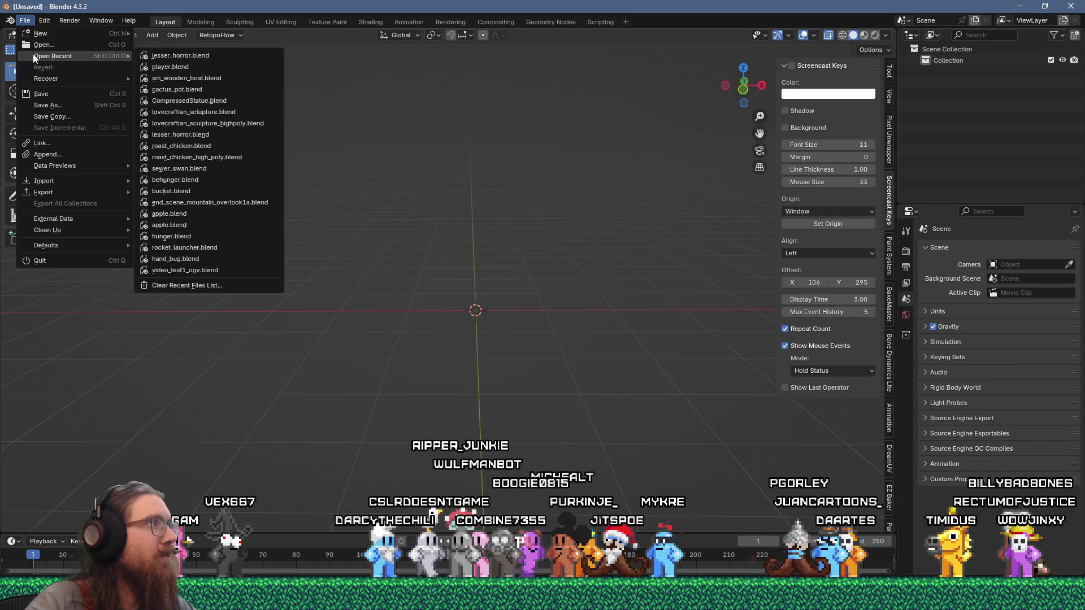
{"action": "left_click", "coordinate": [36, 49]}
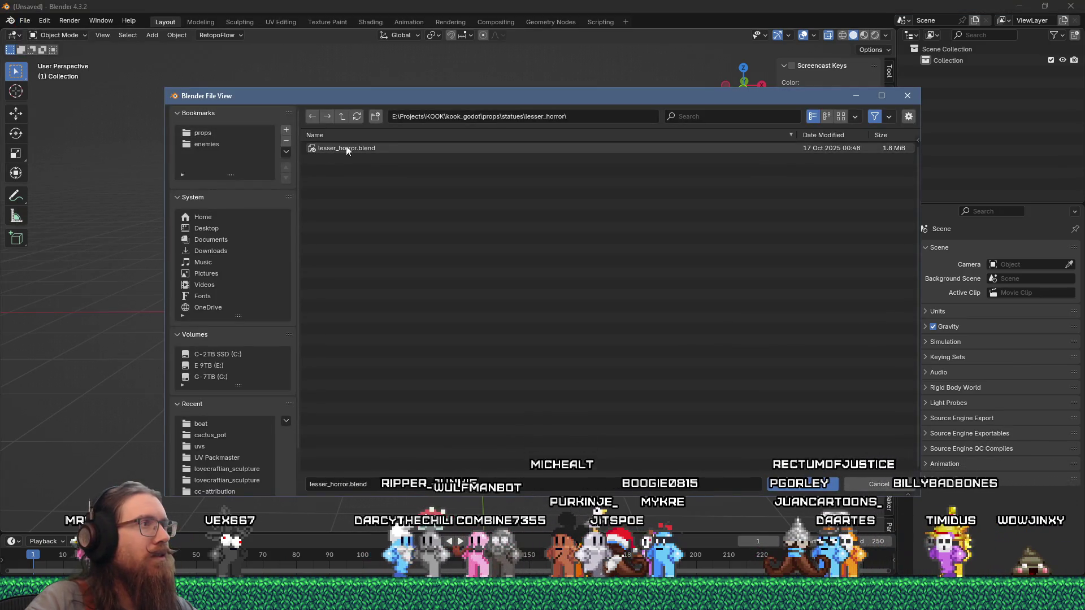
{"action": "left_click", "coordinate": [538, 119]}
{"action": "type", "text": "e:\\projec"}
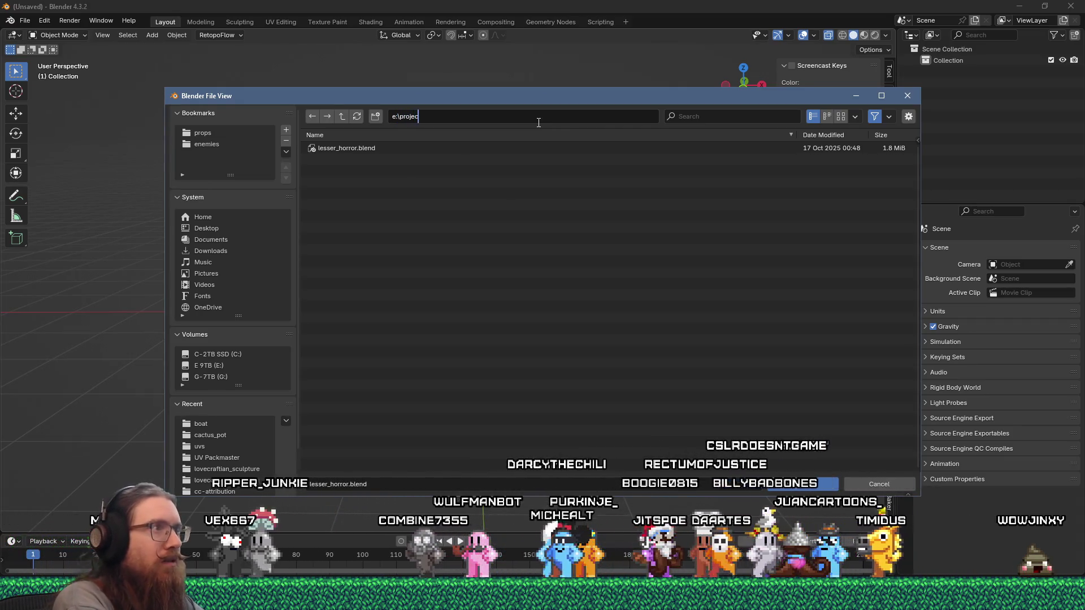
{"action": "type", "text": "ts\\fotf\\art_rou"}
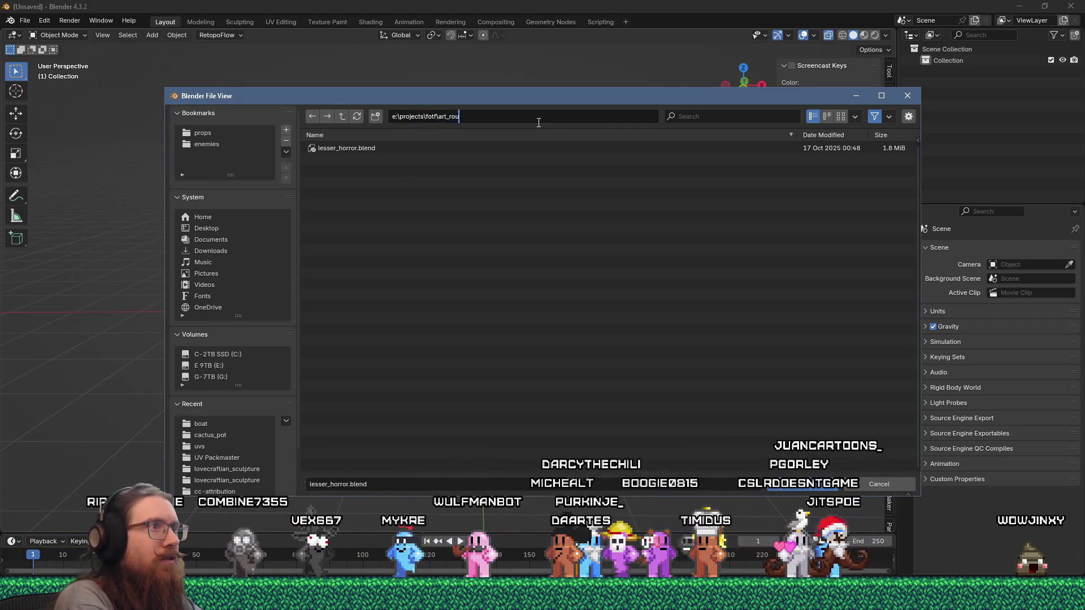
{"action": "key", "text": "BackSpace"}
{"action": "key", "text": "BackSpace"}
{"action": "key", "text": "BackSpace"}
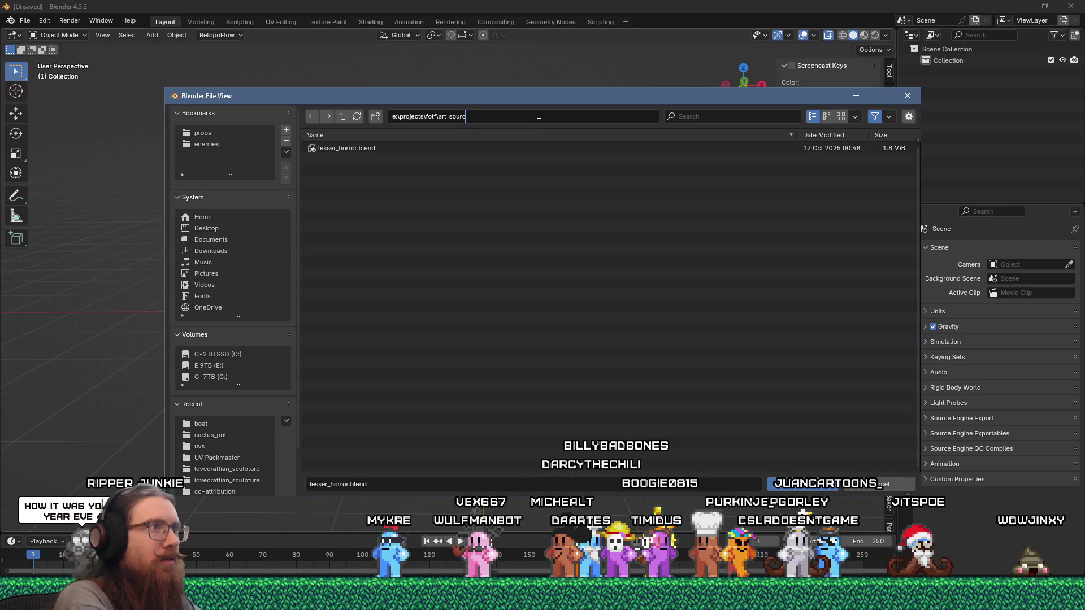
{"action": "type", "text": "e"}
{"action": "key", "text": "Return"}
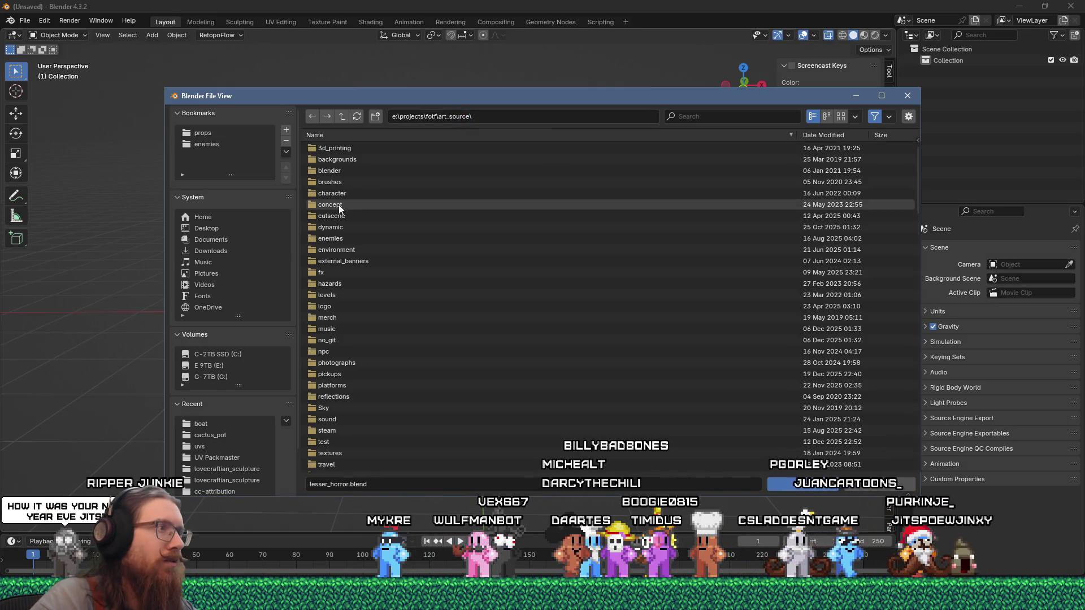
Step: Open cutscene, sort by Modified Date, and open end_scene_mountain_overlook1a.blend
{"action": "double_click", "coordinate": [337, 215]}
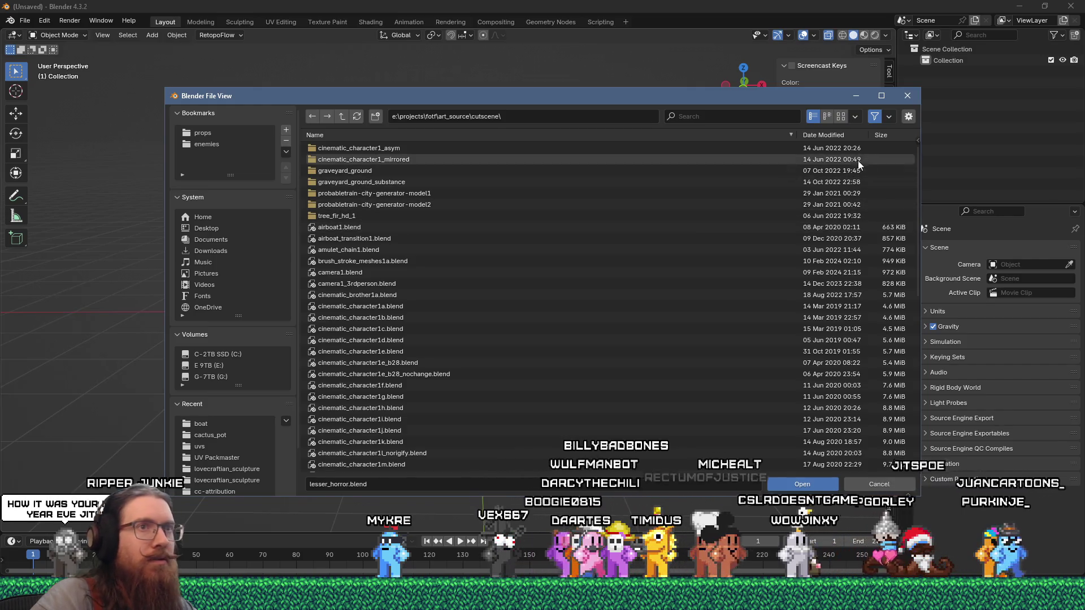
{"action": "left_click", "coordinate": [885, 123]}
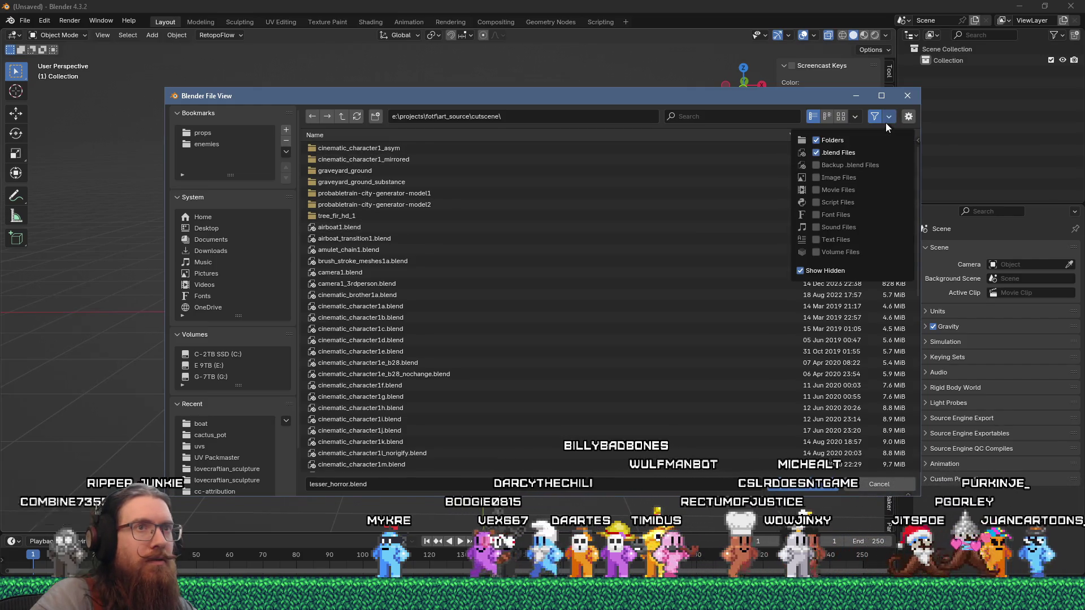
{"action": "left_click", "coordinate": [855, 117]}
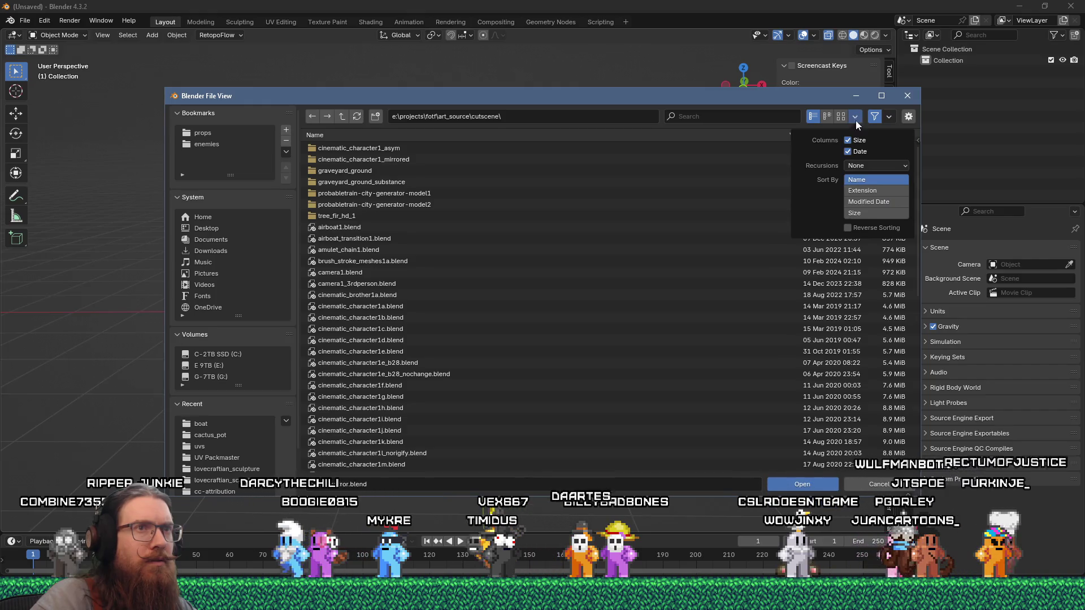
{"action": "left_click", "coordinate": [884, 201]}
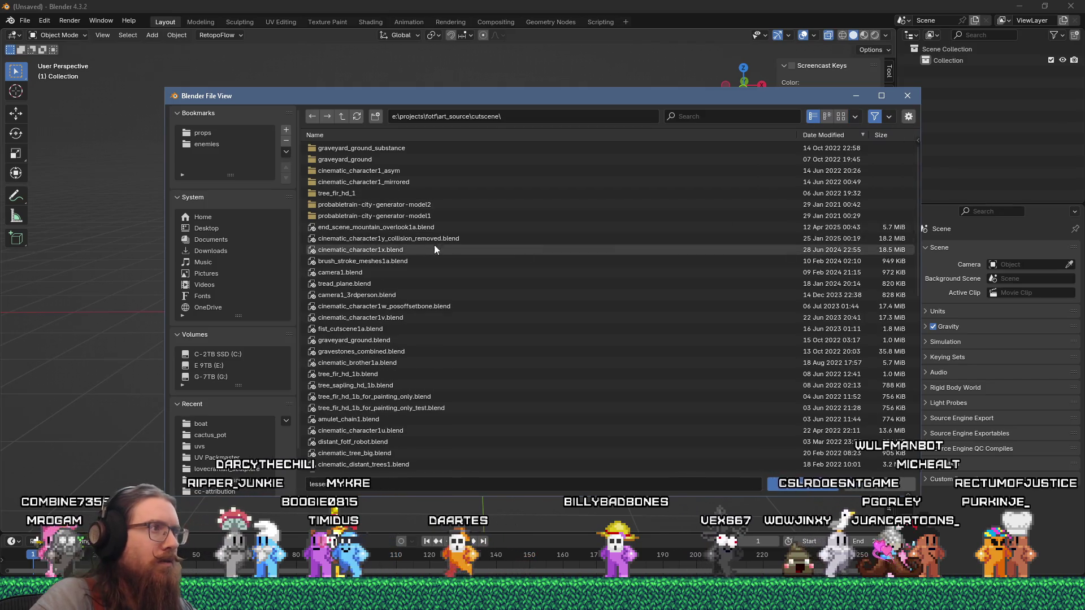
{"action": "double_click", "coordinate": [405, 227]}
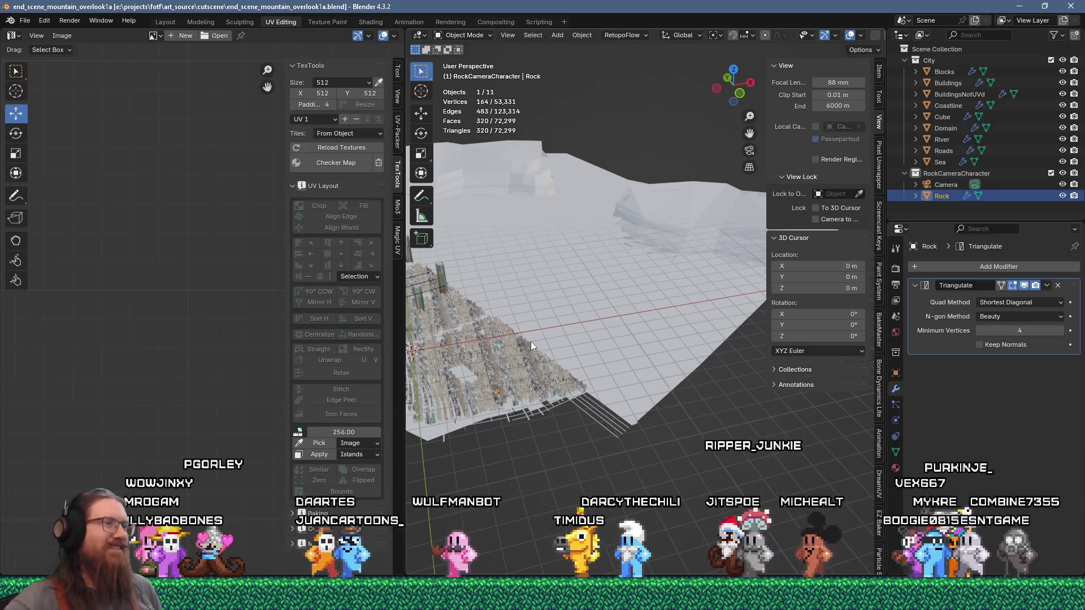
Step: Orbit and zoom in close over the city buildings, then select BuildingsNotUVd in the Outliner
{"action": "right_click", "coordinate": [600, 357]}
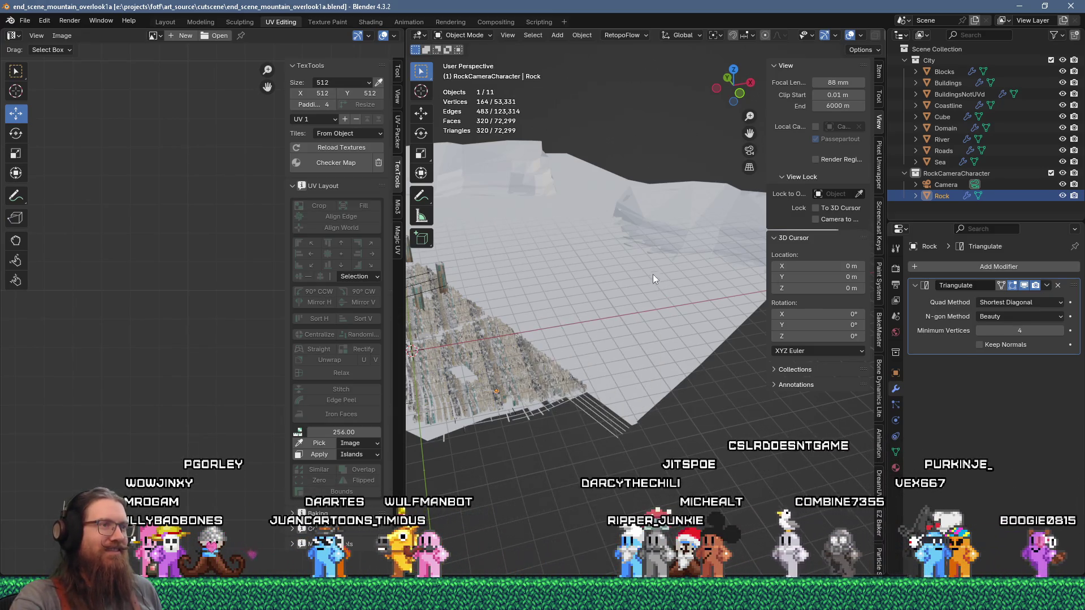
{"action": "mouse_move", "coordinate": [576, 272]}
{"action": "left_mouse_down"}
{"action": "mouse_move", "coordinate": [593, 300]}
{"action": "mouse_move", "coordinate": [558, 338]}
{"action": "left_mouse_up"}
{"action": "mouse_move", "coordinate": [505, 285]}
{"action": "left_mouse_down"}
{"action": "mouse_move", "coordinate": [646, 309]}
{"action": "mouse_move", "coordinate": [602, 305]}
{"action": "mouse_move", "coordinate": [689, 290]}
{"action": "mouse_move", "coordinate": [607, 349]}
{"action": "mouse_move", "coordinate": [569, 345]}
{"action": "mouse_move", "coordinate": [602, 334]}
{"action": "left_mouse_up"}
{"action": "scroll", "coordinate": [643, 312], "scroll_direction": "up", "scroll_amount": 5}
{"action": "scroll", "coordinate": [602, 335], "scroll_direction": "up", "scroll_amount": 2}
{"action": "left_click_drag", "start_coordinate": [560, 368], "coordinate": [587, 365]}
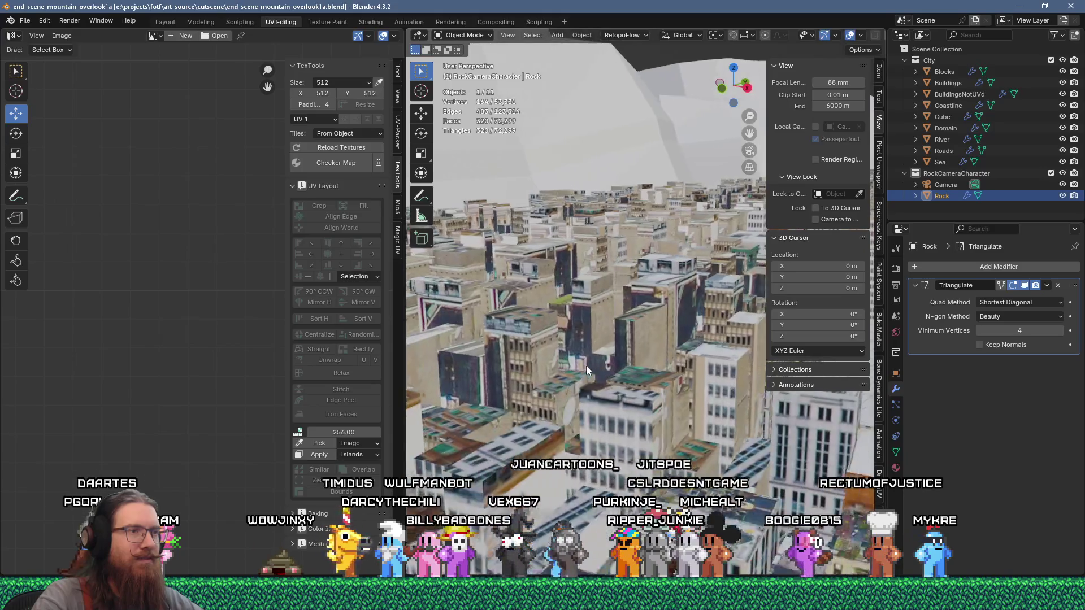
{"action": "scroll", "coordinate": [585, 366], "scroll_direction": "up", "scroll_amount": 3}
{"action": "scroll", "coordinate": [584, 367], "scroll_direction": "down", "scroll_amount": 5}
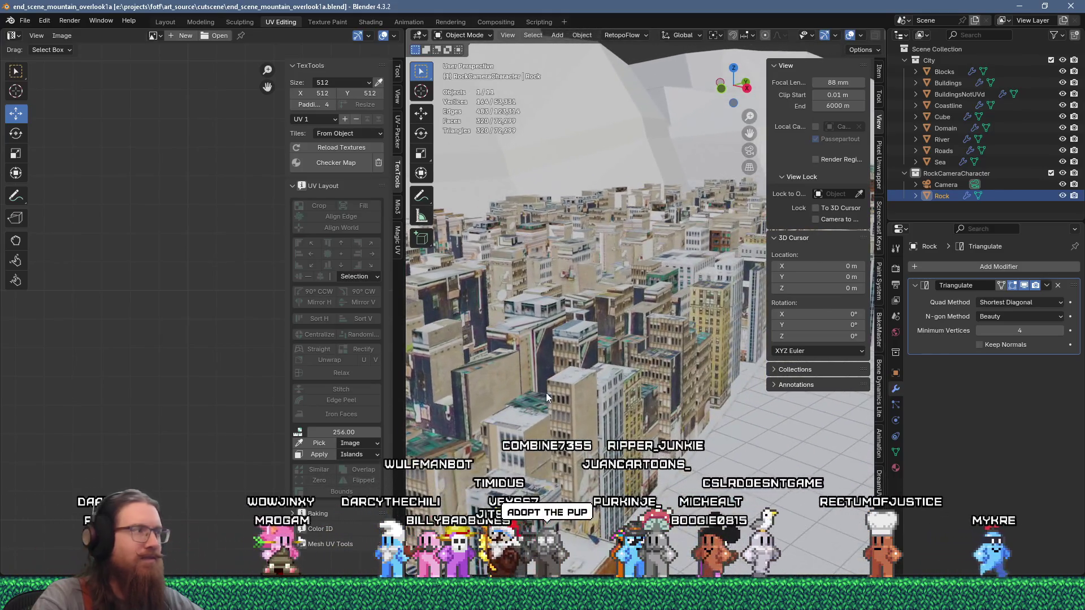
{"action": "left_click", "coordinate": [564, 409]}
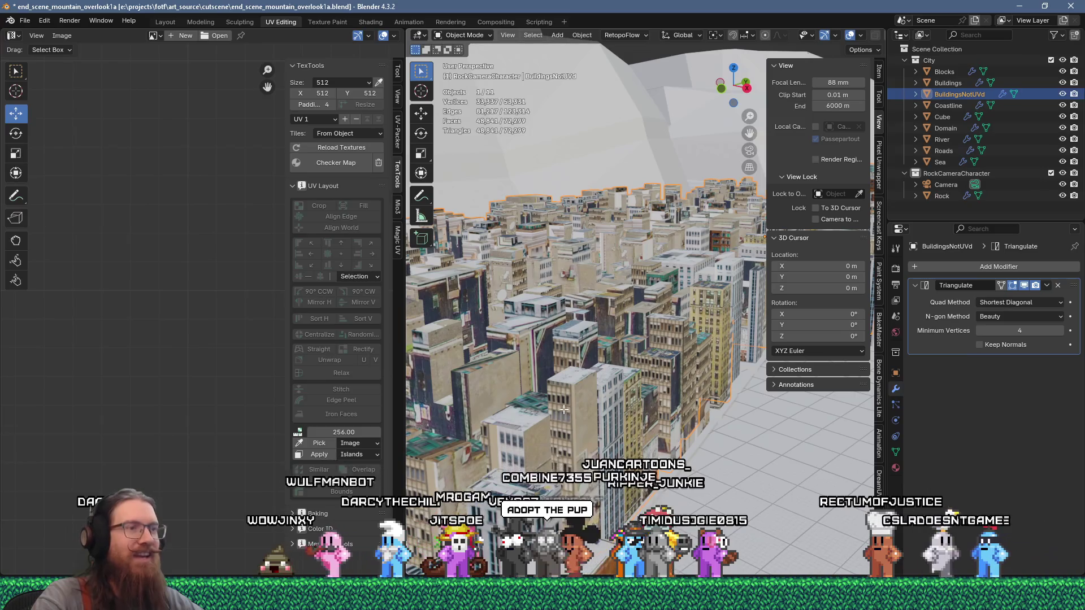
Step: Enter Edit Mode on BuildingsNotUVd, select two building faces and frame building_textures_atlas1.png
{"action": "key", "text": "Tab"}
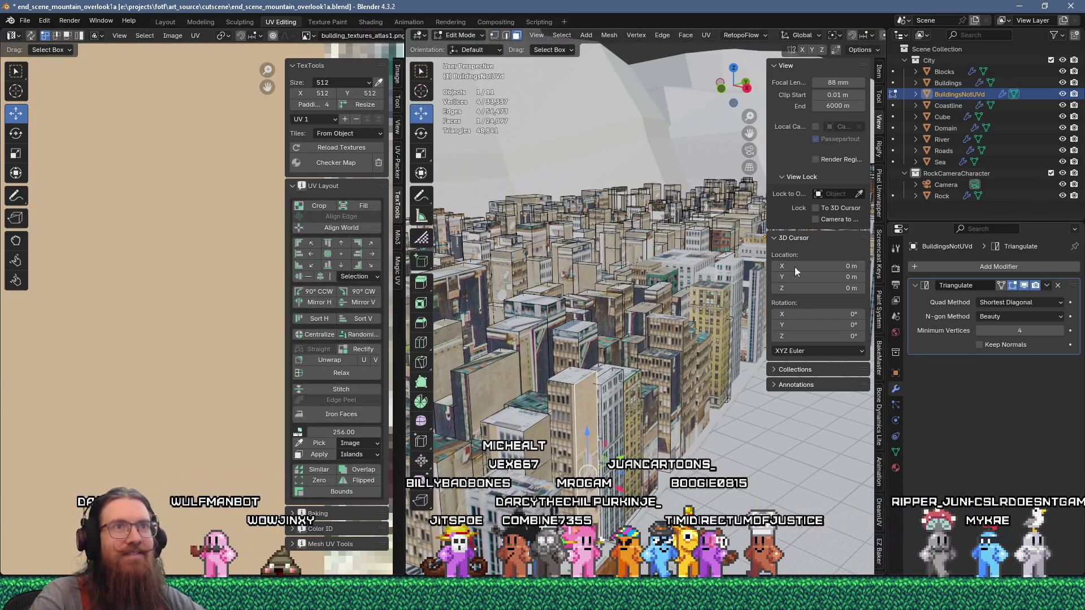
{"action": "scroll", "coordinate": [221, 228], "scroll_direction": "down", "scroll_amount": 5}
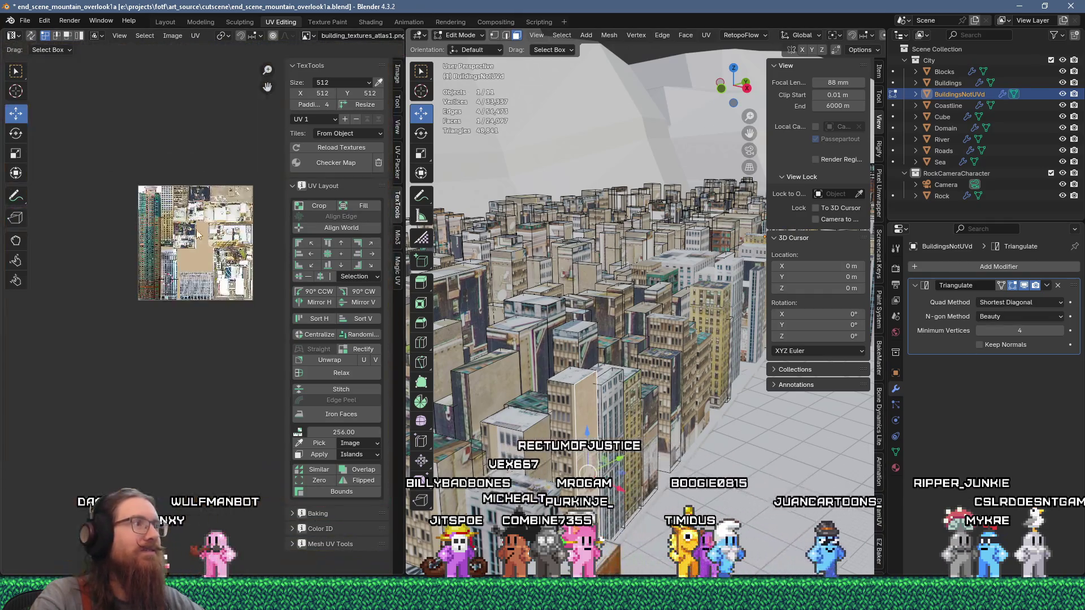
{"action": "scroll", "coordinate": [75, 235], "scroll_direction": "up", "scroll_amount": 5}
{"action": "scroll", "coordinate": [76, 234], "scroll_direction": "down", "scroll_amount": 3}
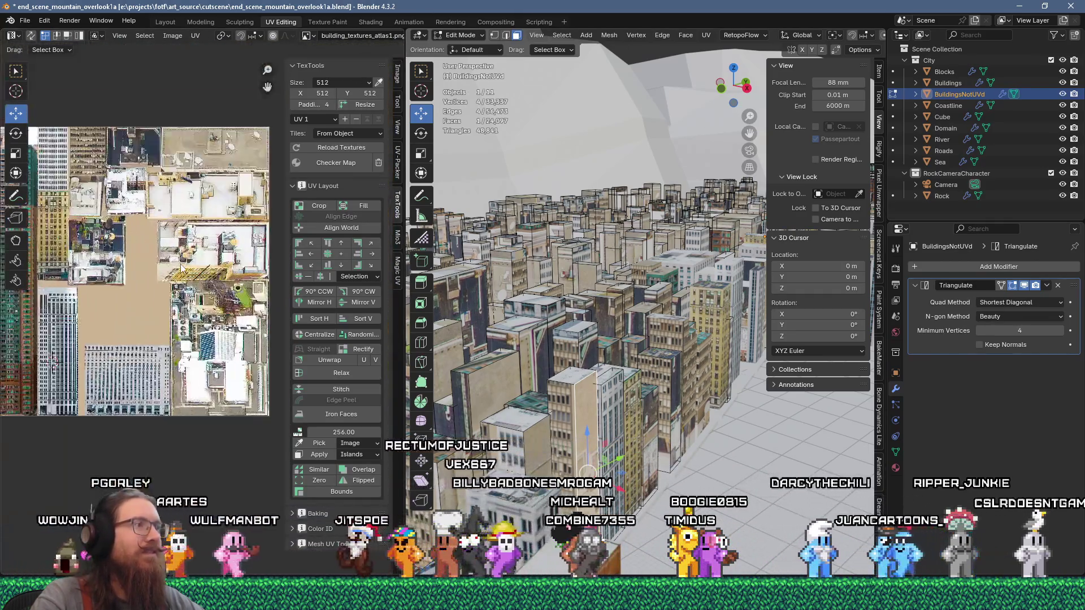
{"action": "scroll", "coordinate": [162, 269], "scroll_direction": "up", "scroll_amount": 4}
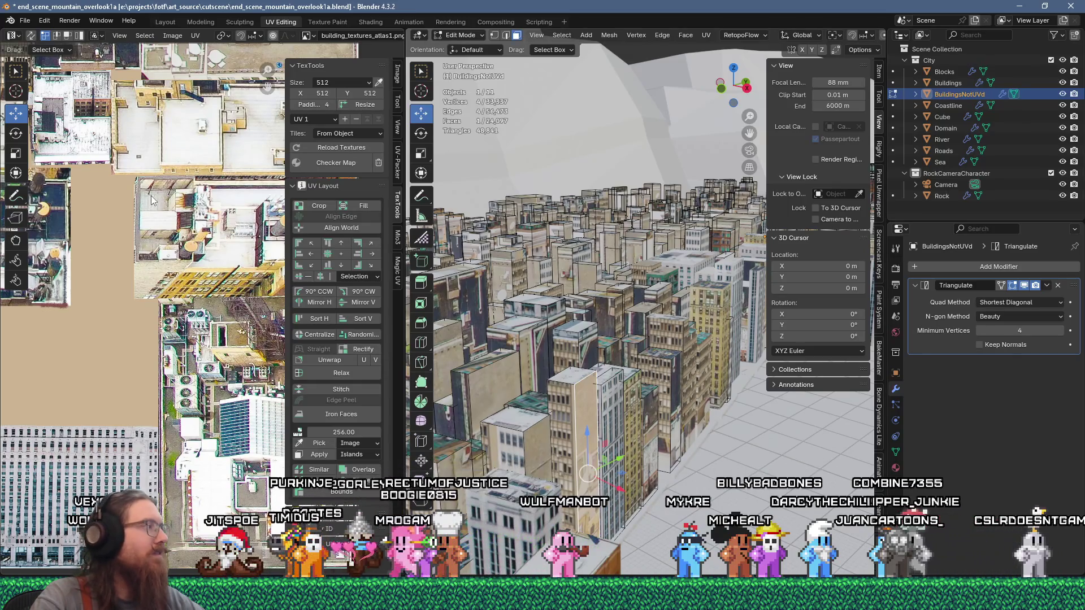
{"action": "scroll", "coordinate": [454, 341], "scroll_direction": "up", "scroll_amount": 5}
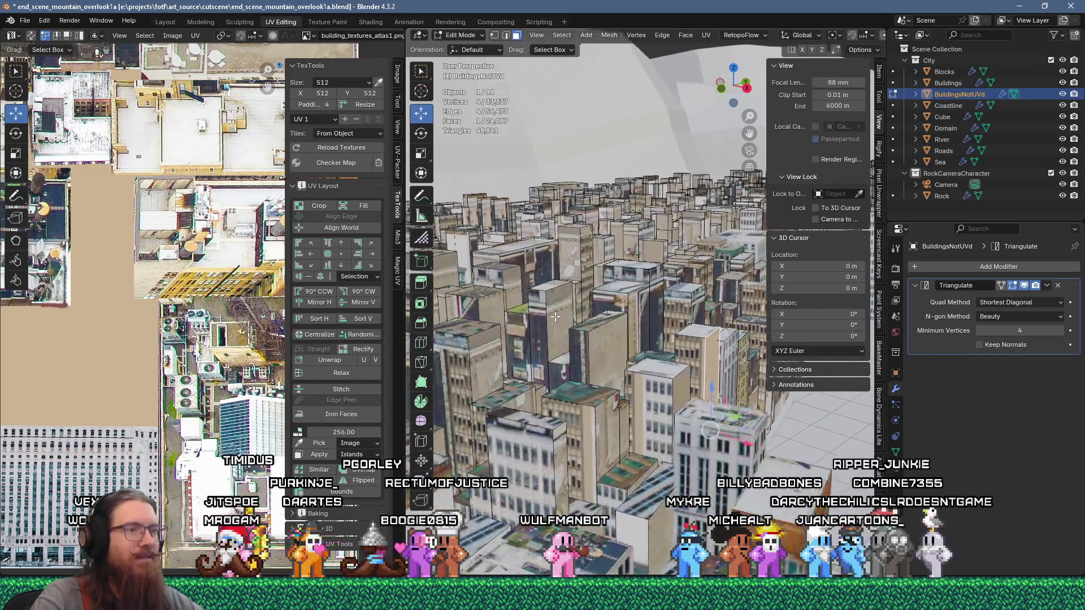
{"action": "left_click", "coordinate": [636, 424], "text": "shift"}
{"action": "scroll", "coordinate": [170, 226], "scroll_direction": "down", "scroll_amount": 3}
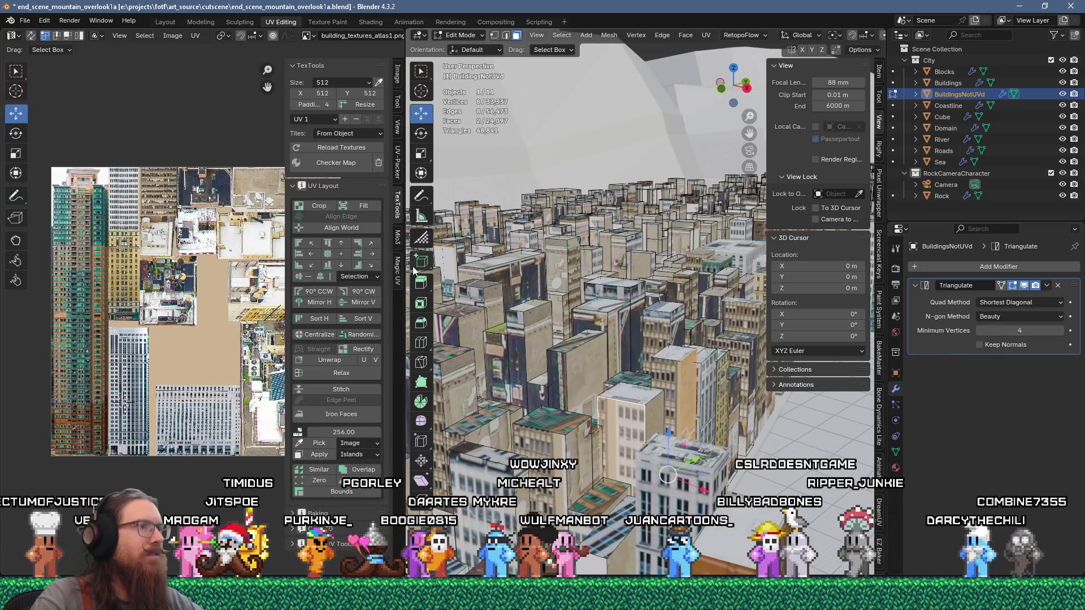
{"action": "left_click_drag", "start_coordinate": [405, 272], "coordinate": [535, 273]}
{"action": "scroll", "coordinate": [281, 312], "scroll_direction": "down", "scroll_amount": 7}
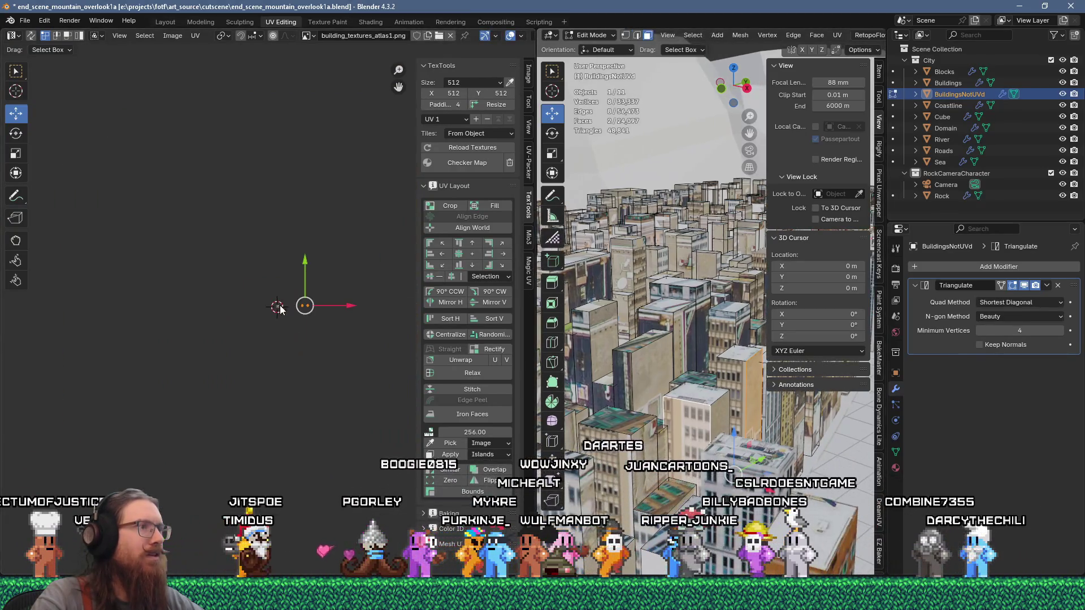
Step: Move the first wall's UV strip onto the white grid-windowed tower facade in the atlas
{"action": "scroll", "coordinate": [305, 305], "scroll_direction": "up", "scroll_amount": 5}
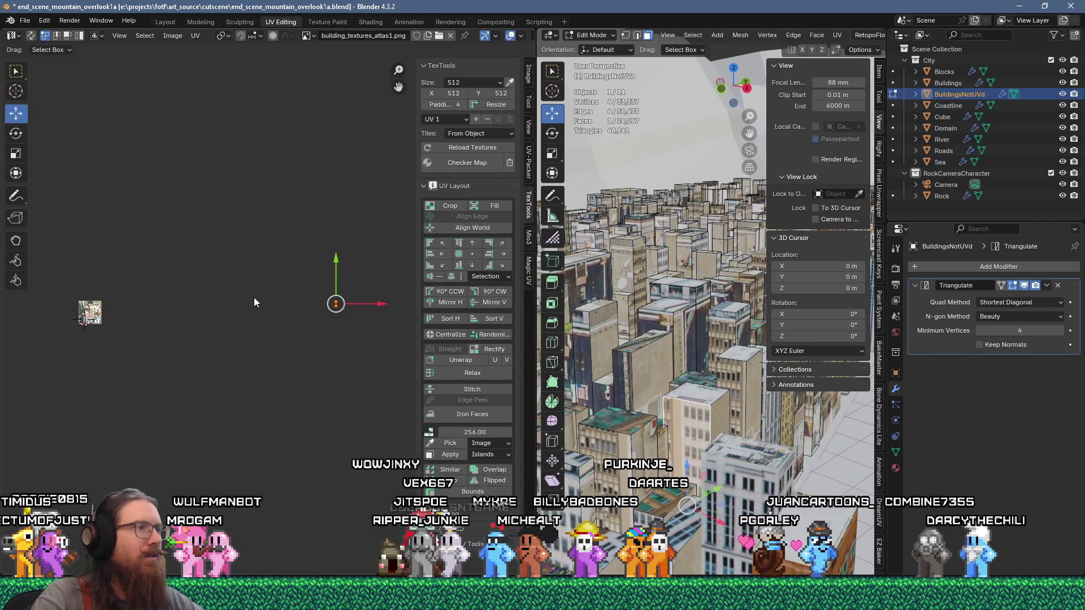
{"action": "scroll", "coordinate": [271, 300], "scroll_direction": "up", "scroll_amount": 2}
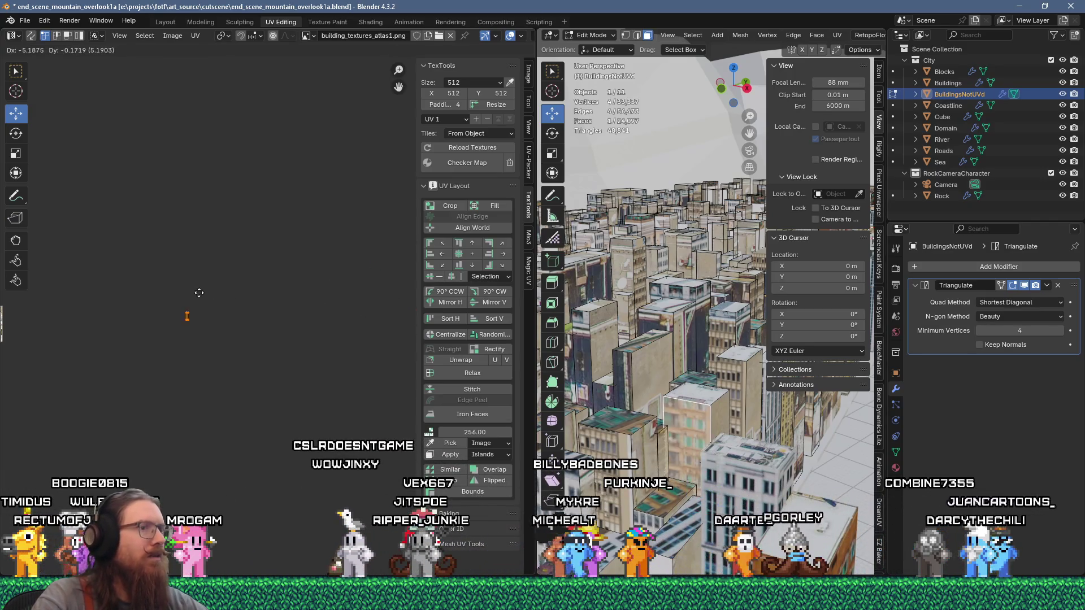
{"action": "left_click_drag", "start_coordinate": [182, 306], "coordinate": [360, 300]}
{"action": "scroll", "coordinate": [300, 305], "scroll_direction": "up", "scroll_amount": 3}
{"action": "key", "text": "g"}
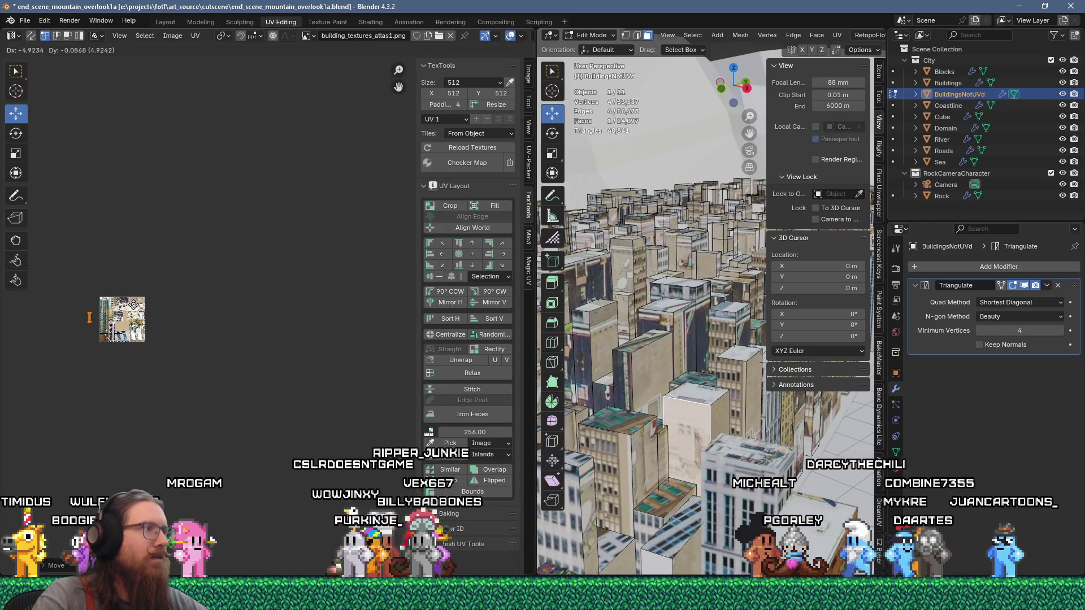
{"action": "left_click", "coordinate": [134, 306]}
{"action": "scroll", "coordinate": [133, 306], "scroll_direction": "up", "scroll_amount": 10}
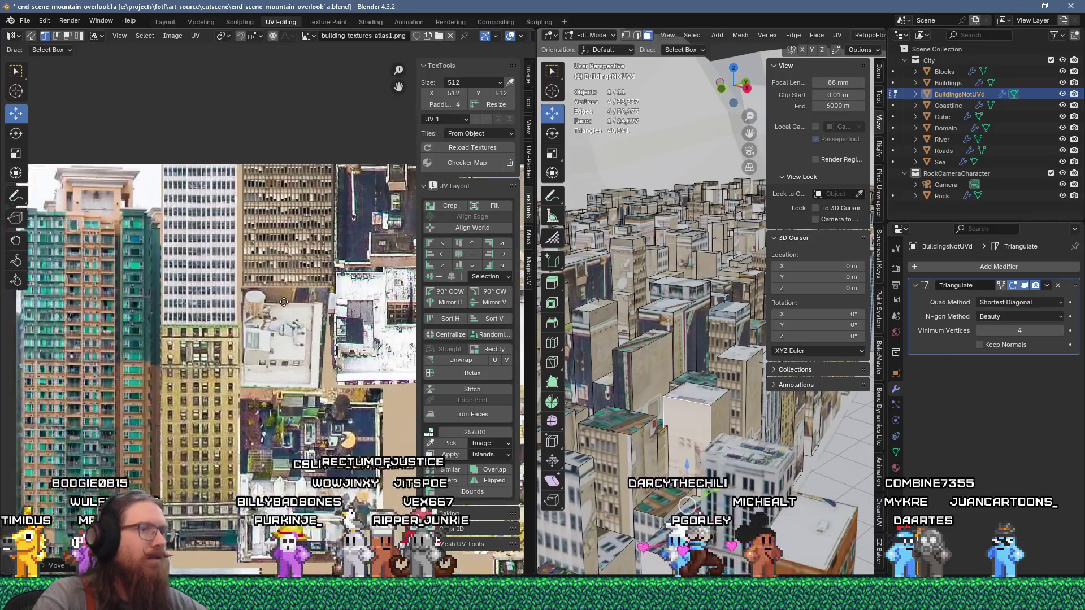
{"action": "key", "text": "g"}
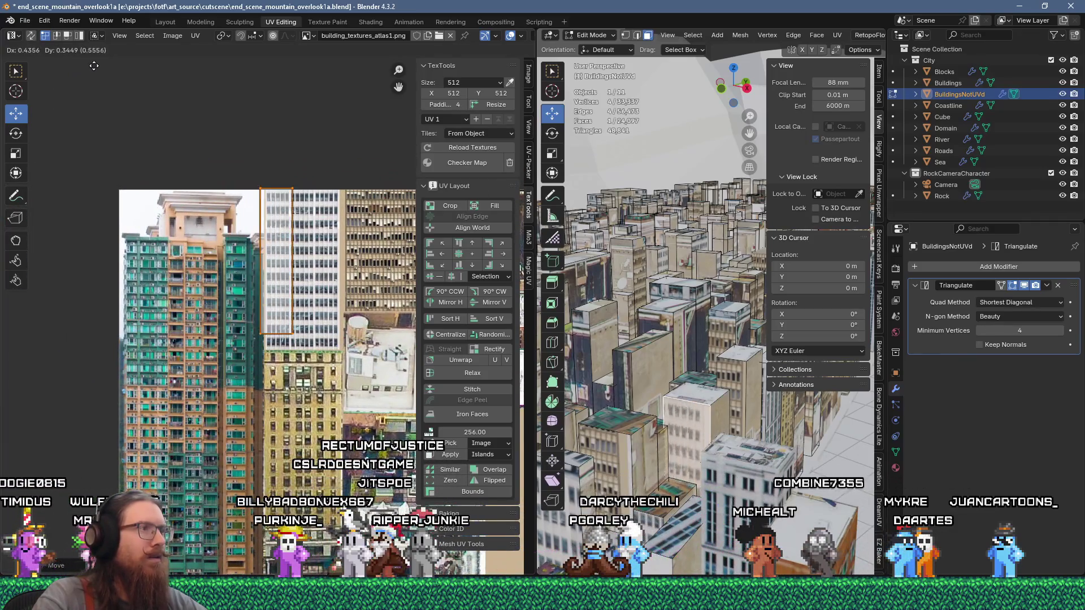
{"action": "scroll", "coordinate": [248, 184], "scroll_direction": "up", "scroll_amount": 5}
{"action": "key", "text": "g"}
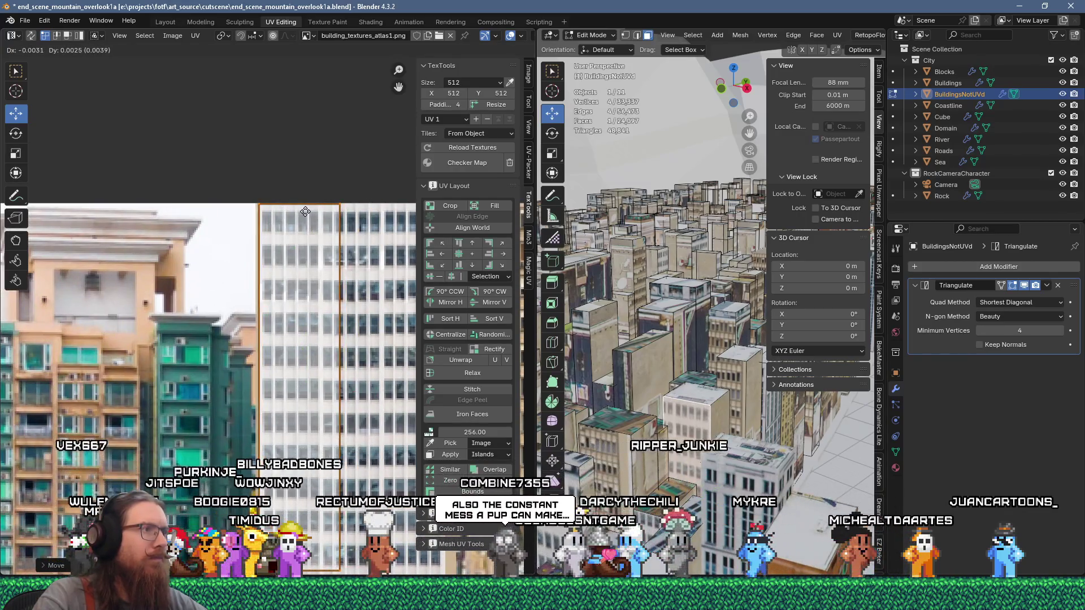
{"action": "left_click", "coordinate": [318, 212]}
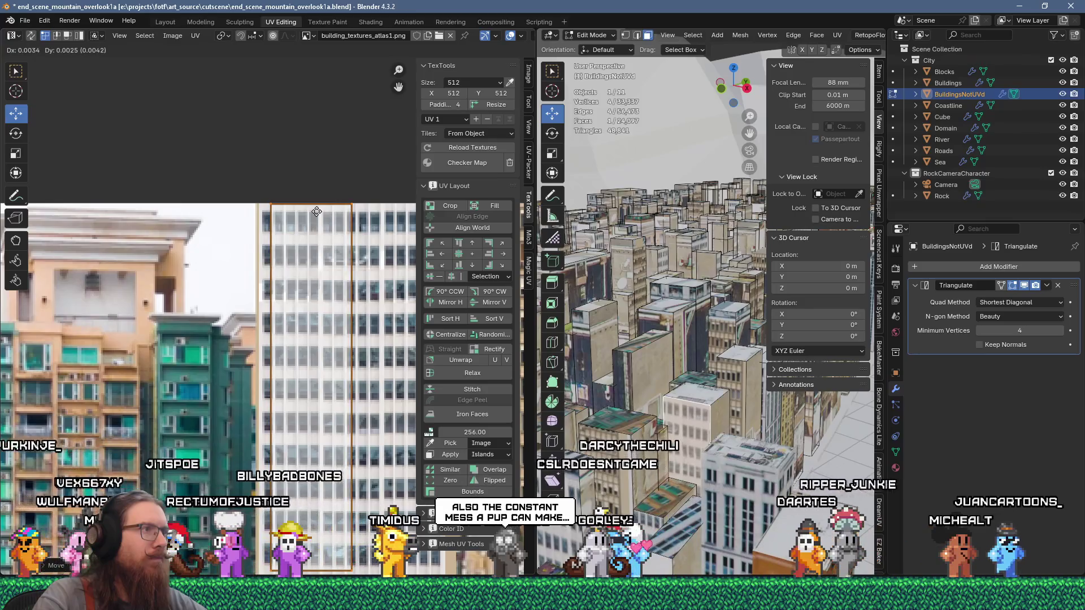
{"action": "left_click_drag", "start_coordinate": [318, 275], "coordinate": [297, 218]}
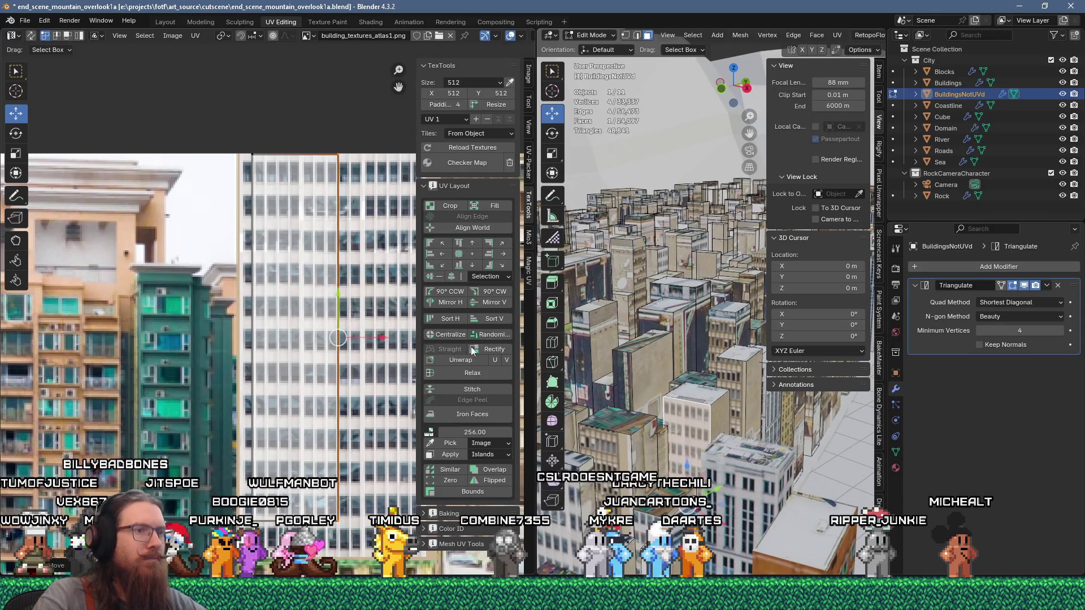
Step: Add the building's second wall face and move its UVs onto the same white tower facade
{"action": "left_click", "coordinate": [718, 418], "text": "shift"}
{"action": "scroll", "coordinate": [279, 317], "scroll_direction": "down", "scroll_amount": 15}
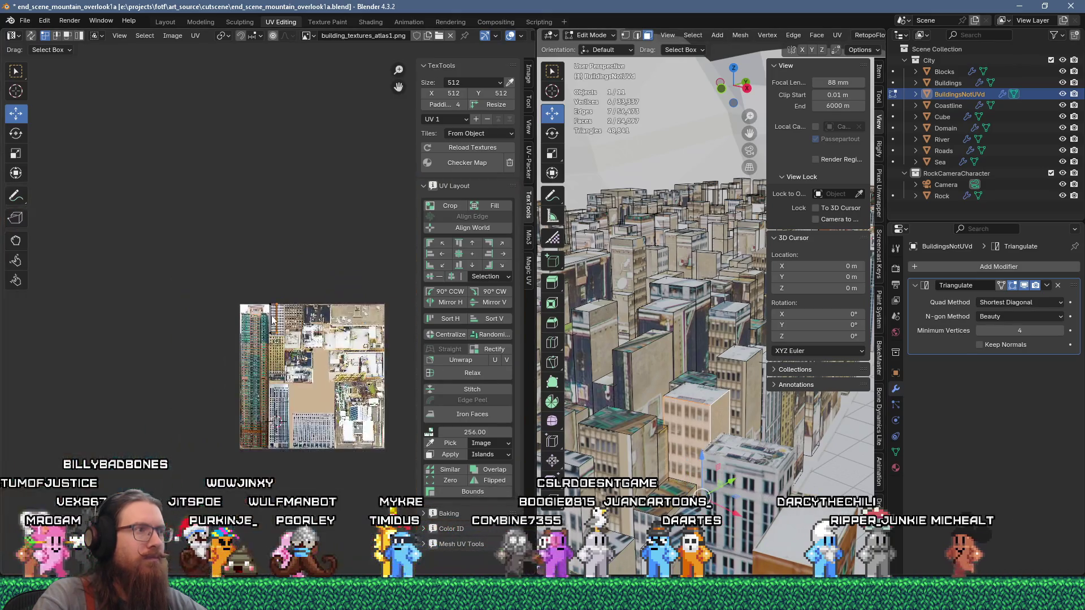
{"action": "scroll", "coordinate": [107, 295], "scroll_direction": "down", "scroll_amount": 2}
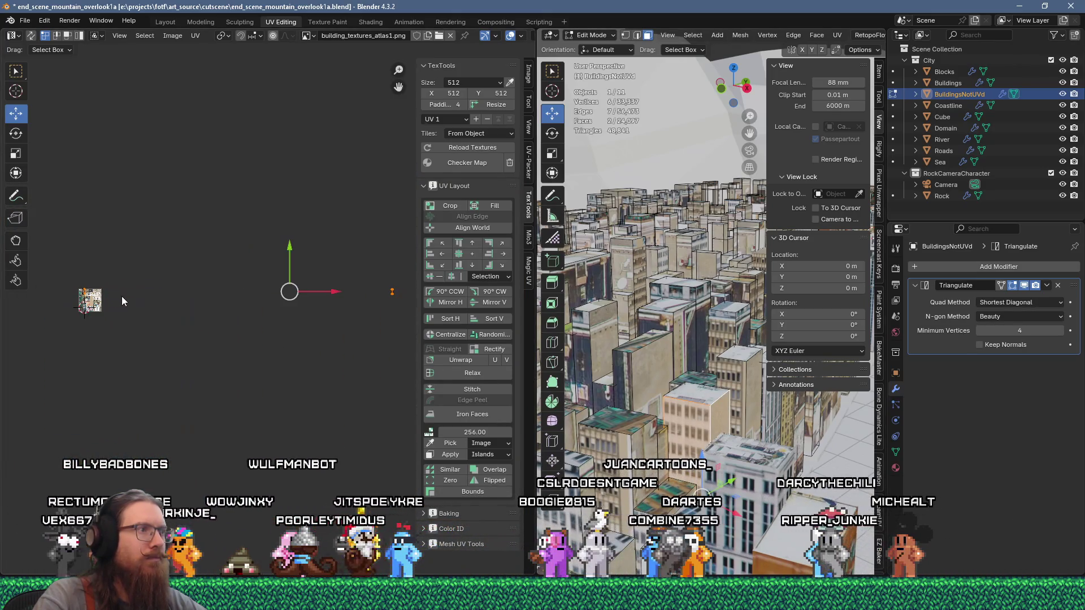
{"action": "left_click", "coordinate": [71, 36]}
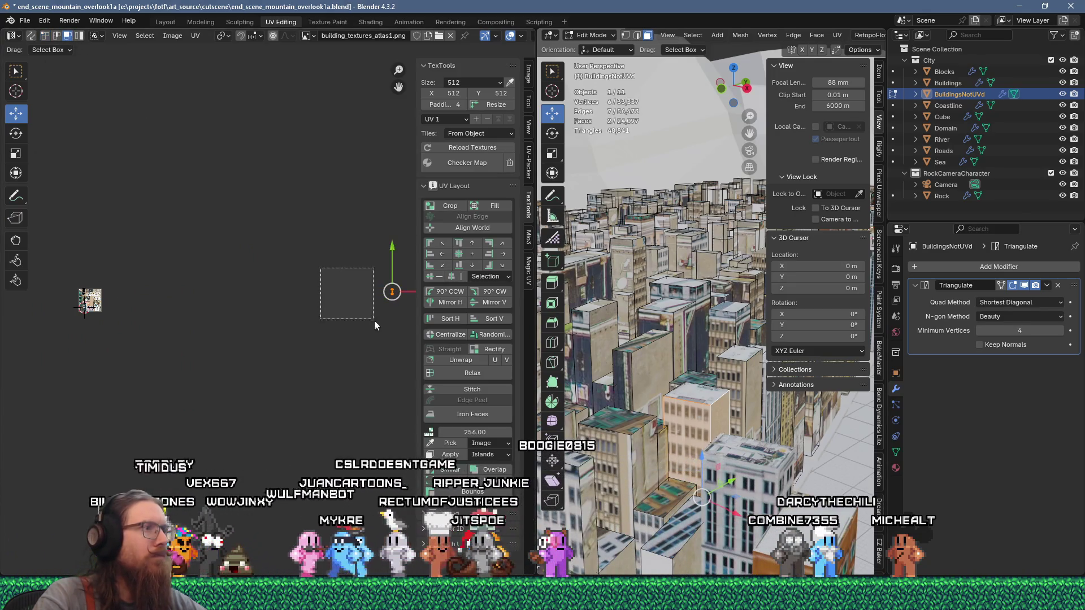
{"action": "key", "text": "g"}
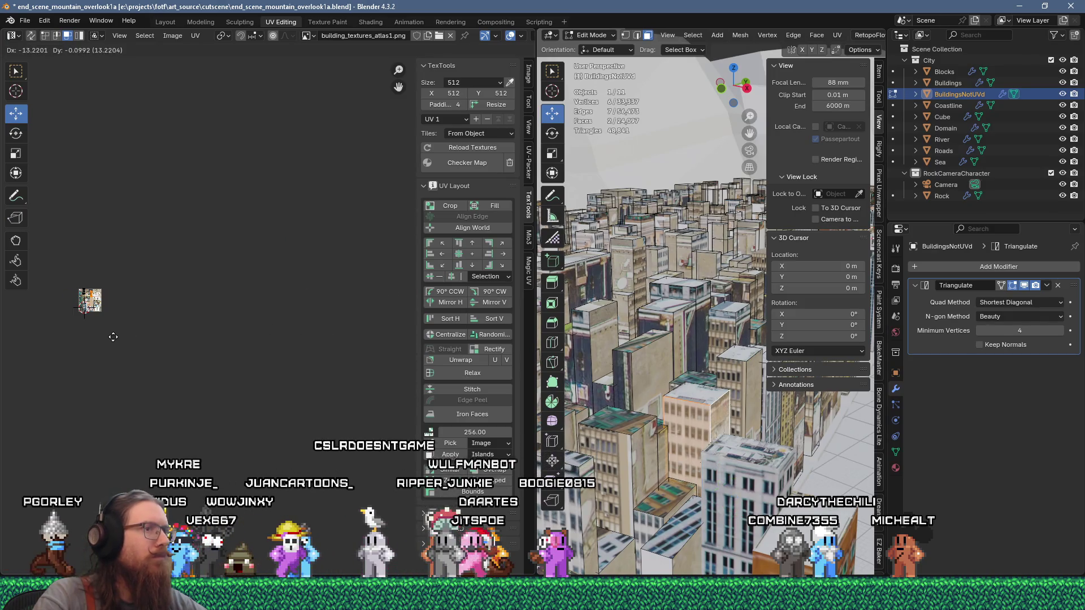
{"action": "scroll", "coordinate": [183, 287], "scroll_direction": "up", "scroll_amount": 10}
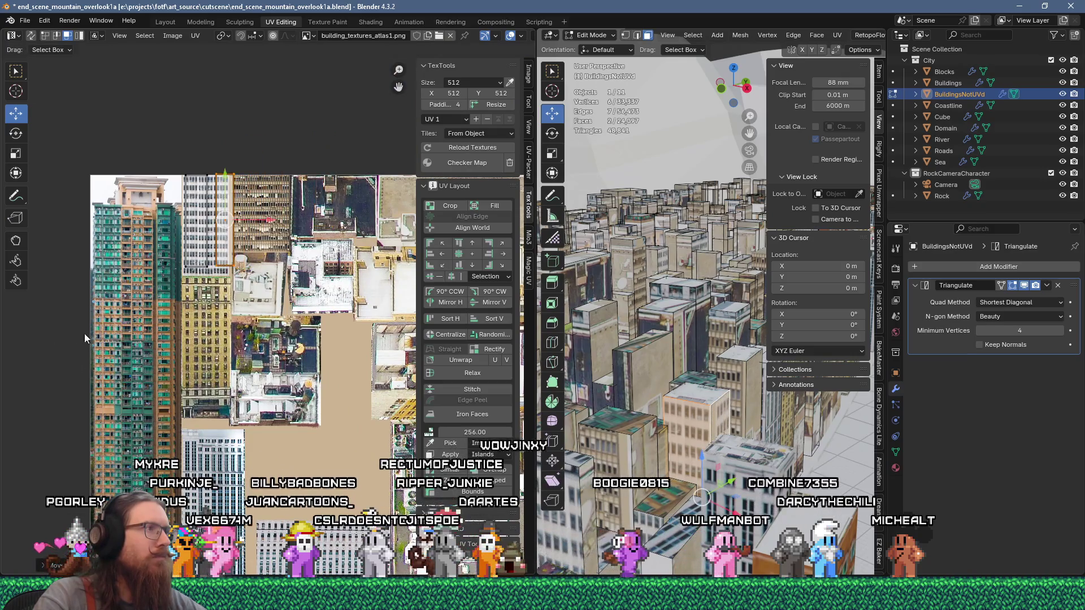
{"action": "scroll", "coordinate": [226, 226], "scroll_direction": "up", "scroll_amount": 6}
{"action": "key", "text": "g"}
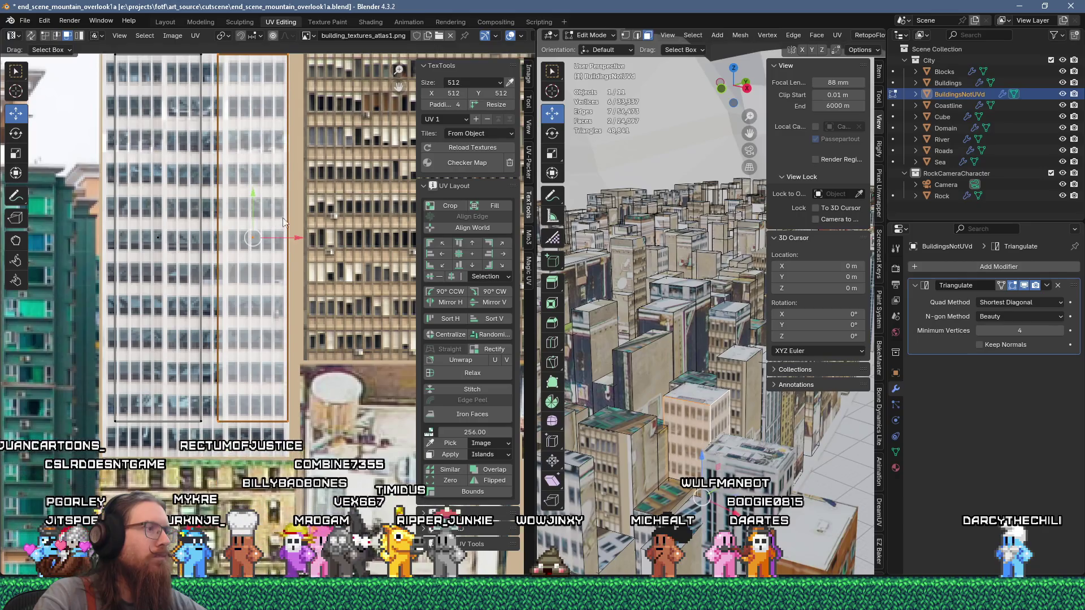
{"action": "scroll", "coordinate": [286, 223], "scroll_direction": "up", "scroll_amount": 3}
{"action": "scroll", "coordinate": [294, 220], "scroll_direction": "up", "scroll_amount": 1}
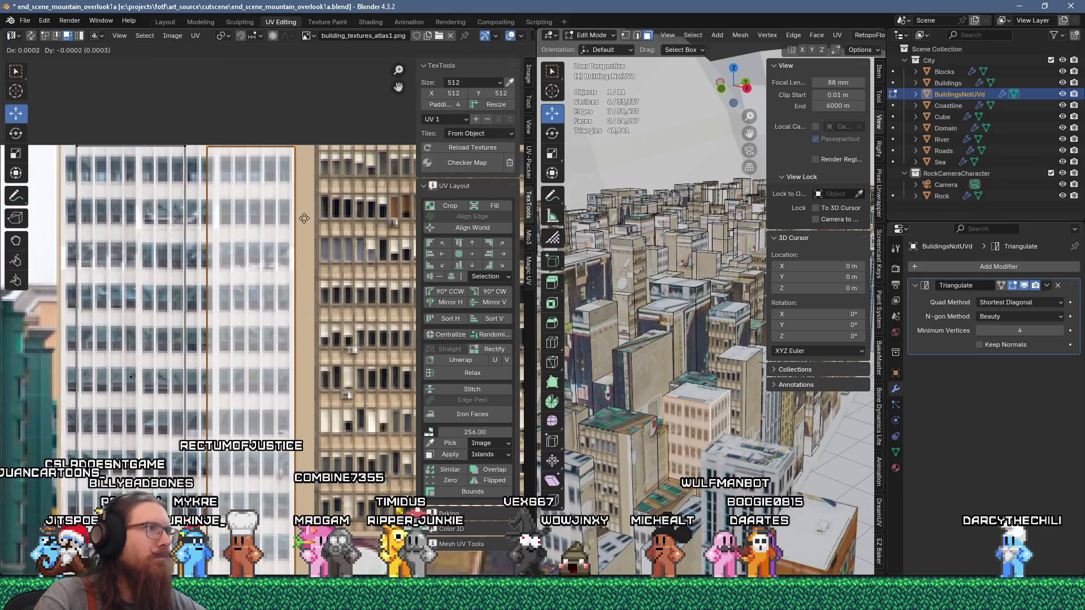
{"action": "left_click", "coordinate": [303, 218]}
Step: In vertex mode, shift the right vertical UV edge onto the facade's side
{"action": "left_click_drag", "start_coordinate": [201, 141], "coordinate": [207, 182]}
{"action": "key", "text": "1"}
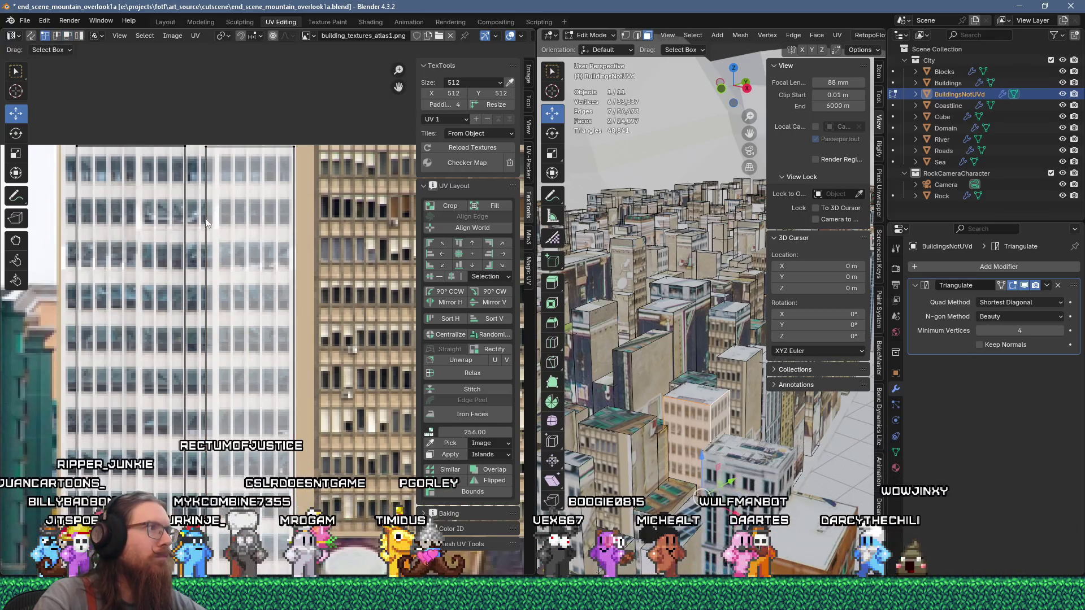
{"action": "scroll", "coordinate": [198, 213], "scroll_direction": "down", "scroll_amount": 2}
{"action": "left_click_drag", "start_coordinate": [211, 70], "coordinate": [231, 508]}
{"action": "left_click_drag", "start_coordinate": [269, 316], "coordinate": [275, 315]}
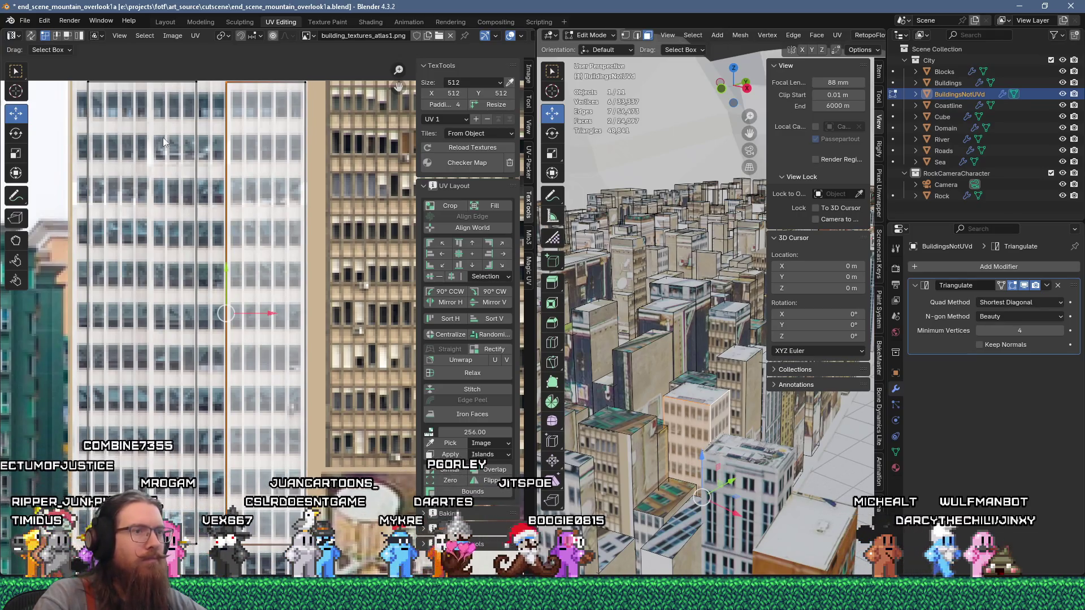
{"action": "scroll", "coordinate": [161, 151], "scroll_direction": "down", "scroll_amount": 1}
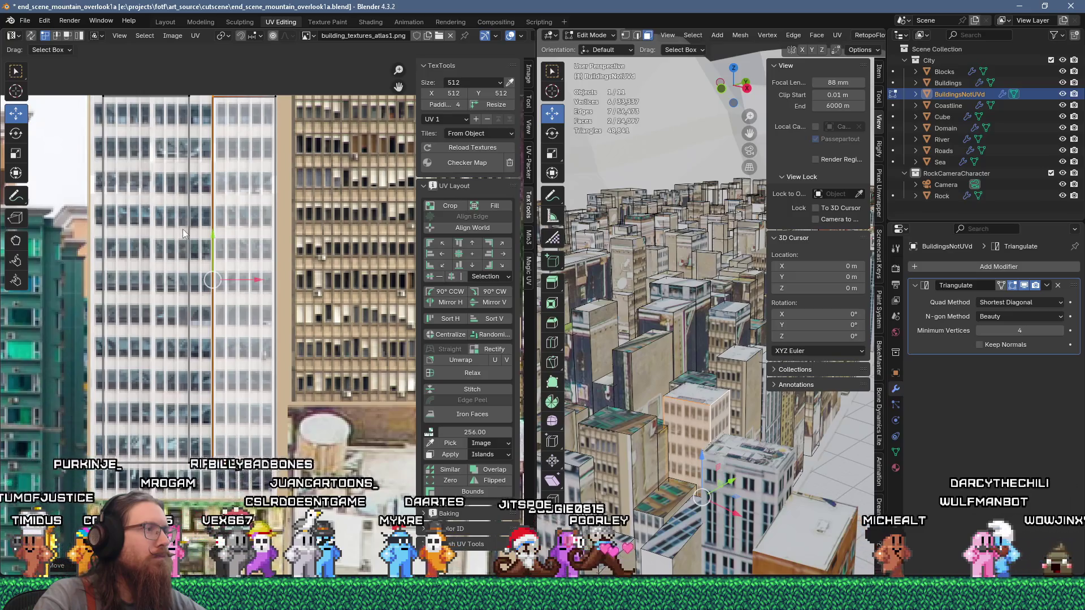
{"action": "scroll", "coordinate": [169, 107], "scroll_direction": "up", "scroll_amount": 2}
Step: Align the middle and left vertical UV edges to the white facade's borders
{"action": "left_click_drag", "start_coordinate": [170, 104], "coordinate": [196, 537]}
{"action": "scroll", "coordinate": [229, 406], "scroll_direction": "up", "scroll_amount": 4}
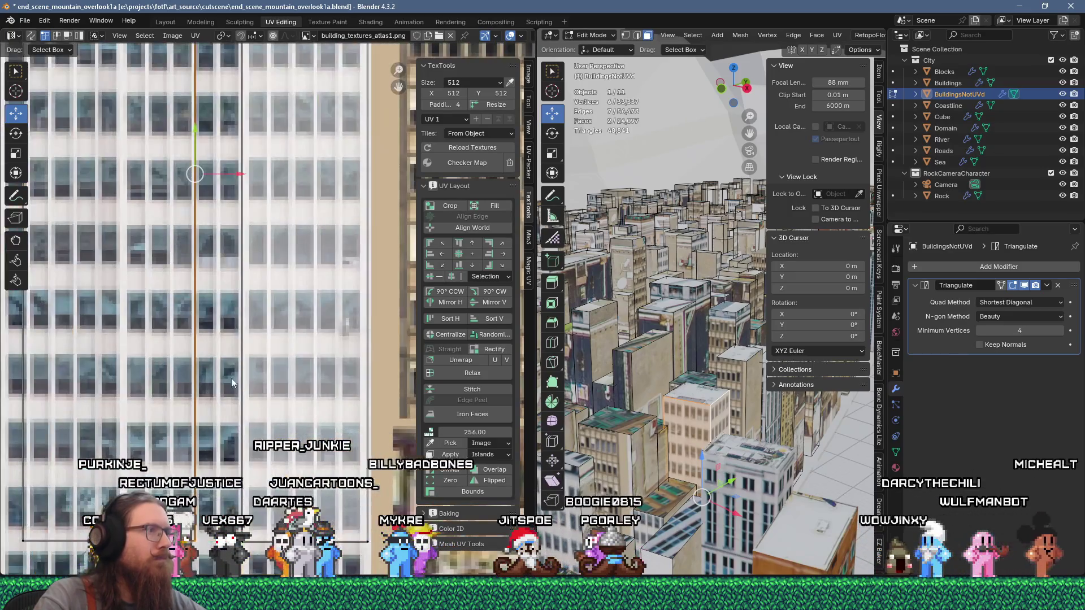
{"action": "left_click_drag", "start_coordinate": [243, 178], "coordinate": [295, 187]}
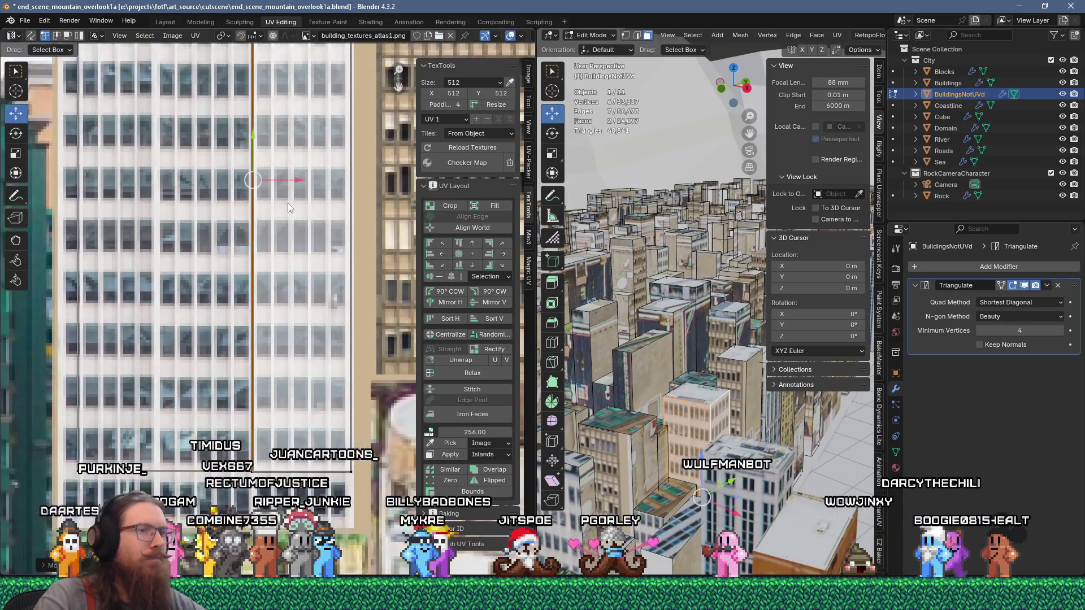
{"action": "scroll", "coordinate": [286, 203], "scroll_direction": "down", "scroll_amount": 2}
{"action": "scroll", "coordinate": [278, 264], "scroll_direction": "down", "scroll_amount": 3}
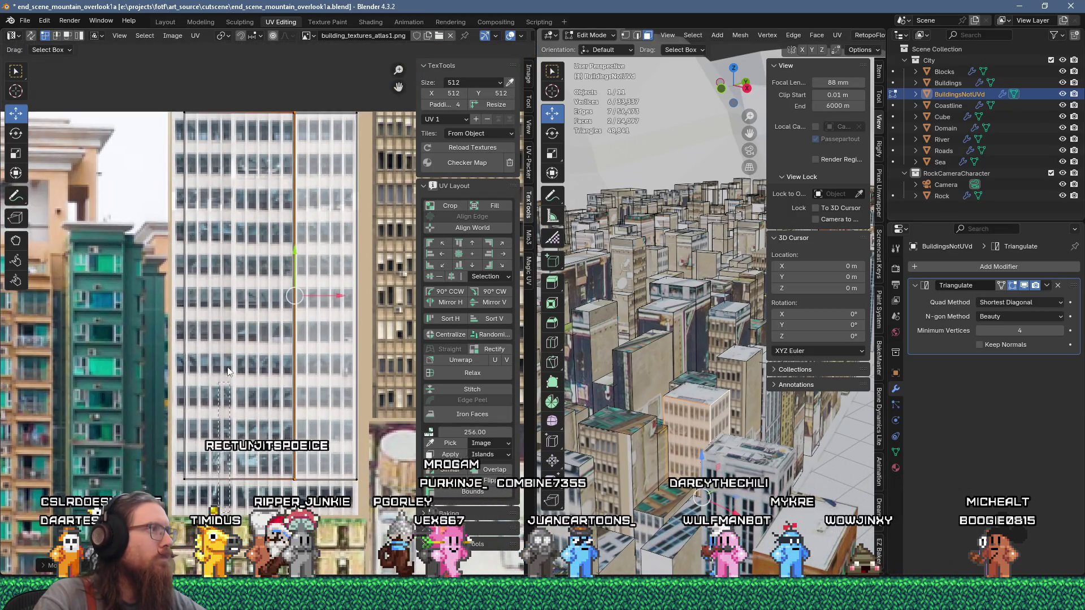
{"action": "left_click", "coordinate": [226, 266]}
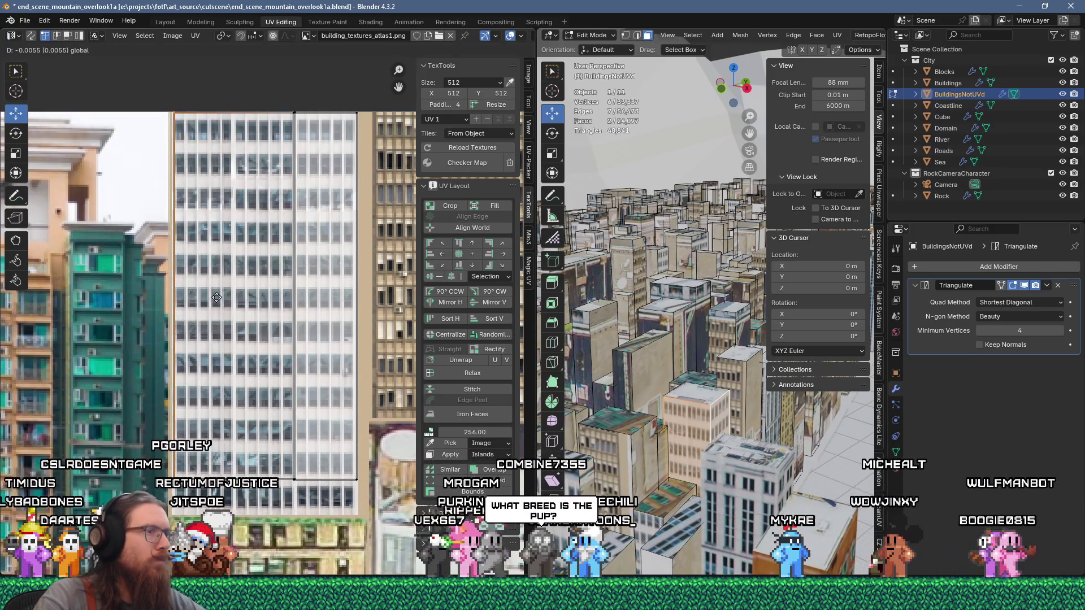
{"action": "left_click_drag", "start_coordinate": [216, 298], "coordinate": [216, 302]}
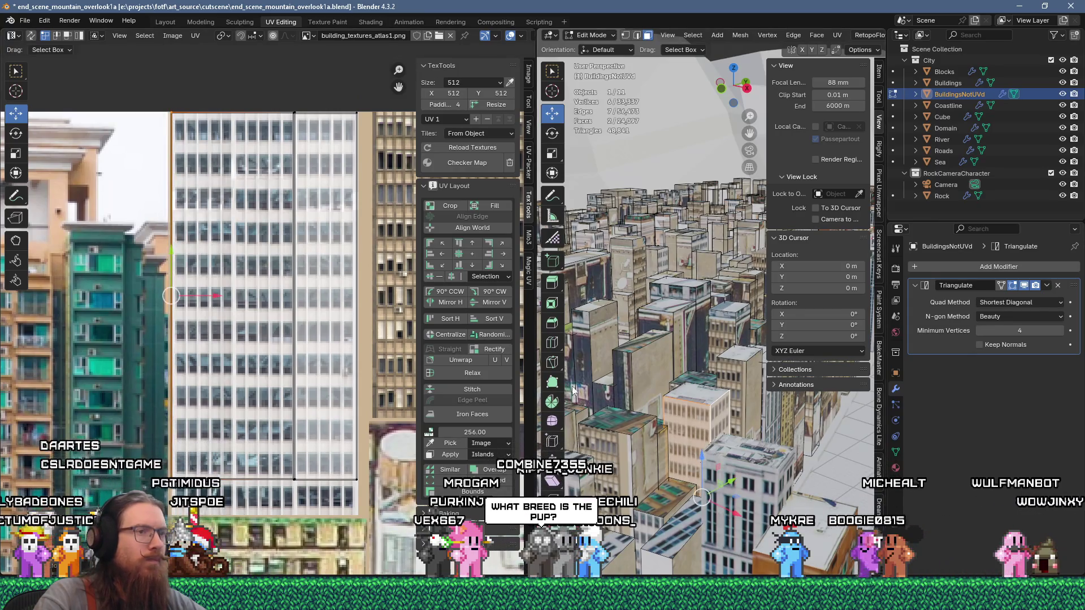
{"action": "left_click", "coordinate": [686, 397], "text": "shift"}
{"action": "scroll", "coordinate": [231, 383], "scroll_direction": "down", "scroll_amount": 4}
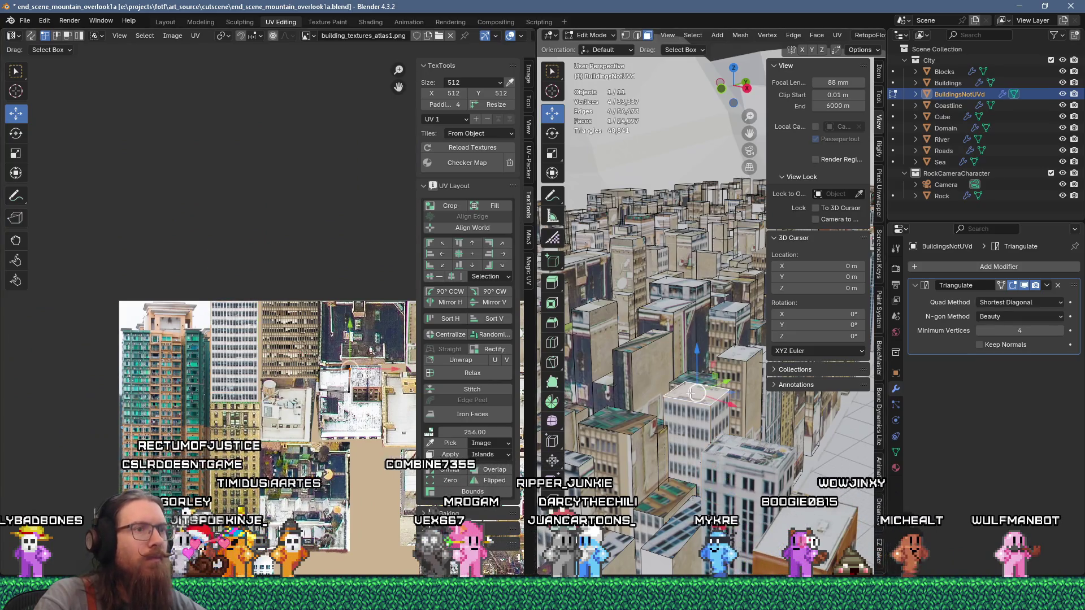
Step: Move the roof UV's corner vertex so the island fits the white rooftop patch
{"action": "scroll", "coordinate": [288, 378], "scroll_direction": "up", "scroll_amount": 5}
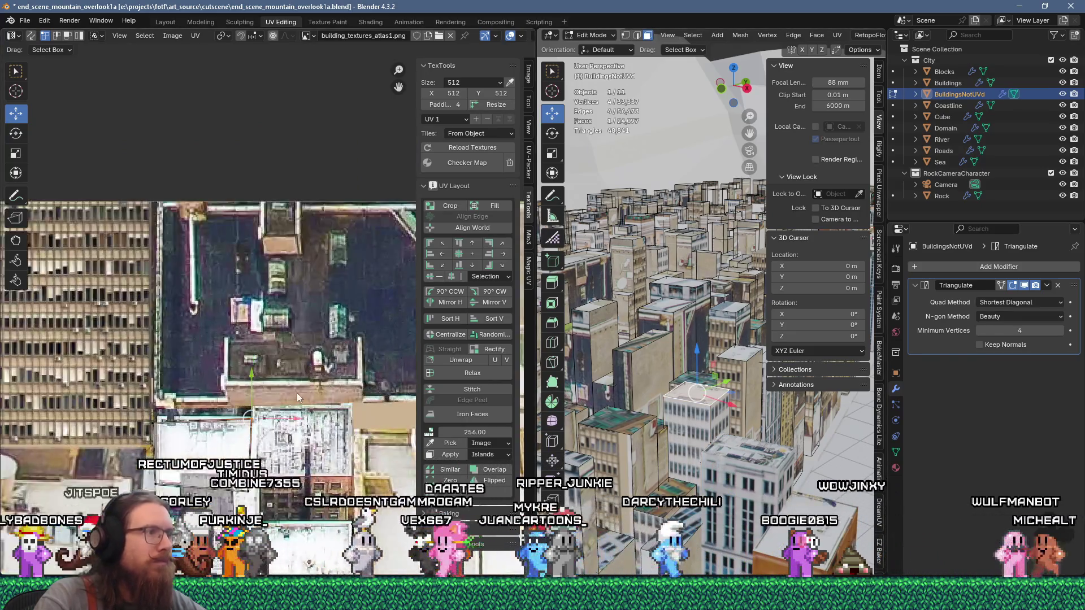
{"action": "scroll", "coordinate": [212, 403], "scroll_direction": "up", "scroll_amount": 3}
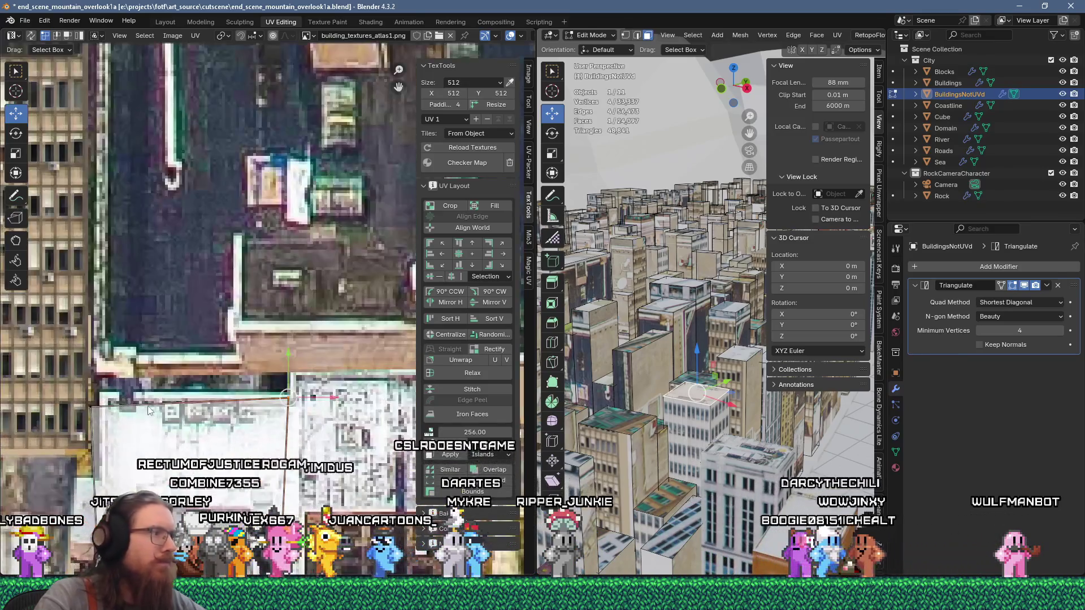
{"action": "left_click_drag", "start_coordinate": [77, 393], "coordinate": [100, 432]}
{"action": "key", "text": "g"}
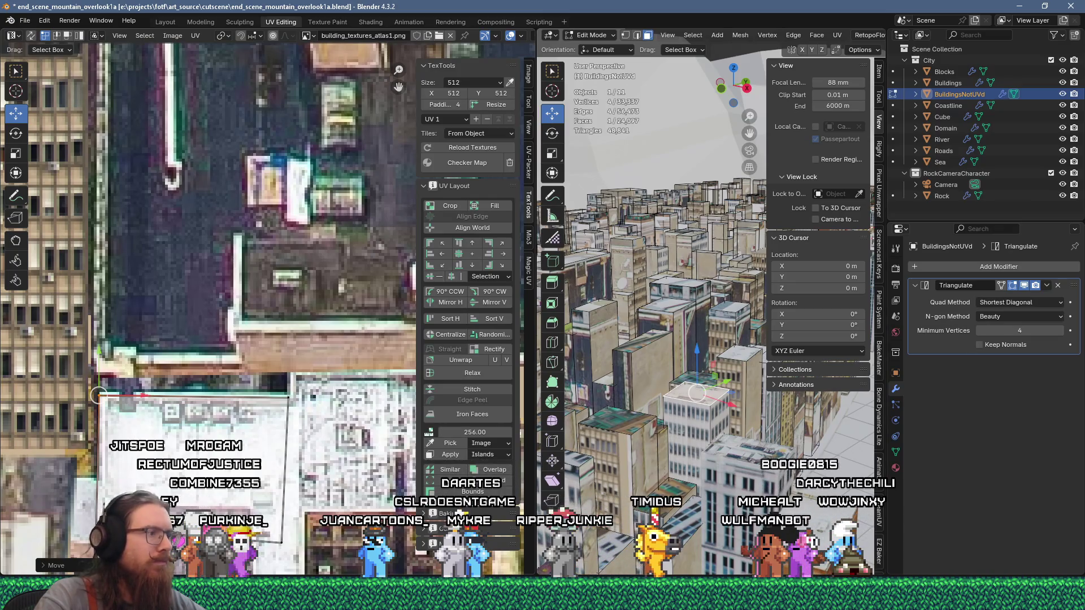
{"action": "key", "text": "g"}
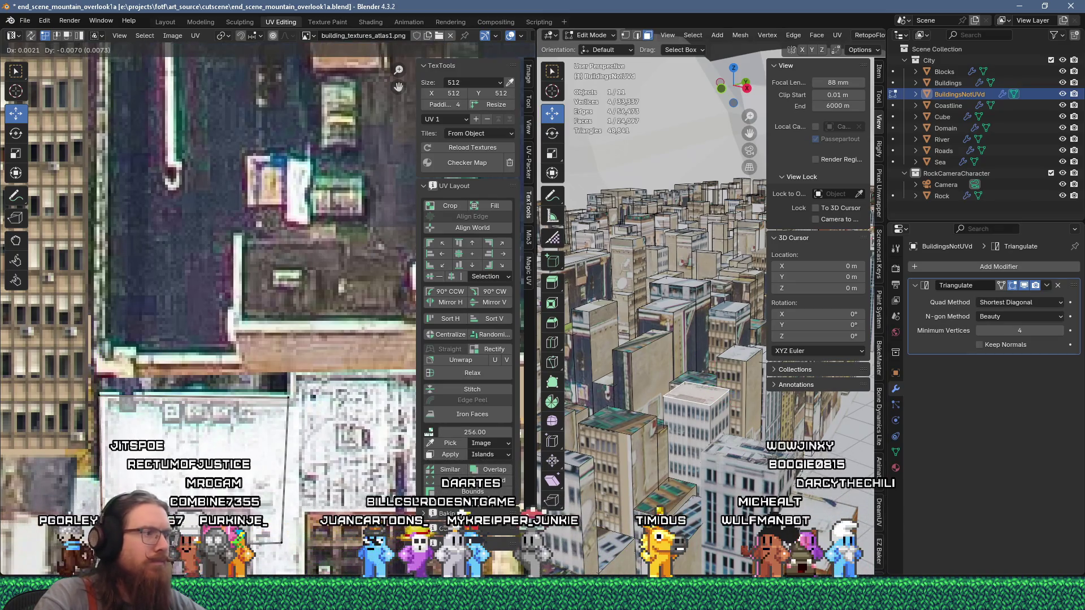
{"action": "left_click", "coordinate": [280, 549]}
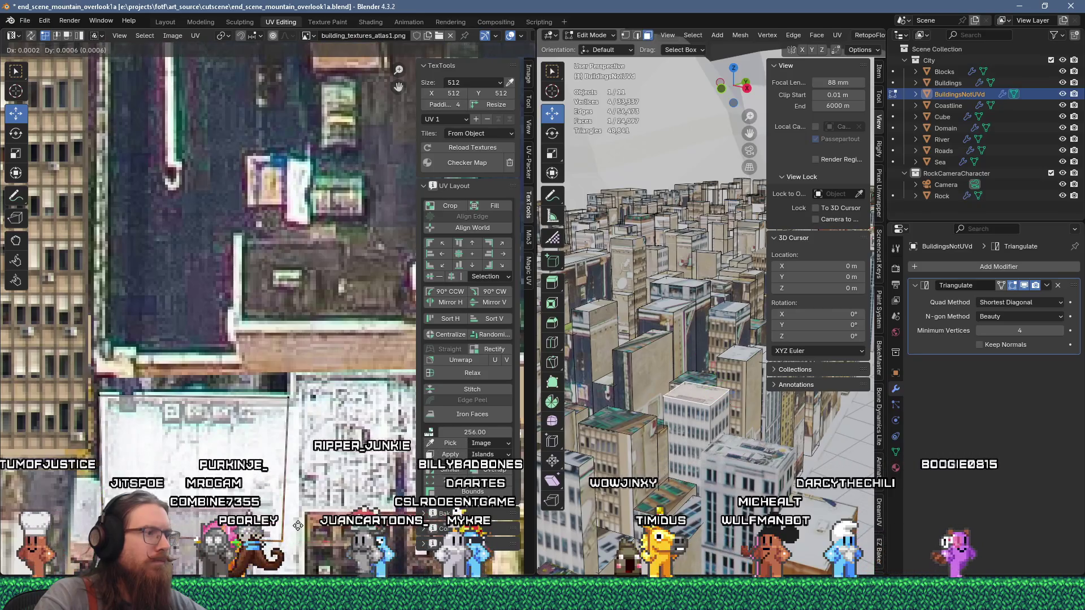
Step: Select a face on another building and drag its UV island onto a white rooftop, keeping it unrotated
{"action": "left_click", "coordinate": [644, 339]}
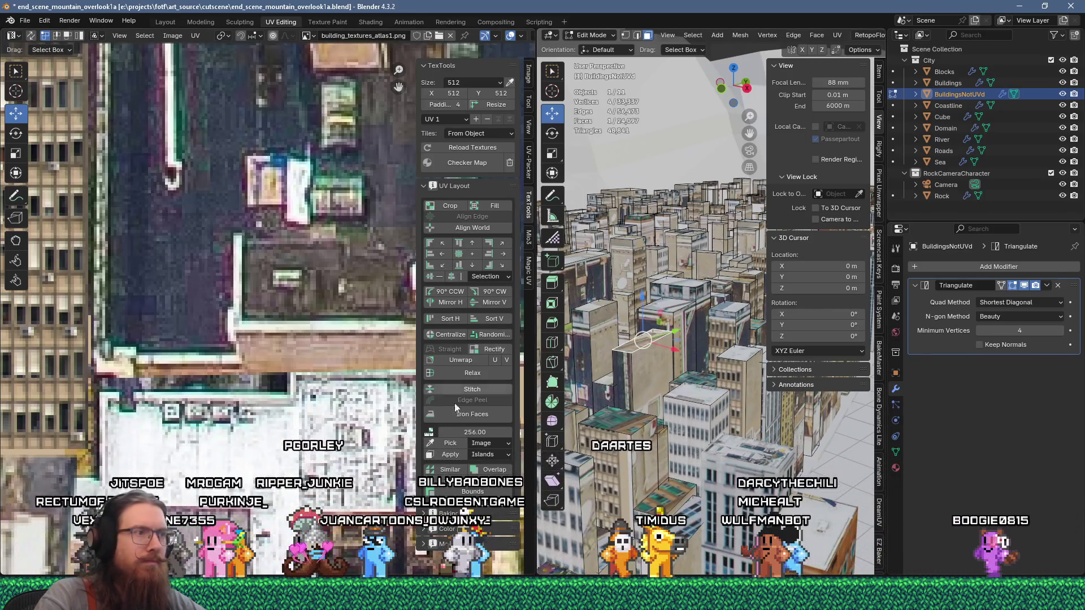
{"action": "scroll", "coordinate": [221, 309], "scroll_direction": "down", "scroll_amount": 10}
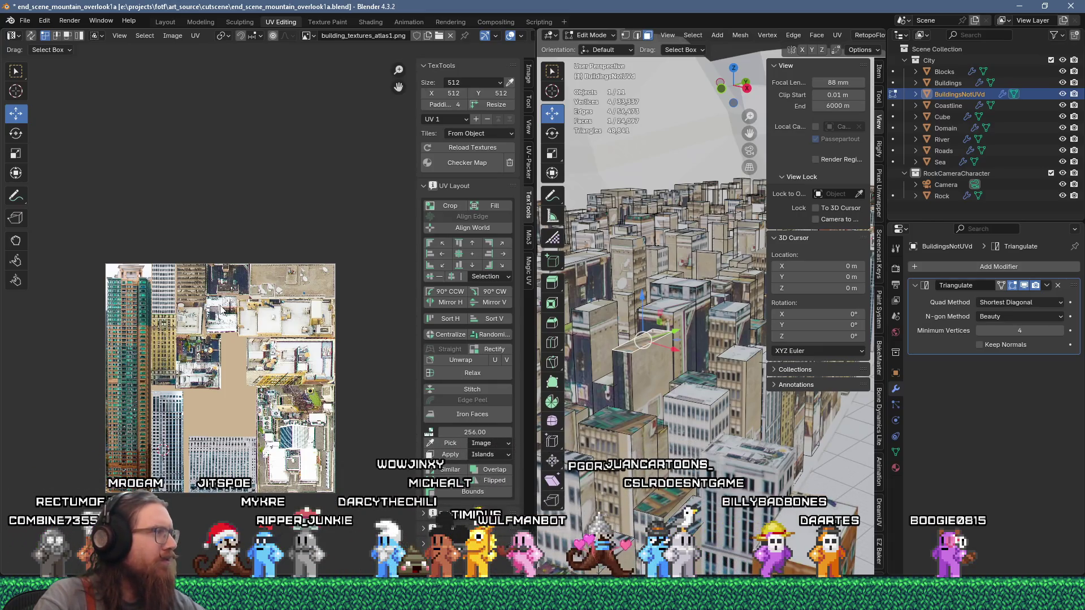
{"action": "scroll", "coordinate": [285, 479], "scroll_direction": "up", "scroll_amount": 3}
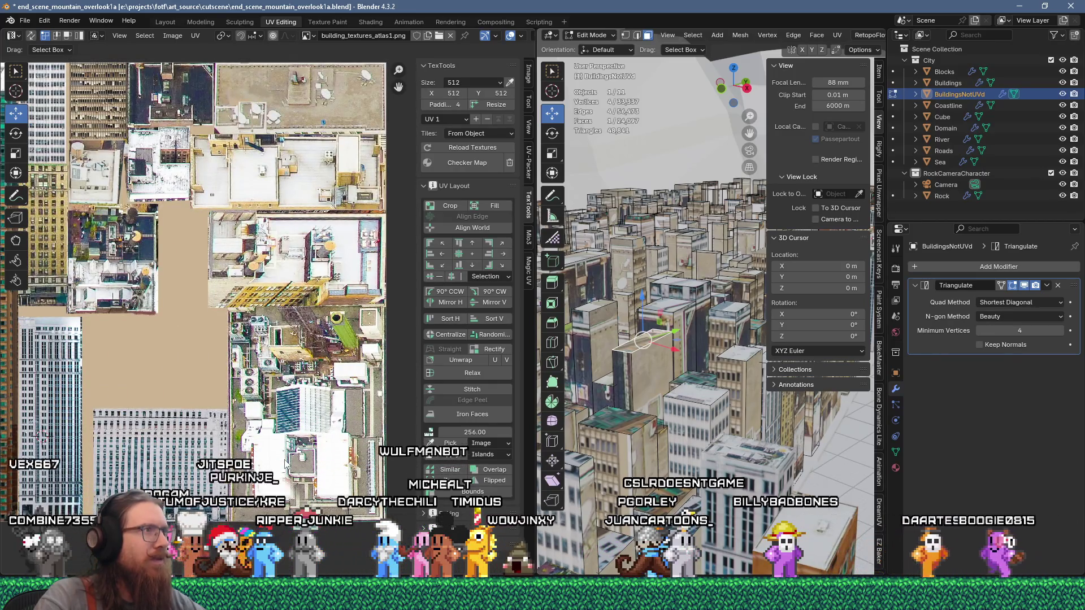
{"action": "scroll", "coordinate": [290, 461], "scroll_direction": "down", "scroll_amount": 4}
{"action": "scroll", "coordinate": [285, 465], "scroll_direction": "up", "scroll_amount": 5}
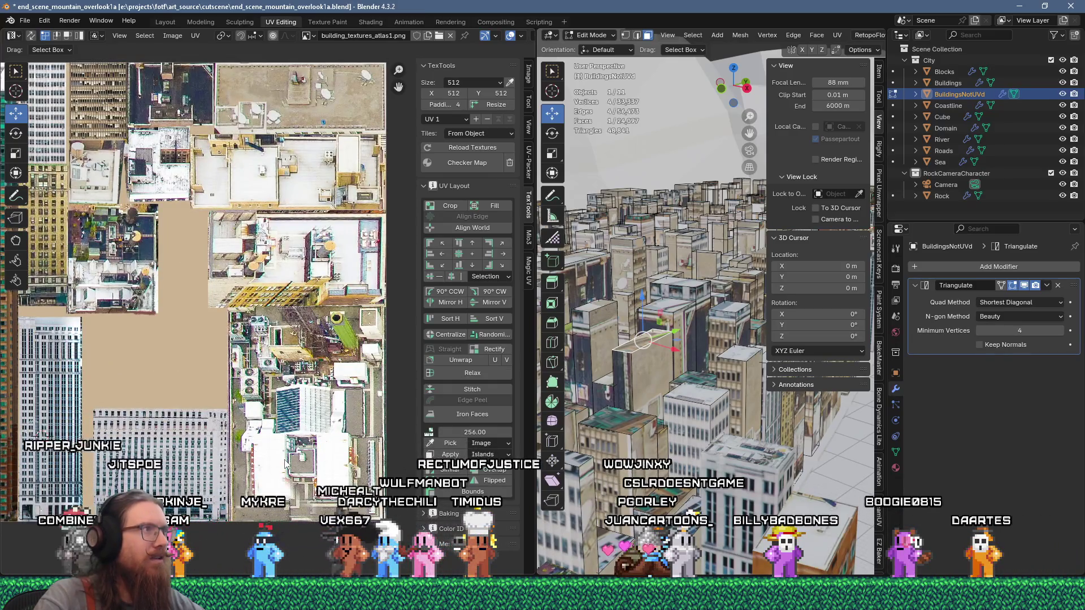
{"action": "scroll", "coordinate": [286, 463], "scroll_direction": "down", "scroll_amount": 5}
{"action": "scroll", "coordinate": [178, 412], "scroll_direction": "down", "scroll_amount": 2}
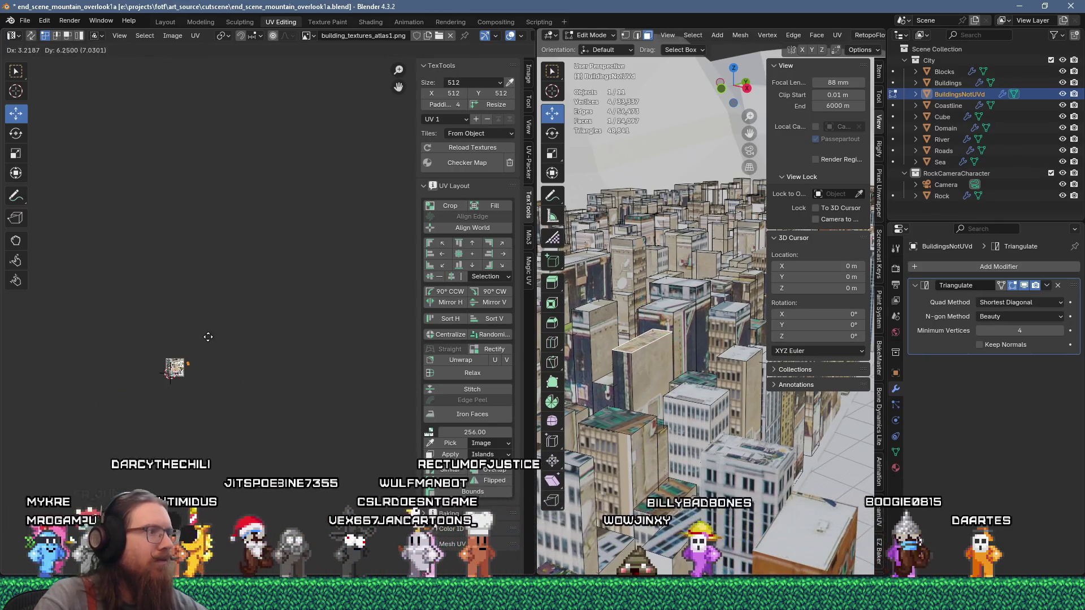
{"action": "scroll", "coordinate": [165, 357], "scroll_direction": "up", "scroll_amount": 5}
{"action": "scroll", "coordinate": [205, 411], "scroll_direction": "up", "scroll_amount": 8}
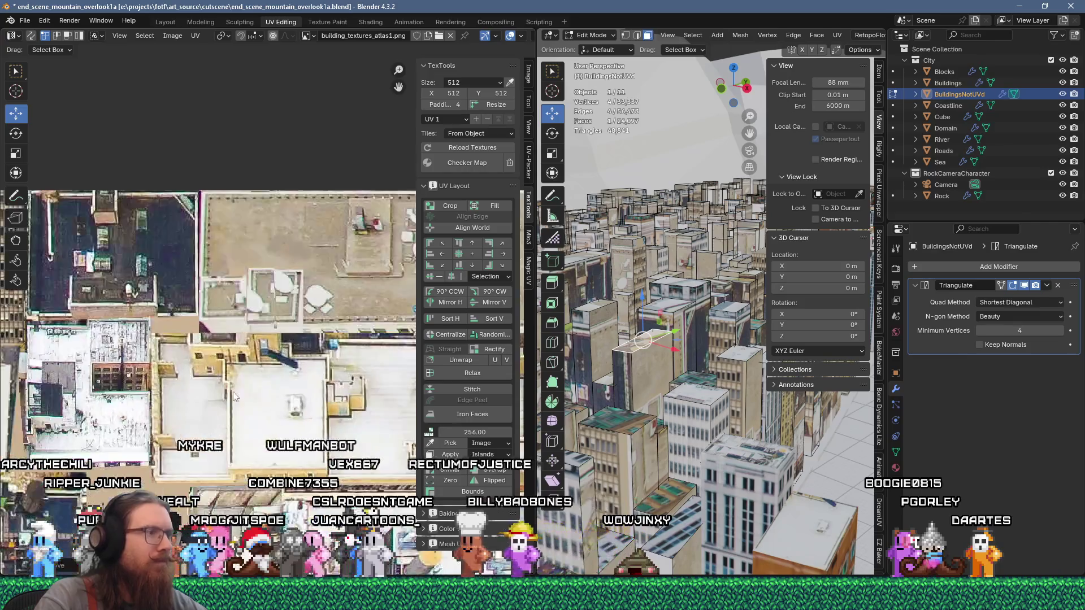
{"action": "left_click_drag", "start_coordinate": [206, 411], "coordinate": [265, 198]}
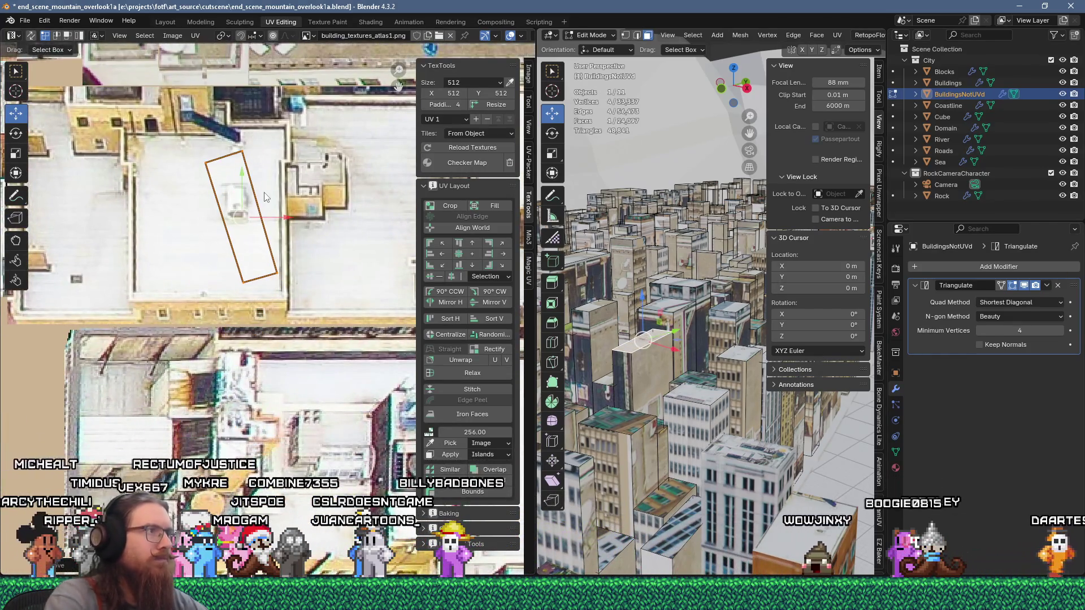
{"action": "key", "text": "r"}
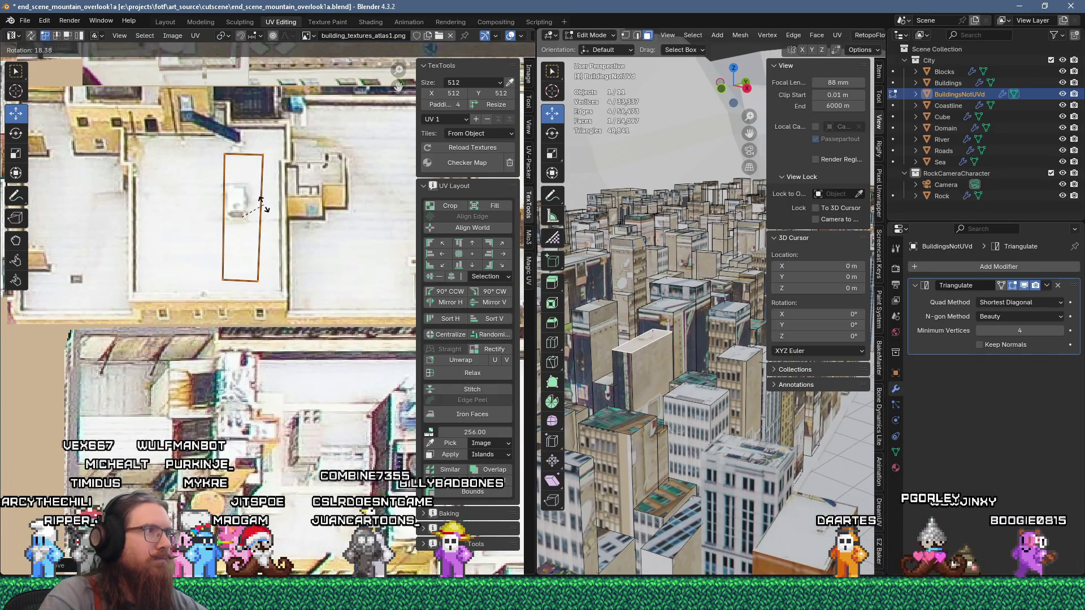
{"action": "right_click", "coordinate": [262, 209]}
{"action": "left_click", "coordinate": [618, 425], "text": "shift"}
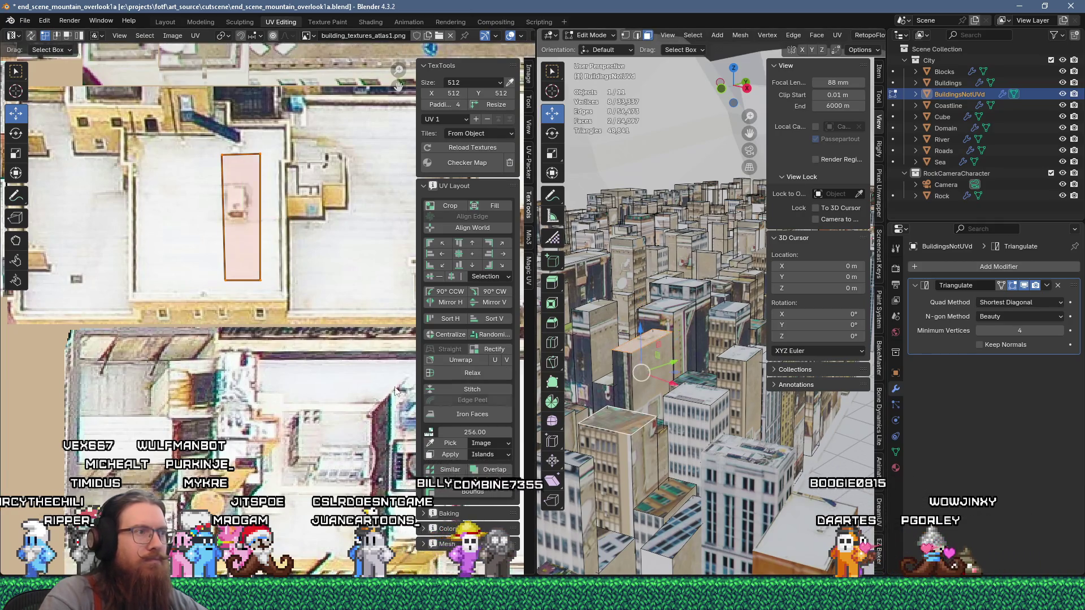
{"action": "left_click", "coordinate": [618, 424]}
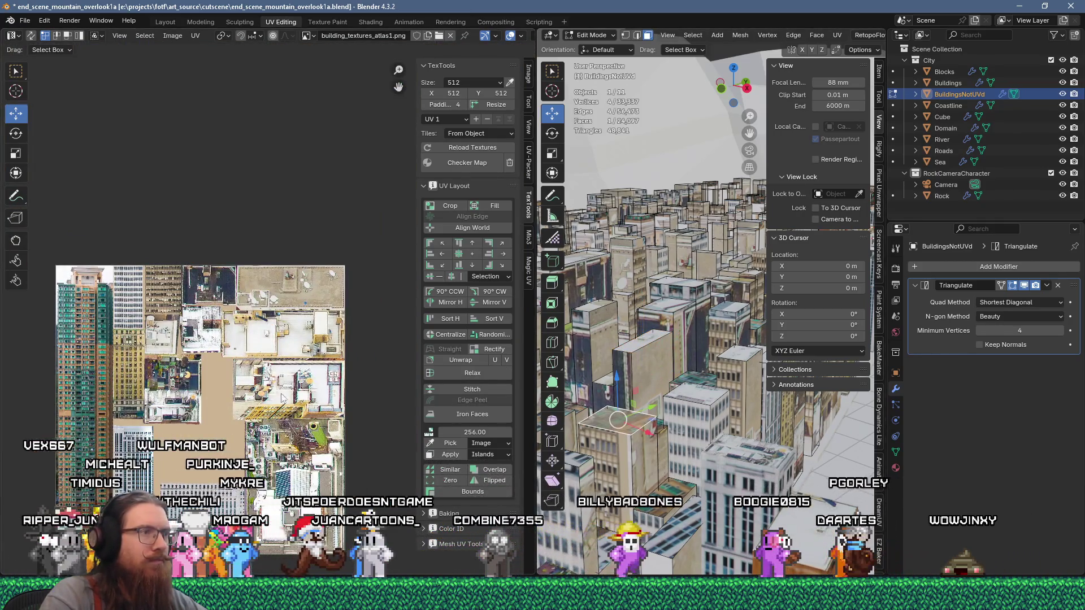
Step: Move the rooftop face's UV island onto a white rooftop and scale it up about 2x
{"action": "key", "text": "g"}
{"action": "left_click", "coordinate": [288, 418]}
{"action": "key", "text": "KP_Decimal"}
{"action": "scroll", "coordinate": [302, 407], "scroll_direction": "up", "scroll_amount": 7}
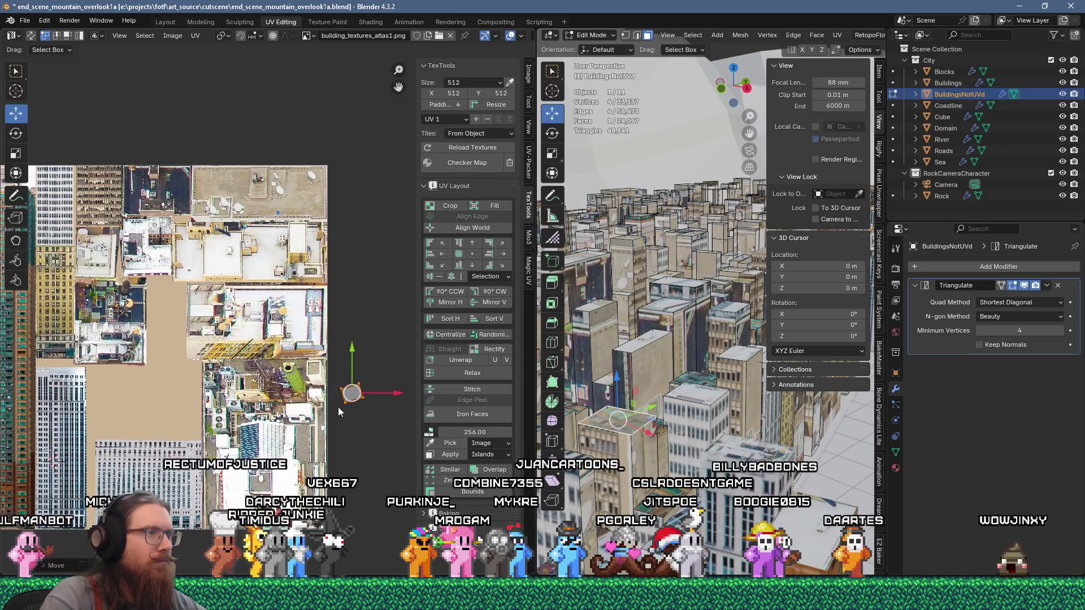
{"action": "key", "text": "g"}
{"action": "scroll", "coordinate": [257, 263], "scroll_direction": "up", "scroll_amount": 4}
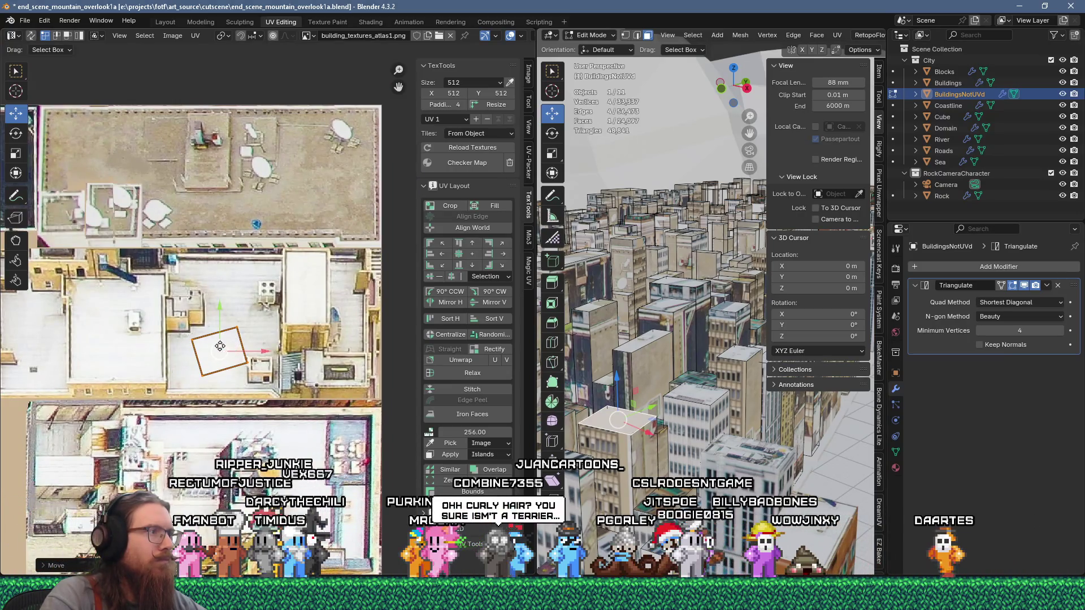
{"action": "key", "text": "r"}
{"action": "key", "text": "Escape"}
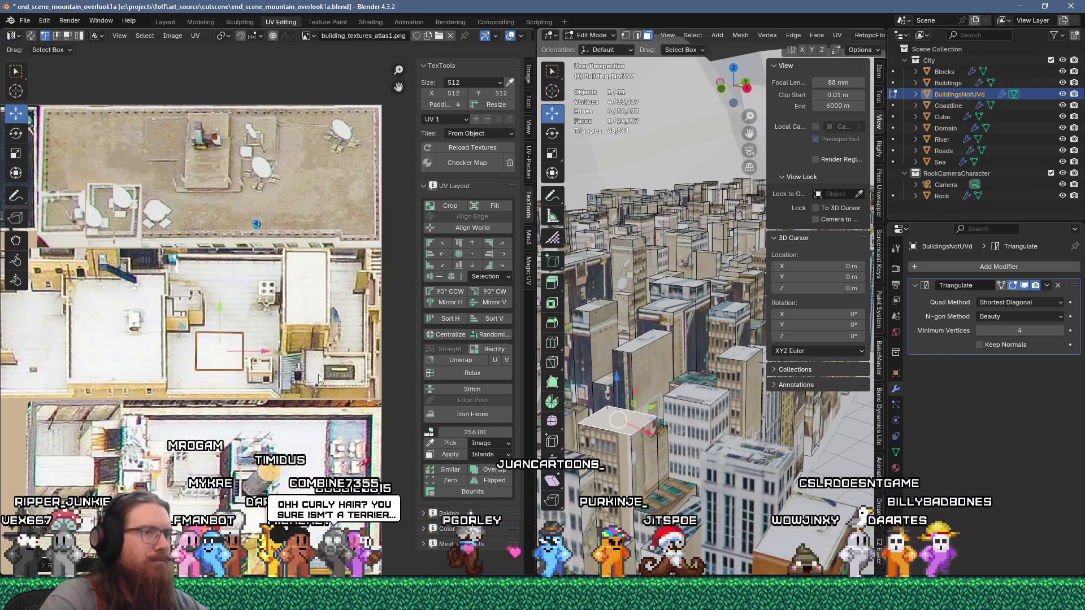
{"action": "key", "text": "s"}
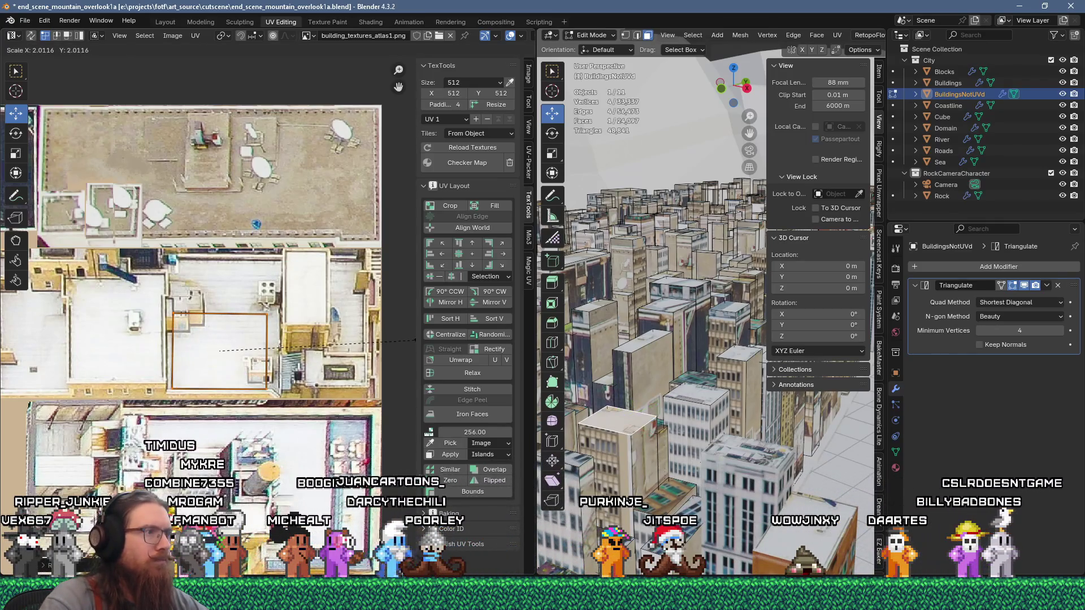
{"action": "left_click", "coordinate": [458, 337]}
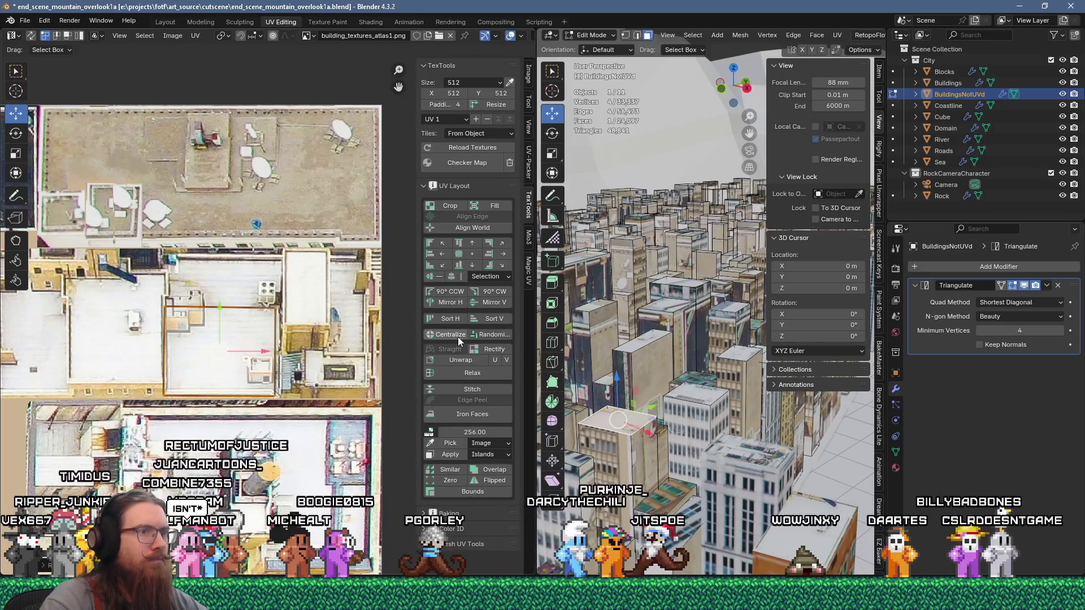
{"action": "left_click_drag", "start_coordinate": [279, 329], "coordinate": [282, 321]}
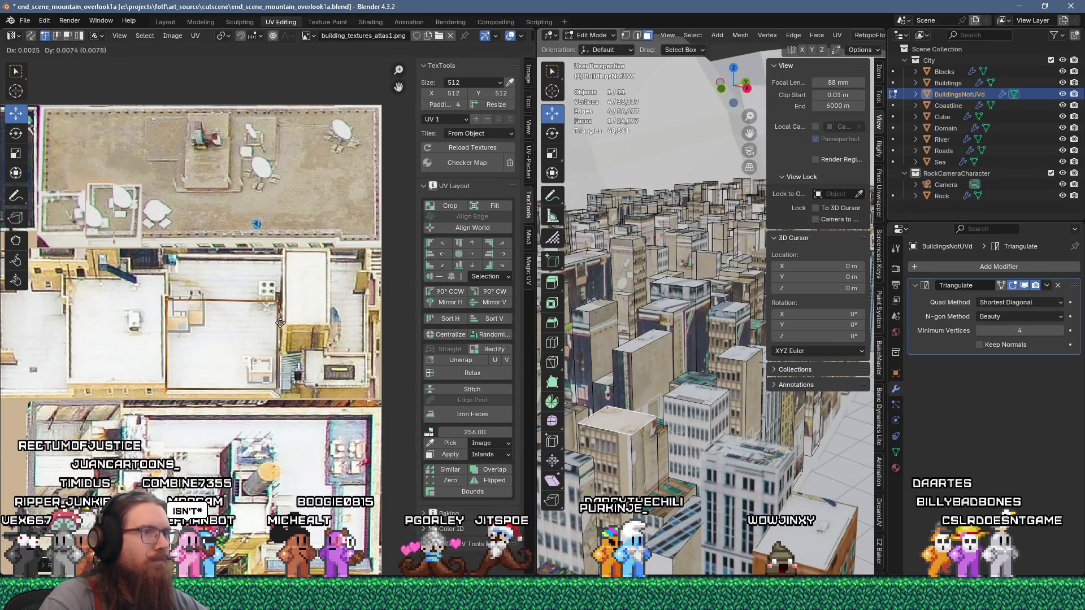
{"action": "scroll", "coordinate": [262, 383], "scroll_direction": "down", "scroll_amount": 6}
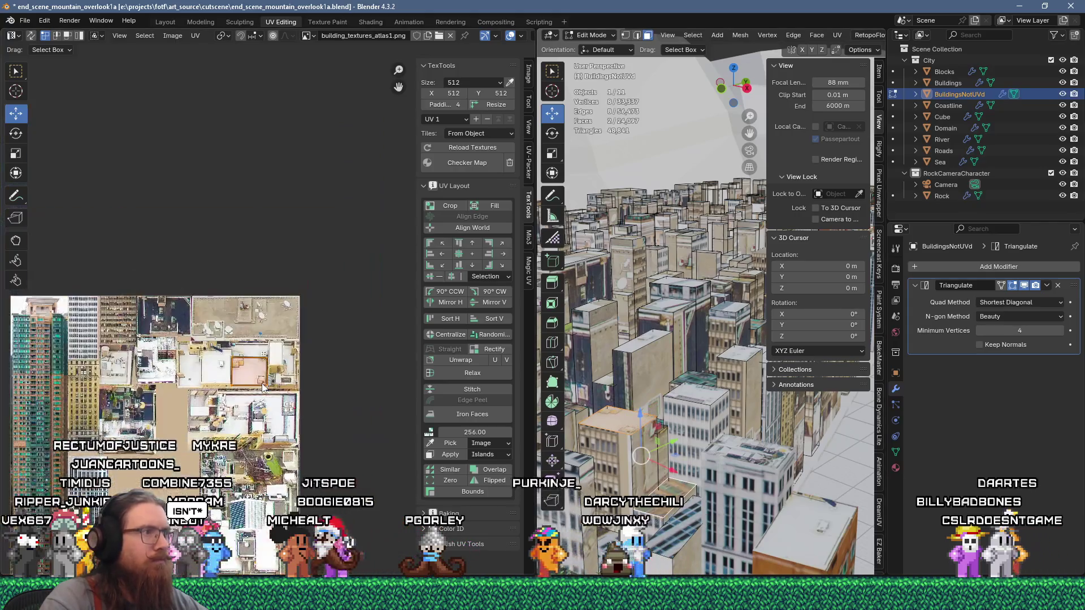
Step: Select a single building-side face and move its UV island onto the atlas
{"action": "left_click", "coordinate": [618, 482], "text": "shift"}
{"action": "left_click", "coordinate": [618, 482]}
{"action": "scroll", "coordinate": [343, 421], "scroll_direction": "down", "scroll_amount": 3}
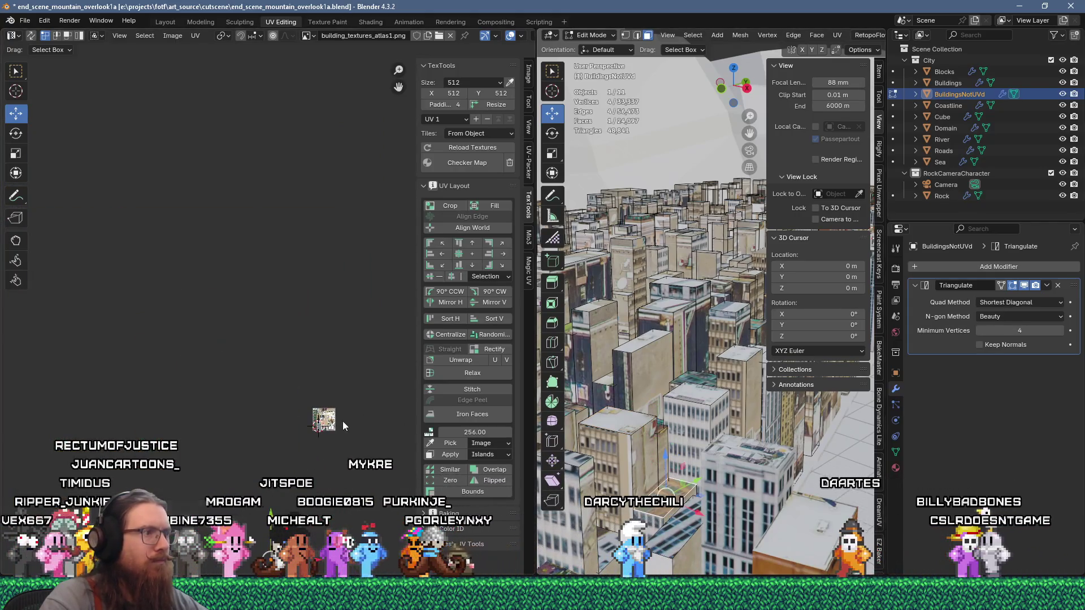
{"action": "key", "text": "g"}
{"action": "left_click", "coordinate": [305, 353]}
{"action": "scroll", "coordinate": [318, 418], "scroll_direction": "up", "scroll_amount": 4}
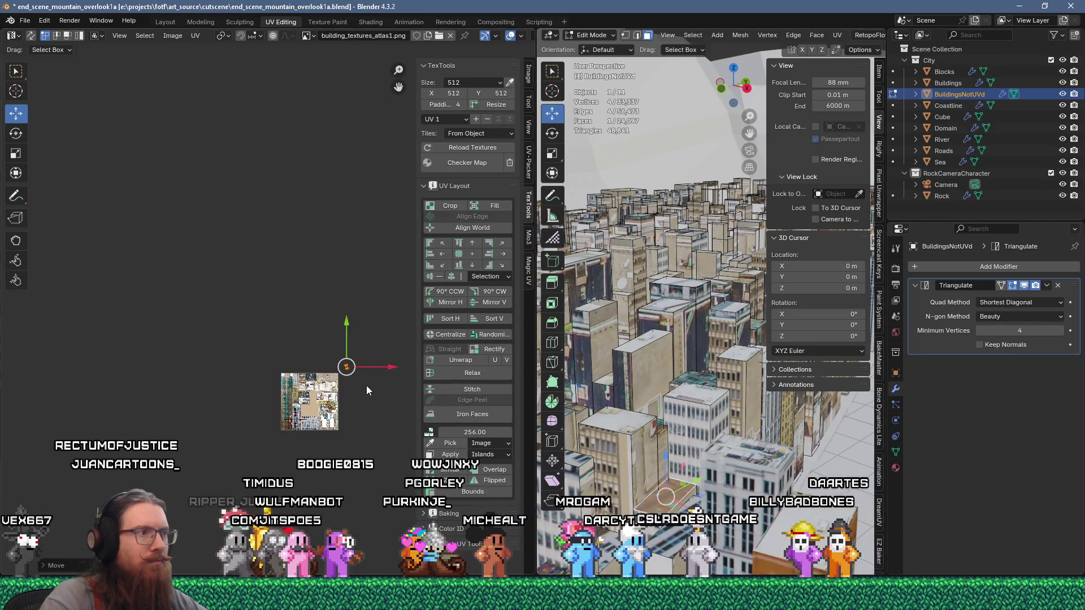
{"action": "scroll", "coordinate": [374, 381], "scroll_direction": "up", "scroll_amount": 8}
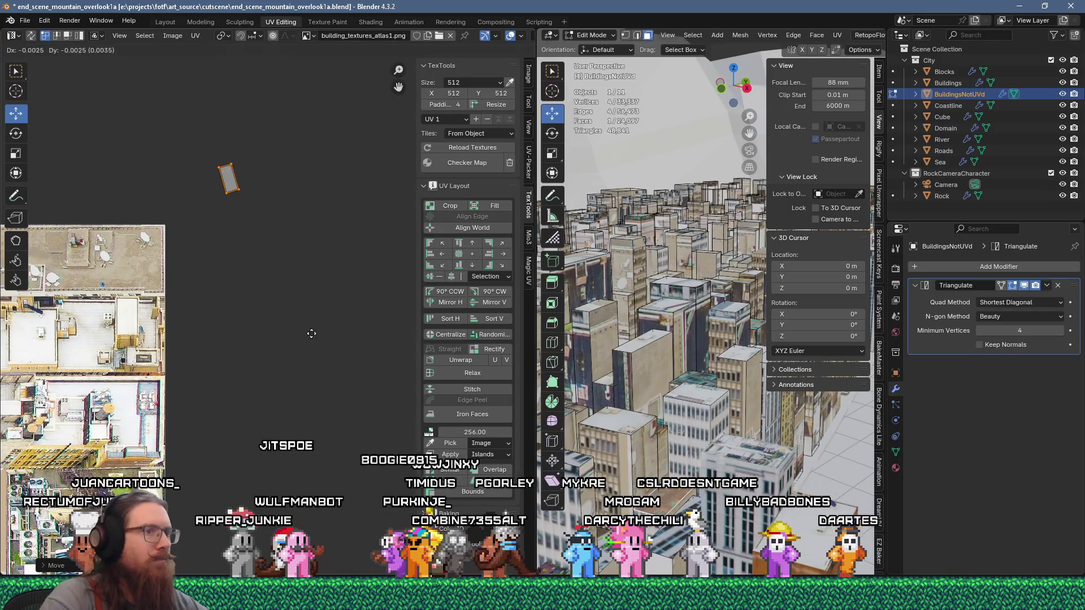
{"action": "scroll", "coordinate": [171, 385], "scroll_direction": "up", "scroll_amount": 5}
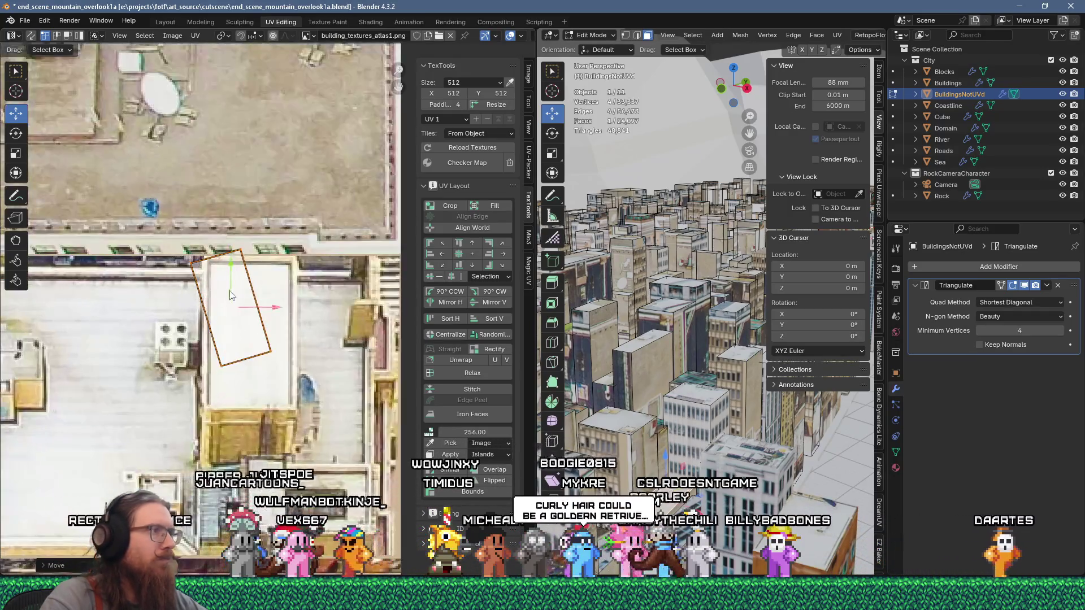
Step: Snap the island's top, bottom-right and bottom-left corners to the white rooftop's edges
{"action": "left_click", "coordinate": [239, 249]}
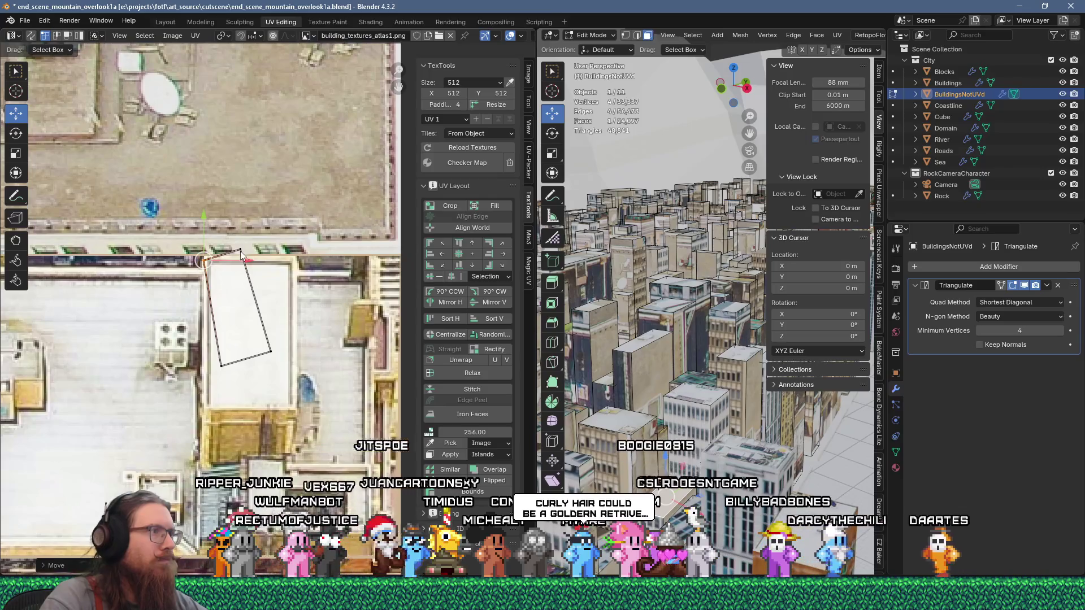
{"action": "key", "text": "g"}
{"action": "left_click", "coordinate": [349, 277]}
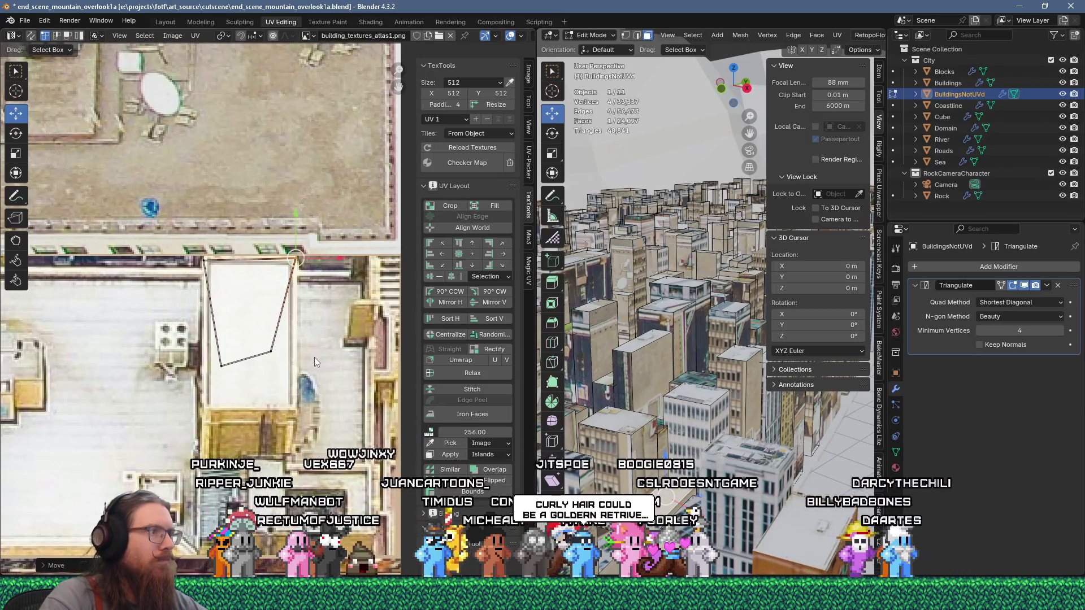
{"action": "key", "text": "g"}
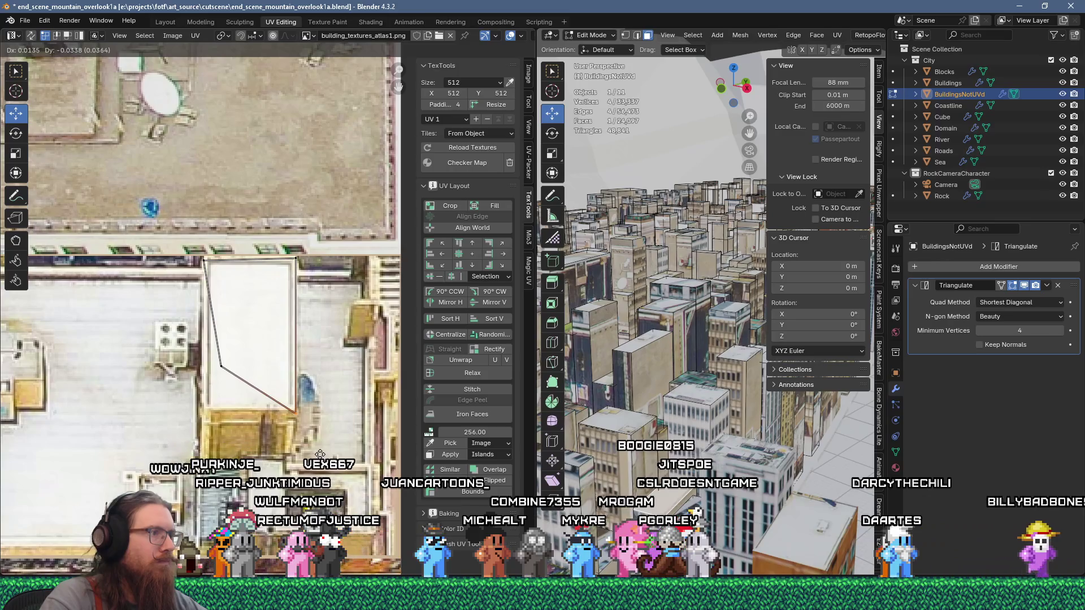
{"action": "left_click", "coordinate": [321, 452]}
{"action": "key", "text": "g"}
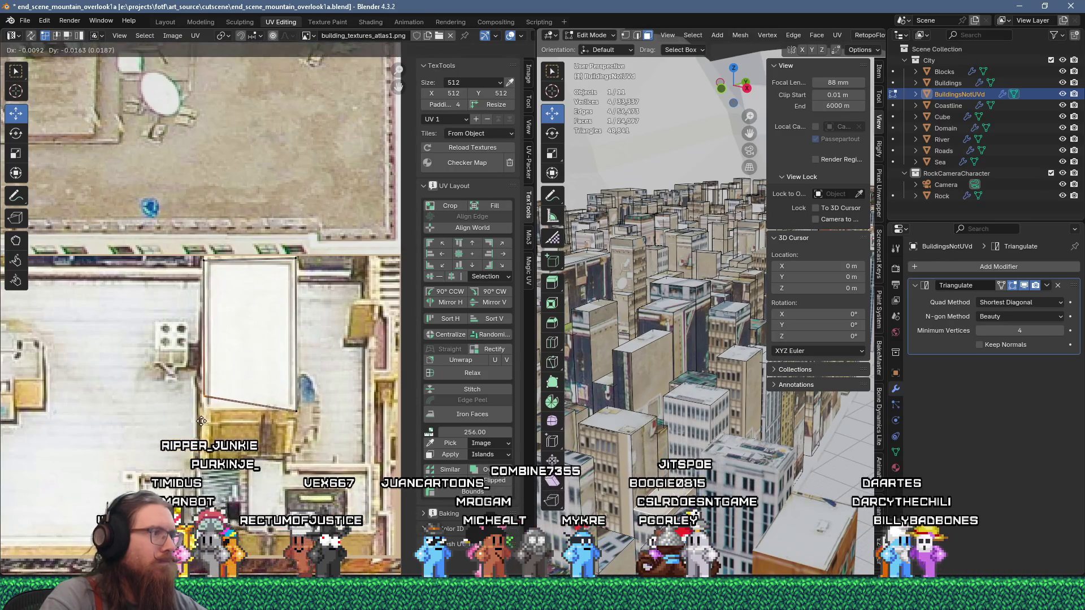
{"action": "left_click", "coordinate": [201, 433]}
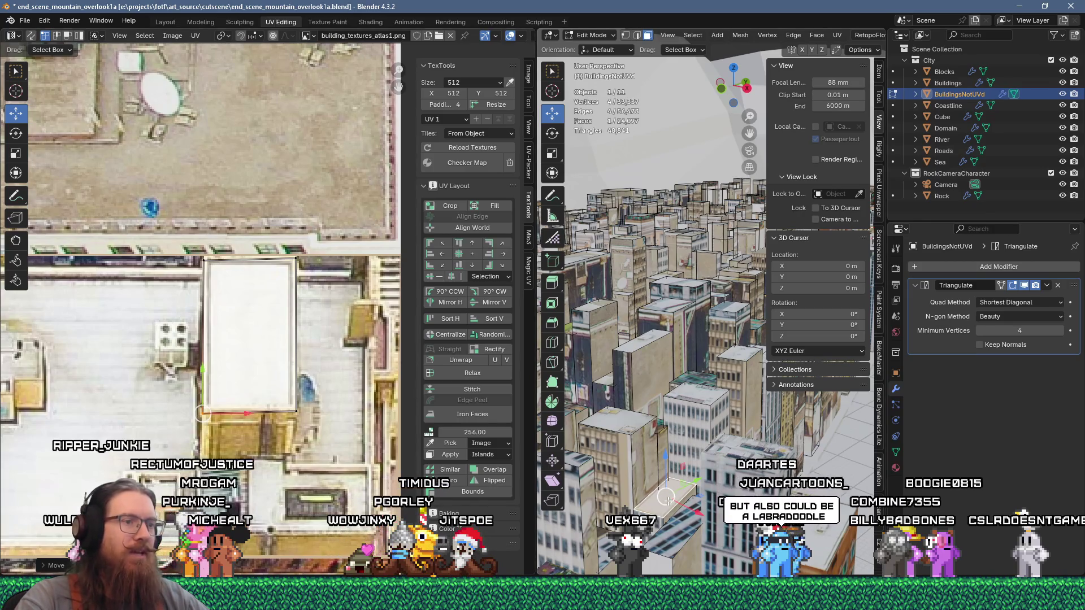
Step: Position another UV island over the tan rooftop with its small rooftop structure
{"action": "scroll", "coordinate": [284, 381], "scroll_direction": "down", "scroll_amount": 8}
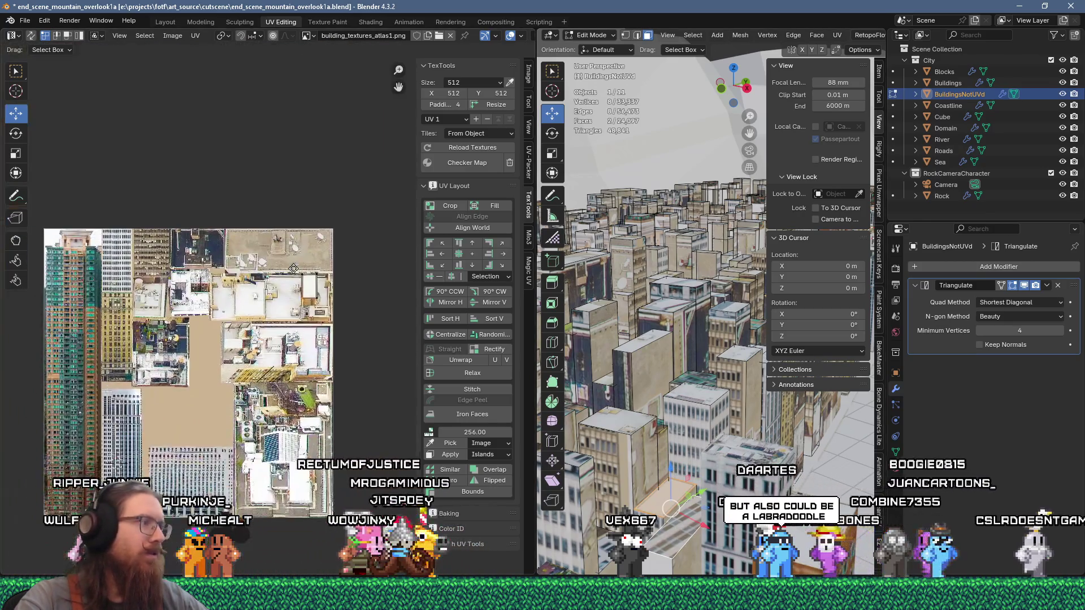
{"action": "scroll", "coordinate": [283, 382], "scroll_direction": "down", "scroll_amount": 10}
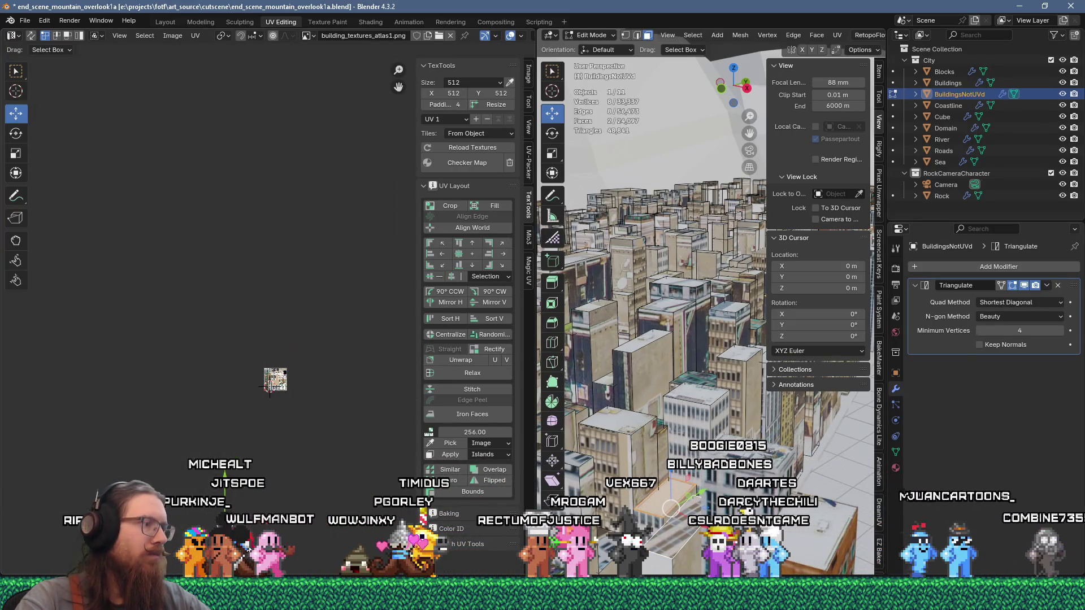
{"action": "scroll", "coordinate": [294, 404], "scroll_direction": "up", "scroll_amount": 8}
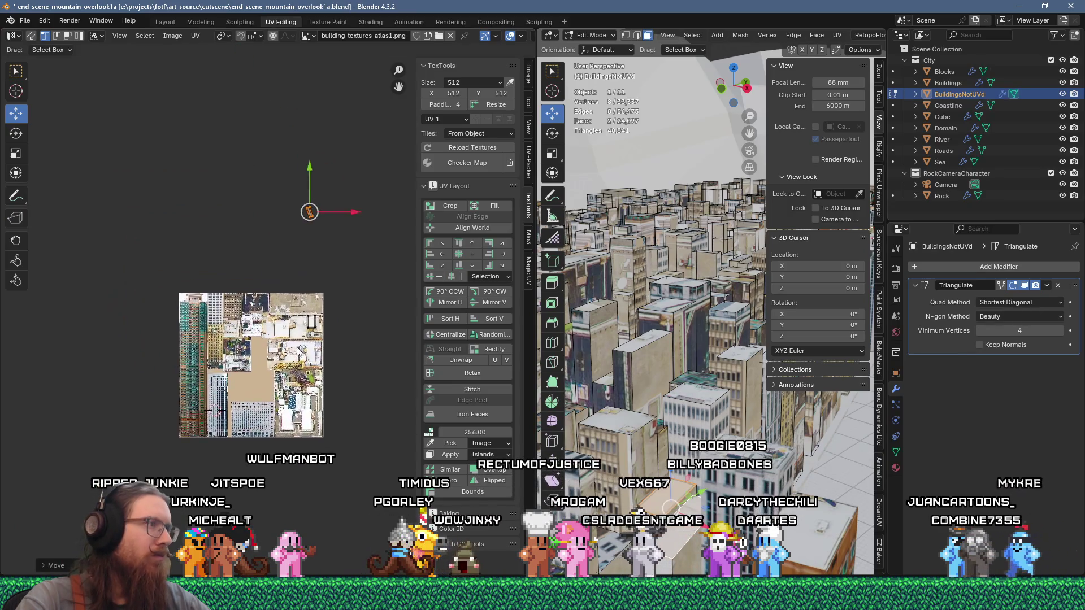
{"action": "scroll", "coordinate": [295, 342], "scroll_direction": "up", "scroll_amount": 3}
{"action": "scroll", "coordinate": [312, 371], "scroll_direction": "up", "scroll_amount": 5}
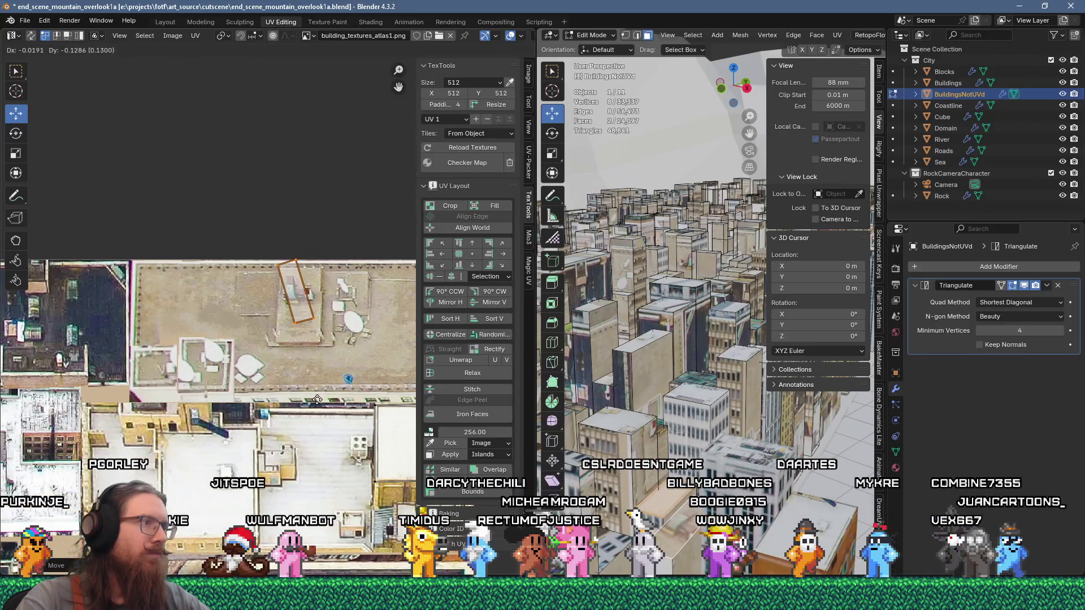
{"action": "scroll", "coordinate": [267, 293], "scroll_direction": "up", "scroll_amount": 6}
{"action": "left_click", "coordinate": [318, 255]}
{"action": "scroll", "coordinate": [271, 254], "scroll_direction": "up", "scroll_amount": 2}
{"action": "left_click", "coordinate": [226, 249]}
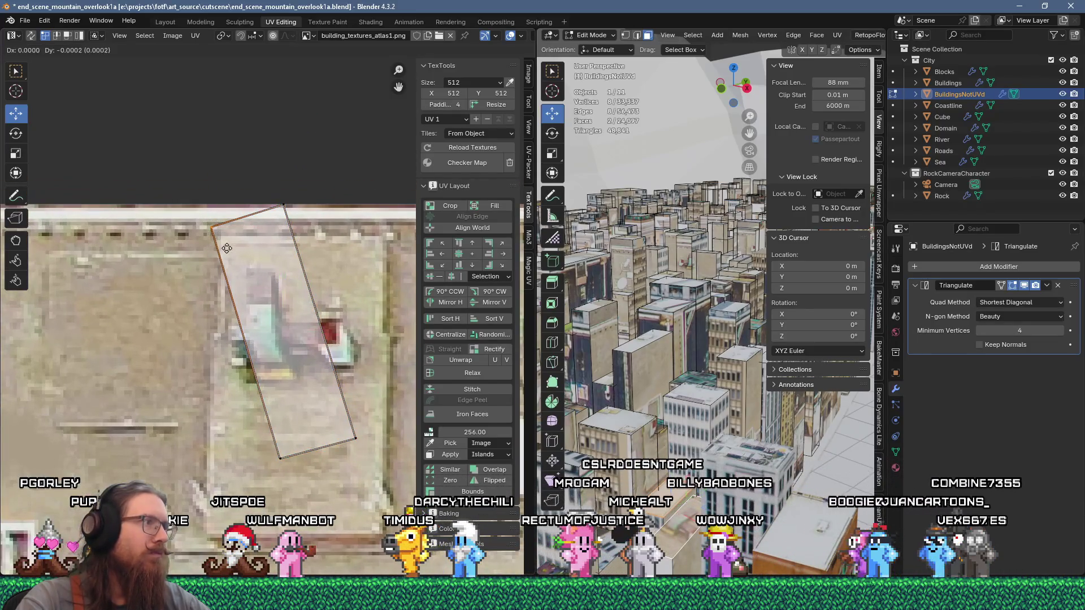